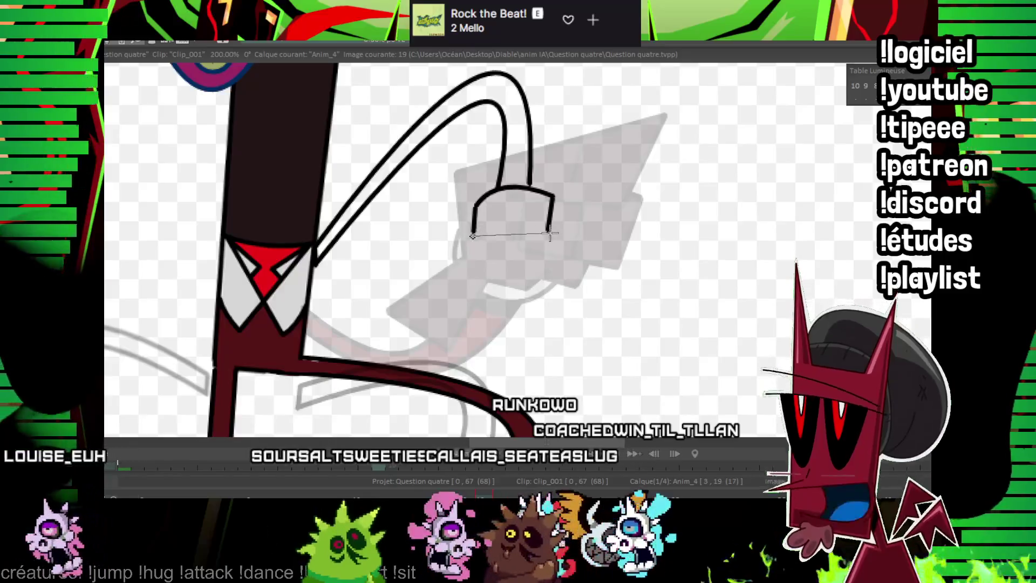
Close the right glove's black cuff and hand outline, then begin the left arm's outer line.
left_click_drag(549, 232, 473, 236)
left_click(446, 244)
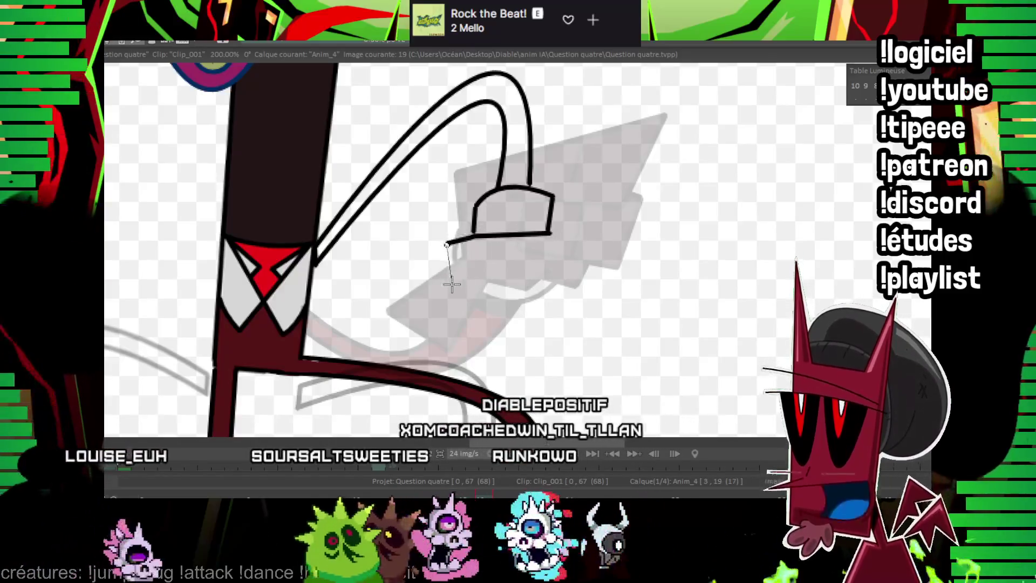
left_click(471, 282)
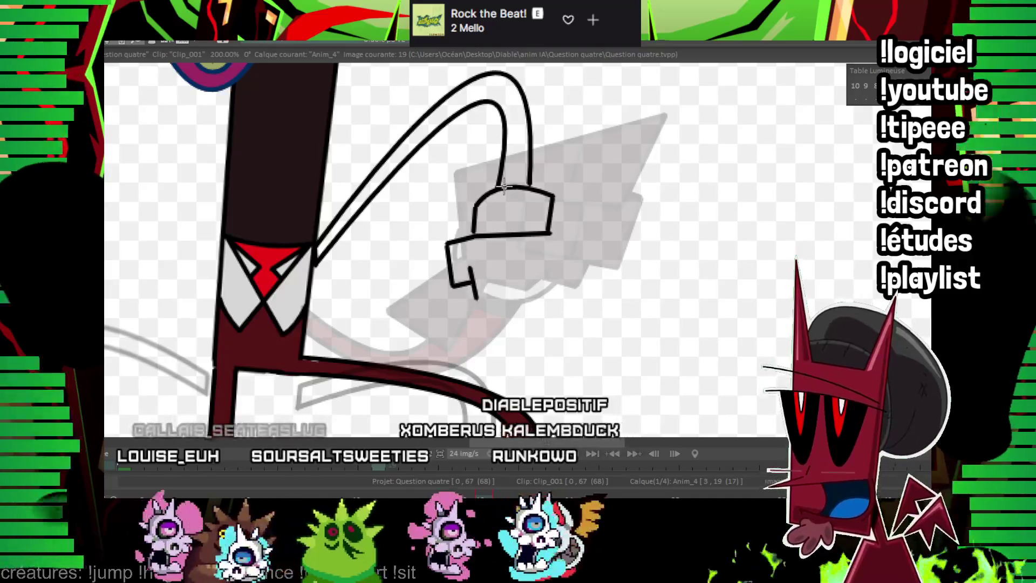
left_click(464, 323)
left_click(504, 322)
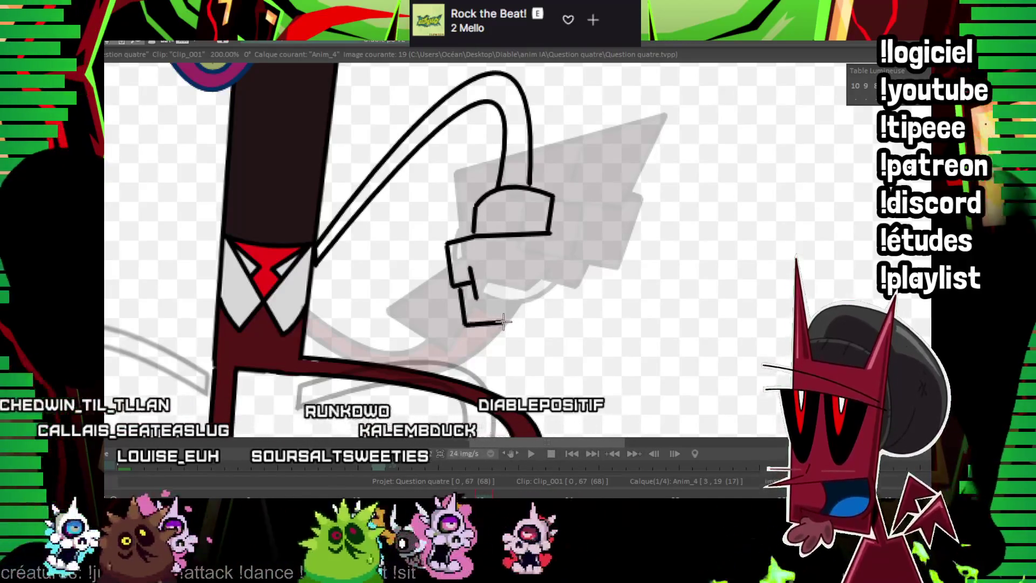
left_click(497, 286)
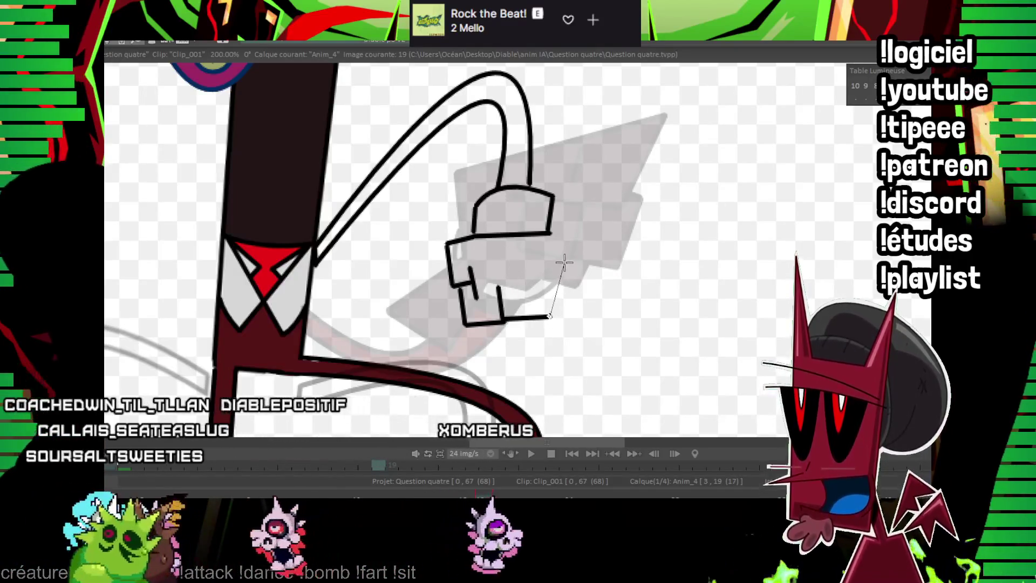
left_click(550, 237)
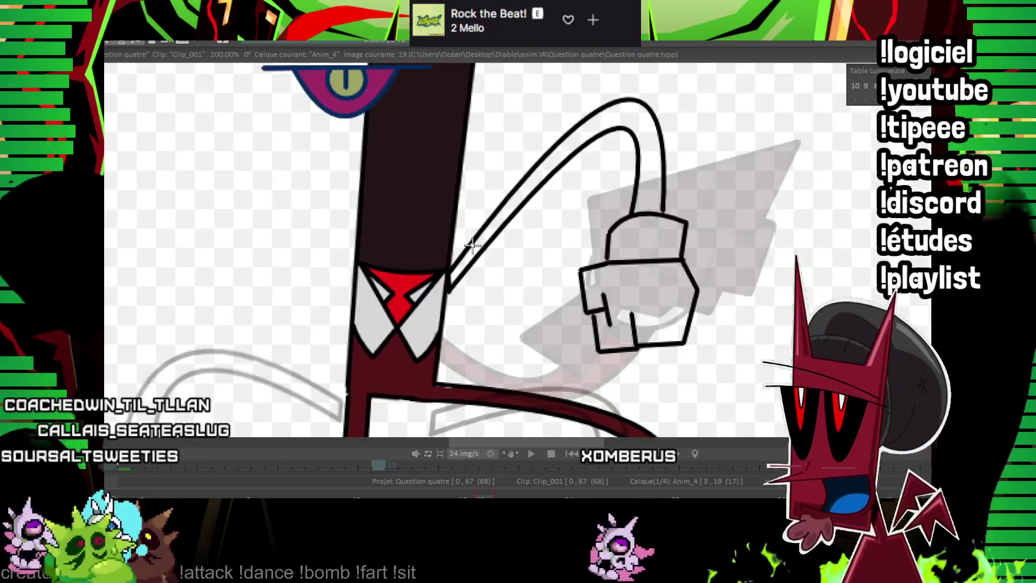
left_click_drag(464, 241, 376, 275)
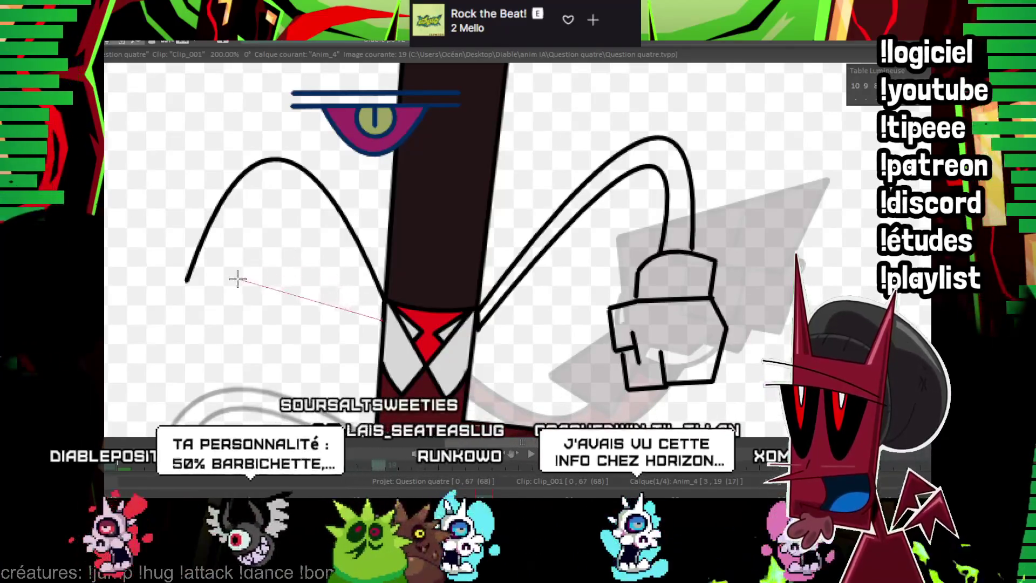
Draw the left arm's inner curve and erase the overshooting line ends.
left_click(222, 284)
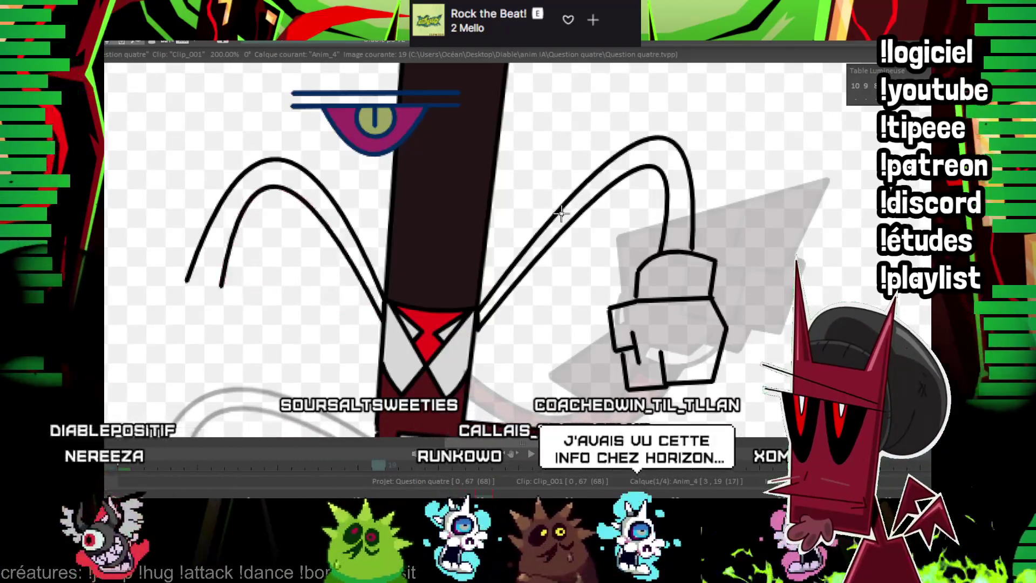
left_click(278, 186)
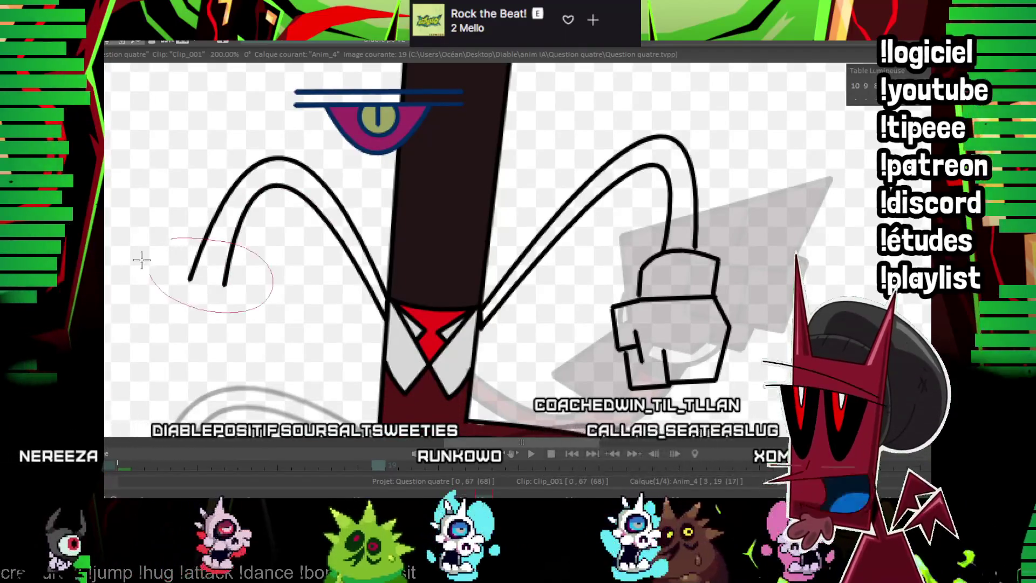
left_click_drag(176, 253, 168, 224)
Outline the left glove's cuff, checking the pose against image 17.
left_click(190, 245)
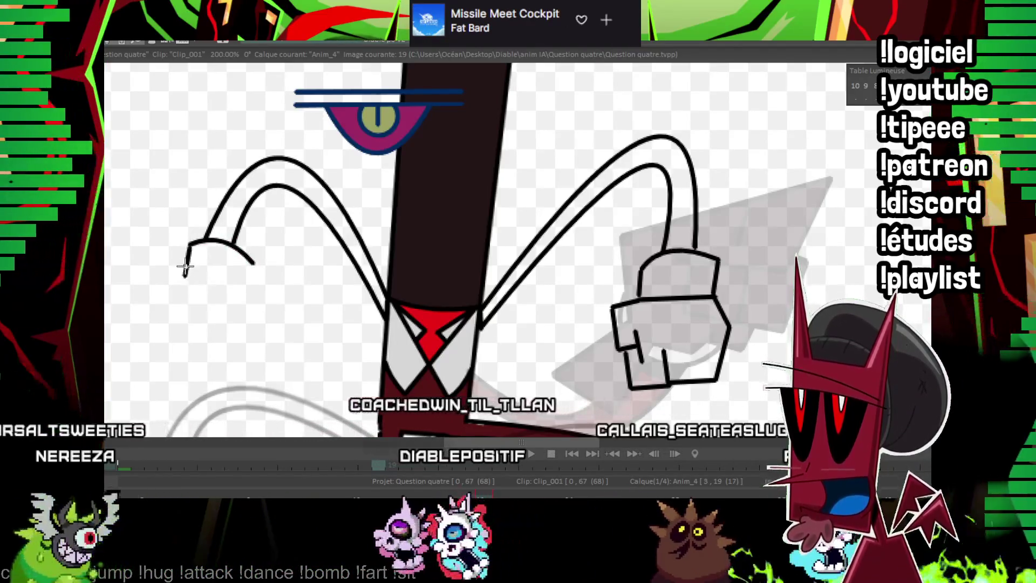
left_click_drag(189, 245, 184, 277)
left_click_drag(253, 264, 251, 290)
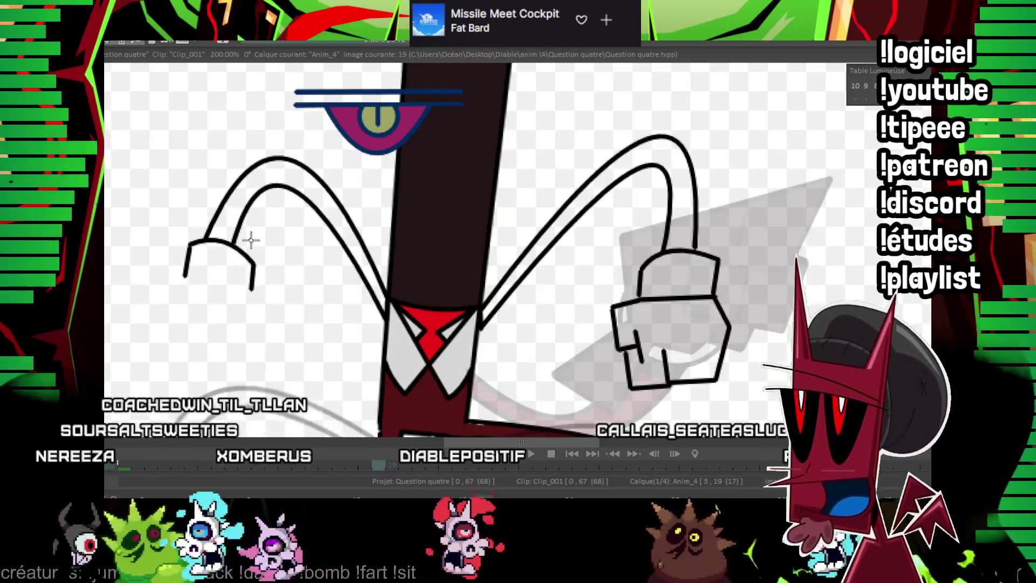
mouse_move(254, 229)
left_mouse_down()
mouse_move(279, 191)
mouse_move(330, 214)
left_mouse_up()
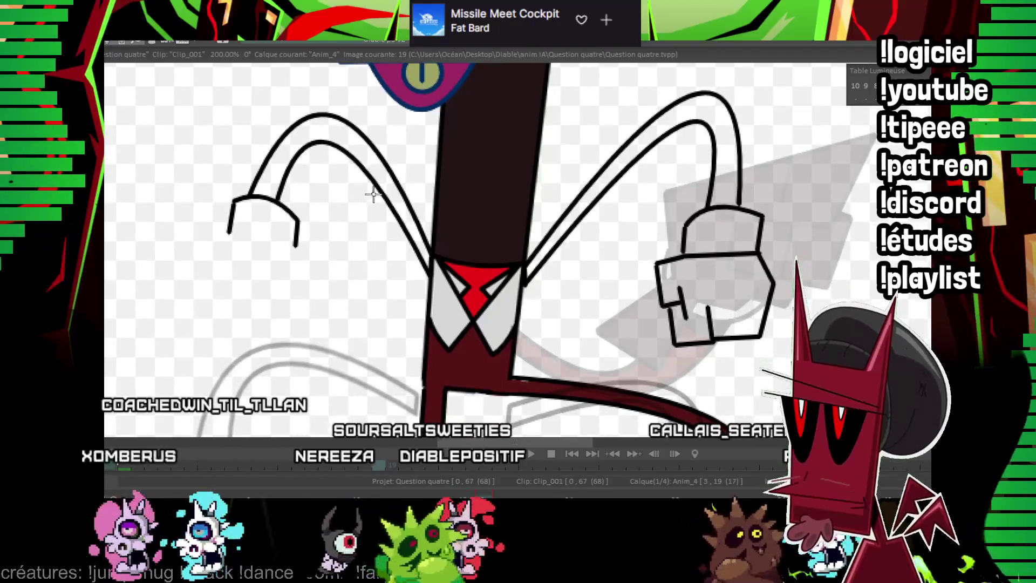
key("Left")
key("Left")
key("Right")
key("Right")
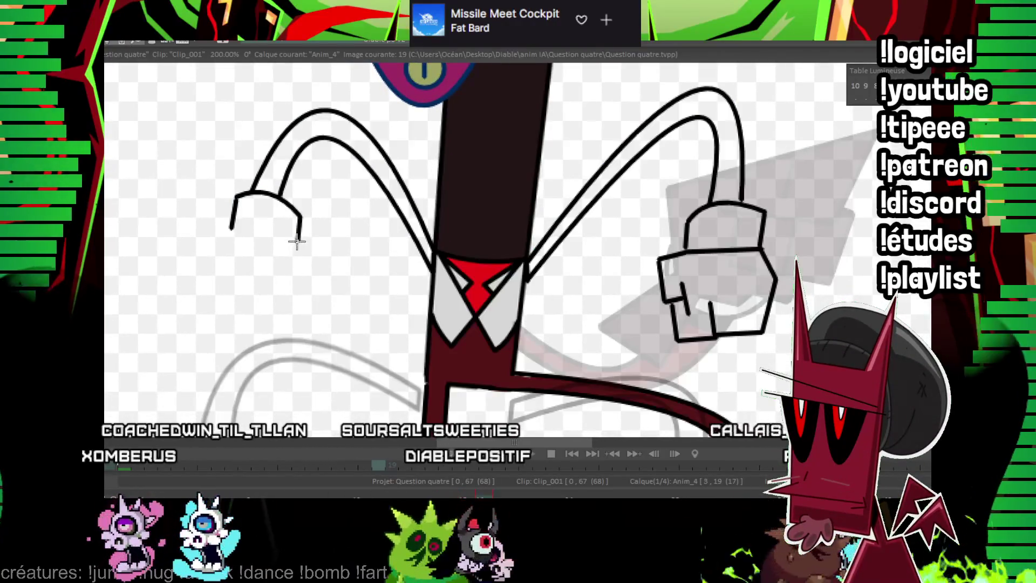
left_click(233, 229, "shift")
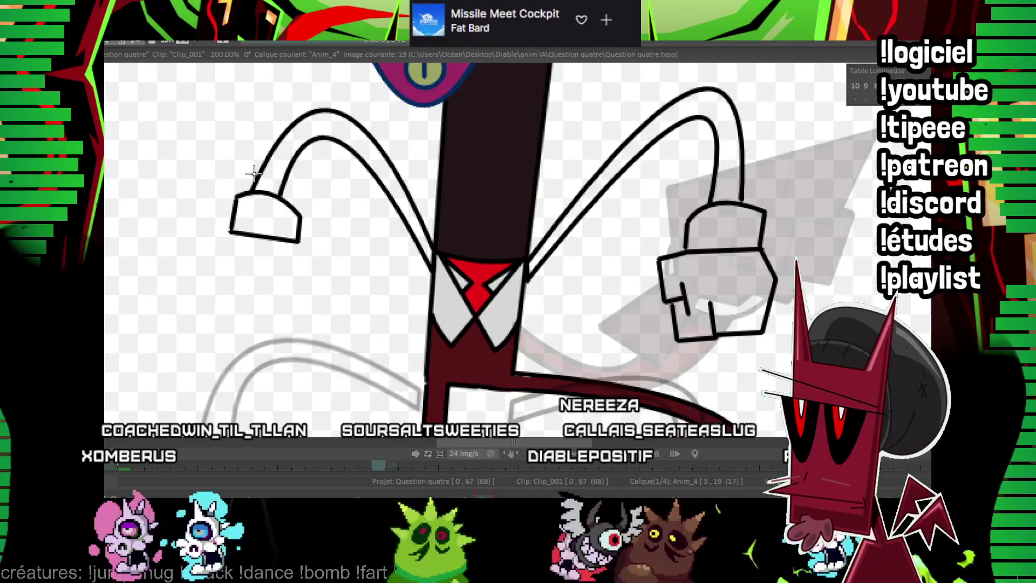
Ink the left hand's outer side, bottom edge and finger lines below the cuff.
left_click(316, 286, "shift")
left_click(292, 274, "shift")
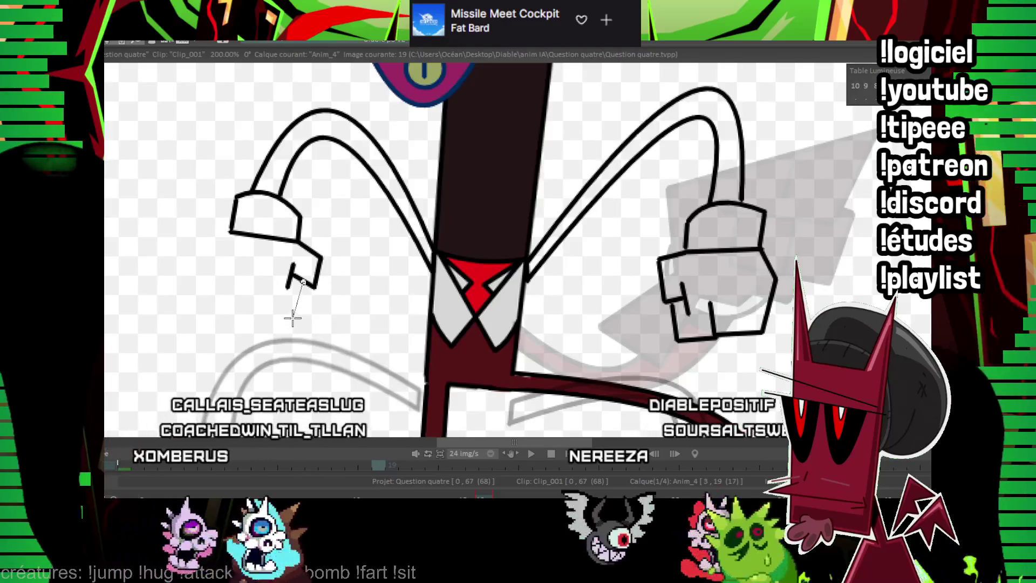
left_click(292, 322)
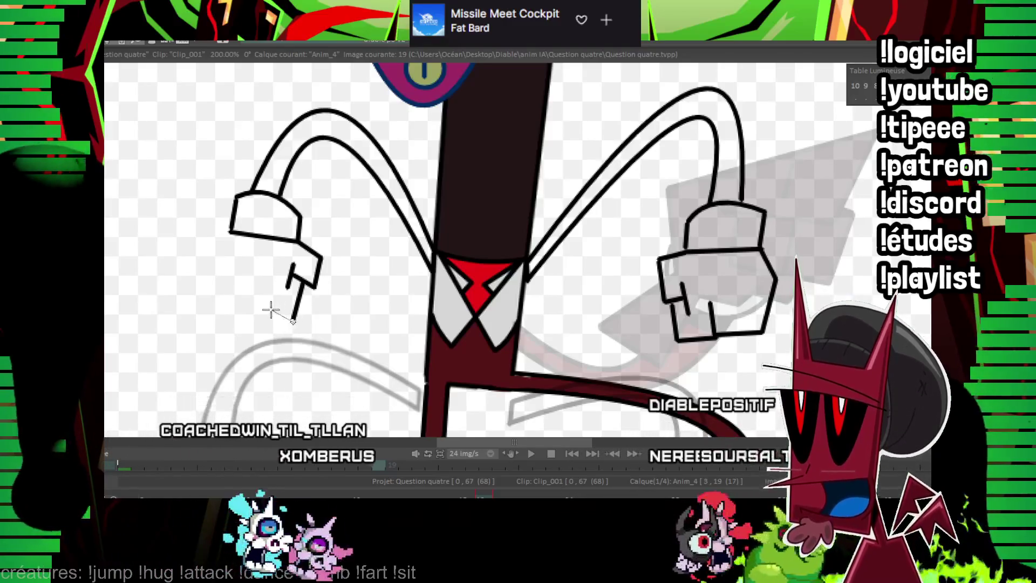
left_click(256, 313)
double_click(260, 273)
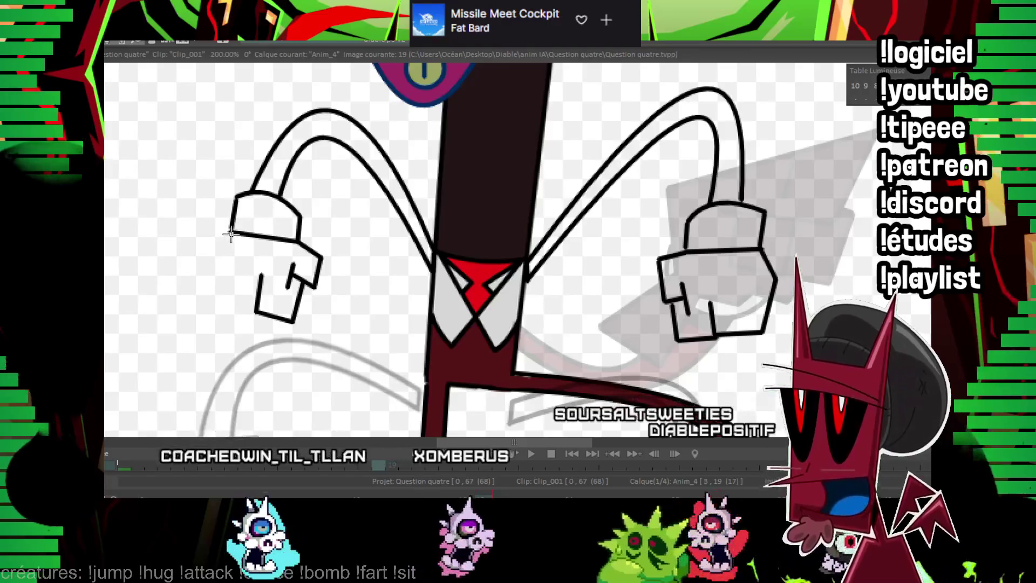
left_click(231, 233)
left_click(212, 279)
left_click(255, 310)
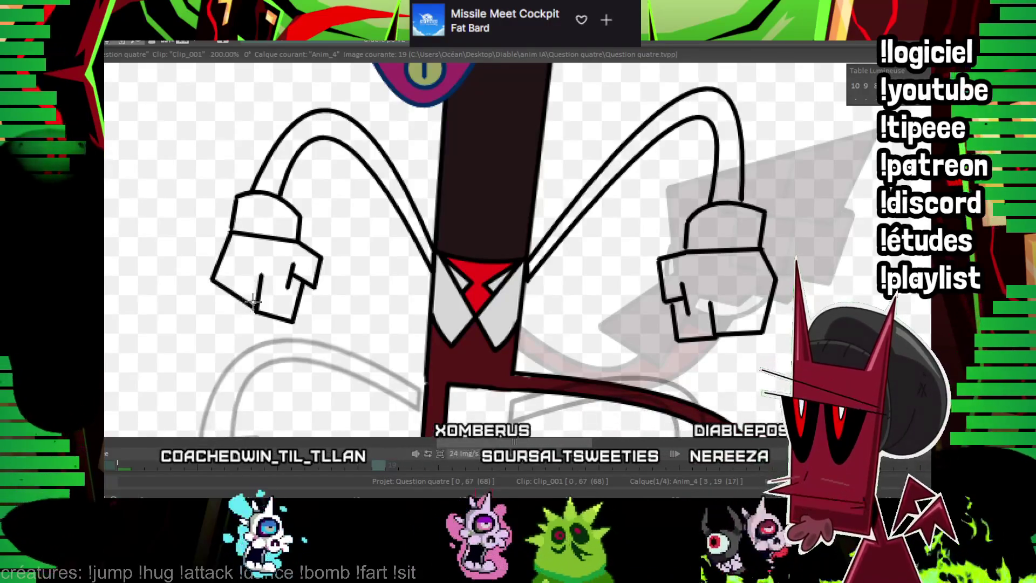
left_click(239, 269)
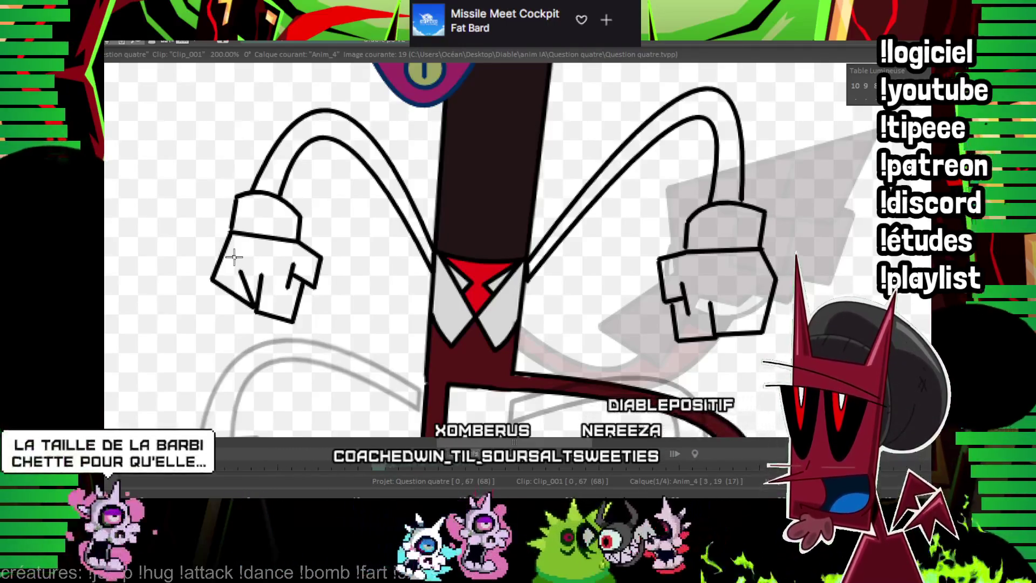
Zoom out, step from image 17 to image 21, add a new drawing there, and zoom back in.
key("Left")
key("Left")
key("minus")
key("minus")
key("minus")
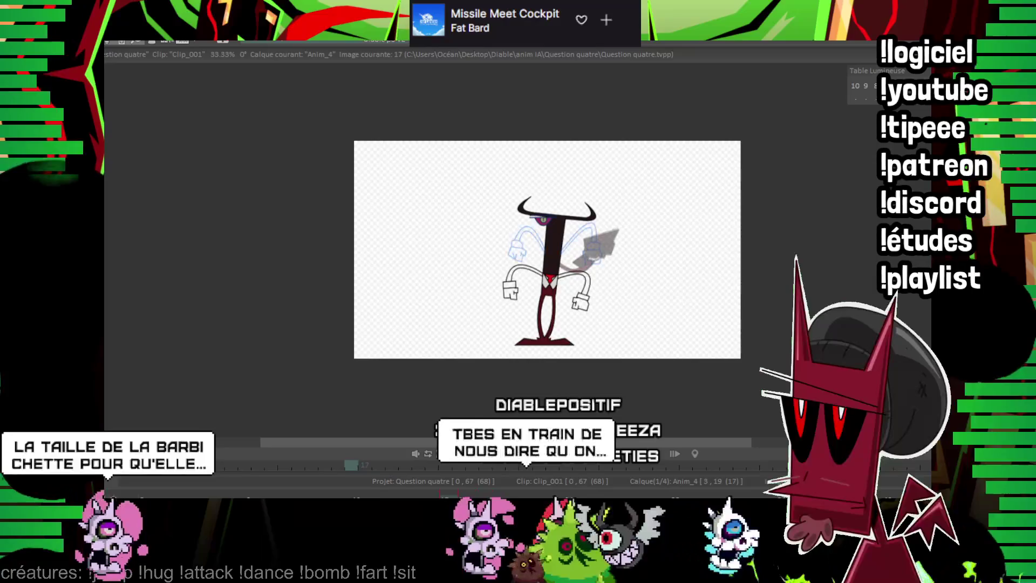
key("Right")
key("Right")
key("Right")
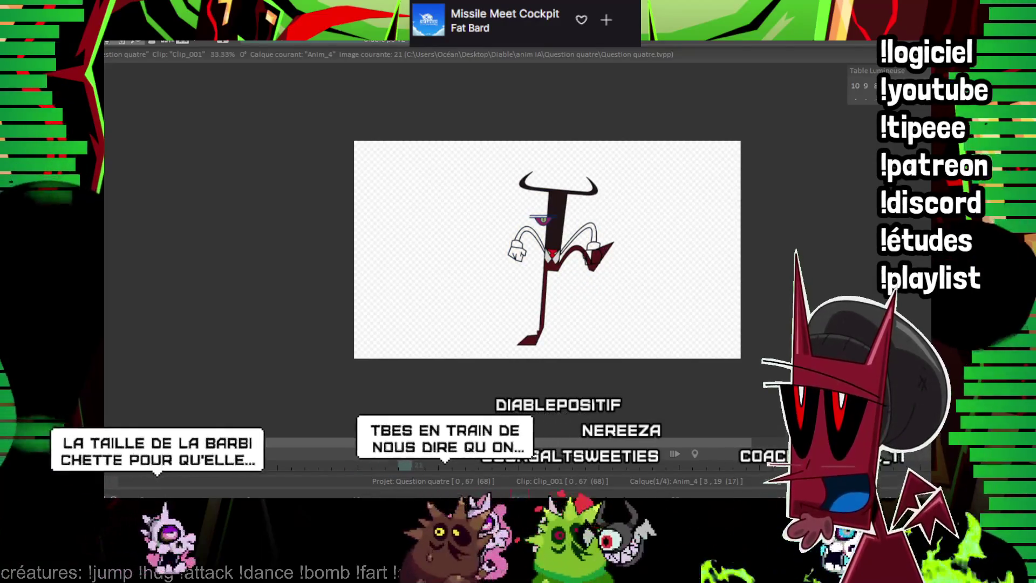
key("Right")
key("Return")
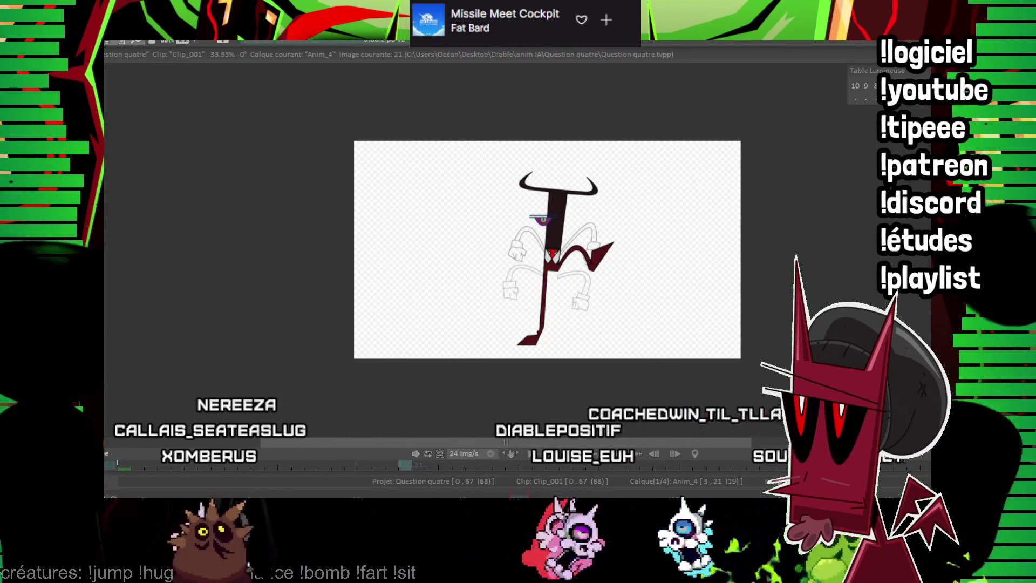
scroll(565, 247, "up", 3)
scroll(566, 246, "up", 1)
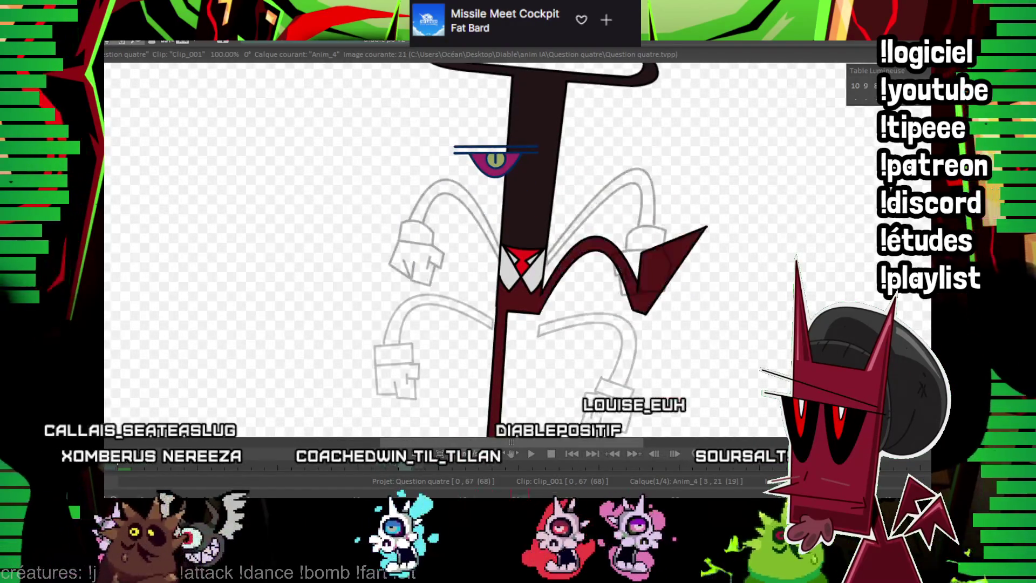
Zoom to 200% and ink the right arm's upper curve, redrawing it once, plus its second line.
scroll(477, 276, "up", 2)
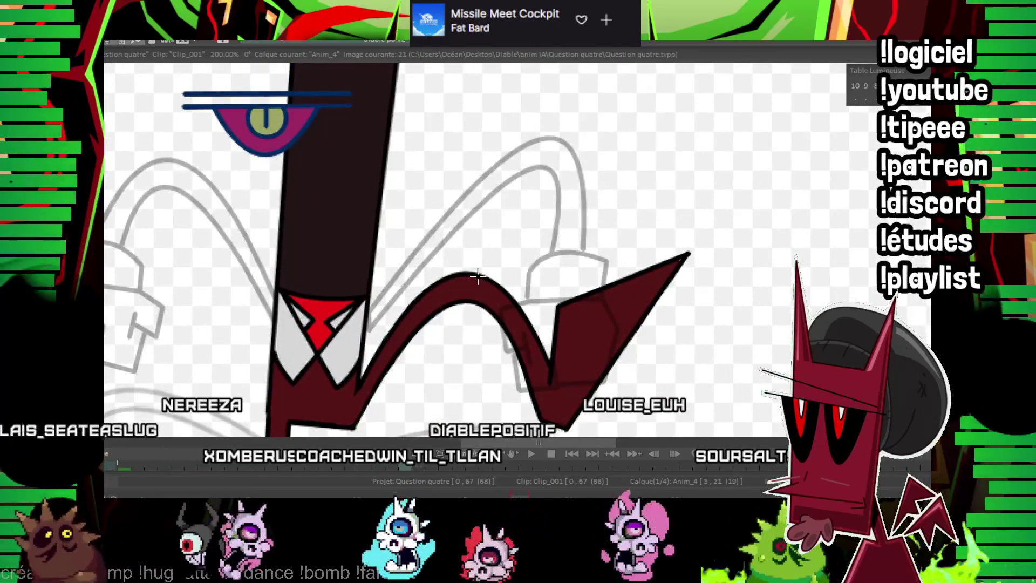
mouse_move(367, 313)
left_mouse_down()
mouse_move(575, 213)
mouse_move(600, 185)
left_mouse_up()
left_click(521, 147)
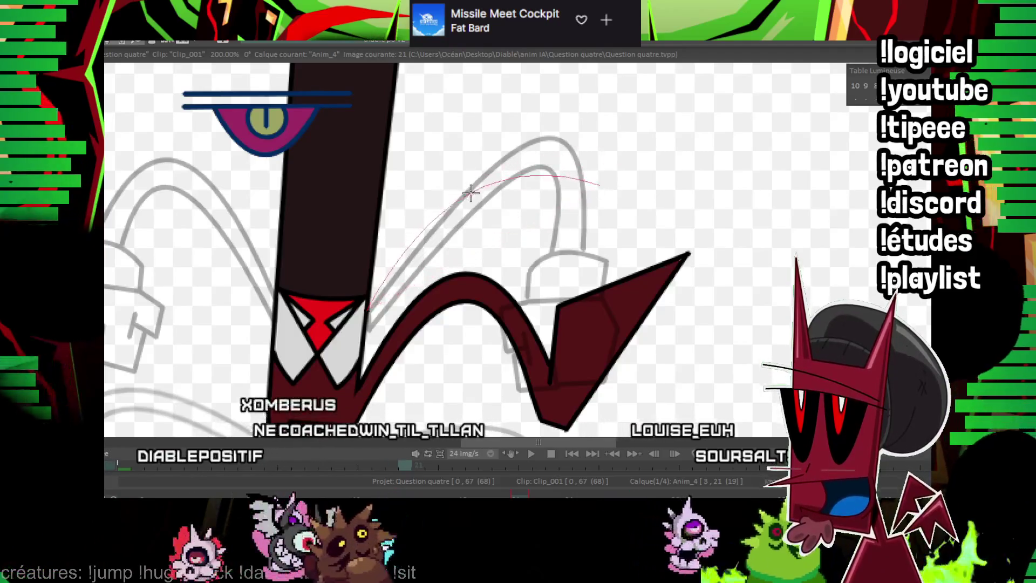
key("ctrl+z")
mouse_move(366, 323)
left_mouse_down()
mouse_move(586, 176)
mouse_move(615, 191)
left_mouse_up()
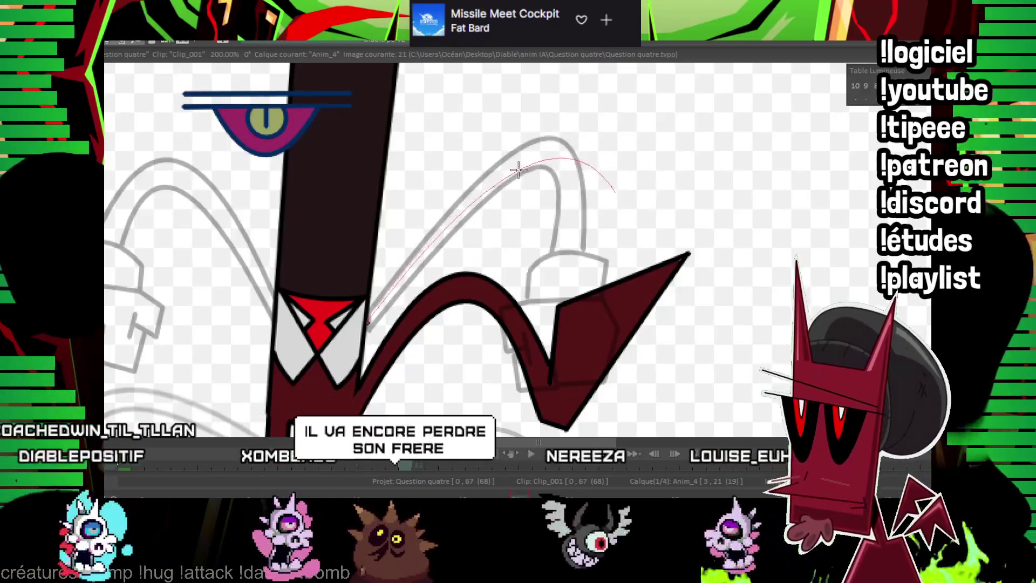
left_click(518, 153)
left_click_drag(372, 294, 573, 164)
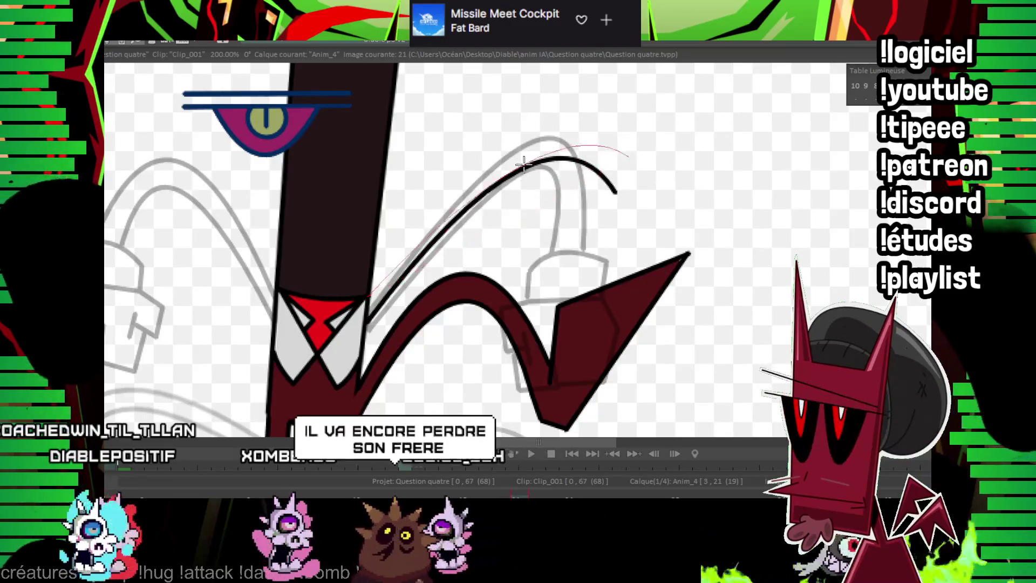
Compare with the neighbouring image, then outline the cuff at the end of the right arm.
key("Left")
key("Right")
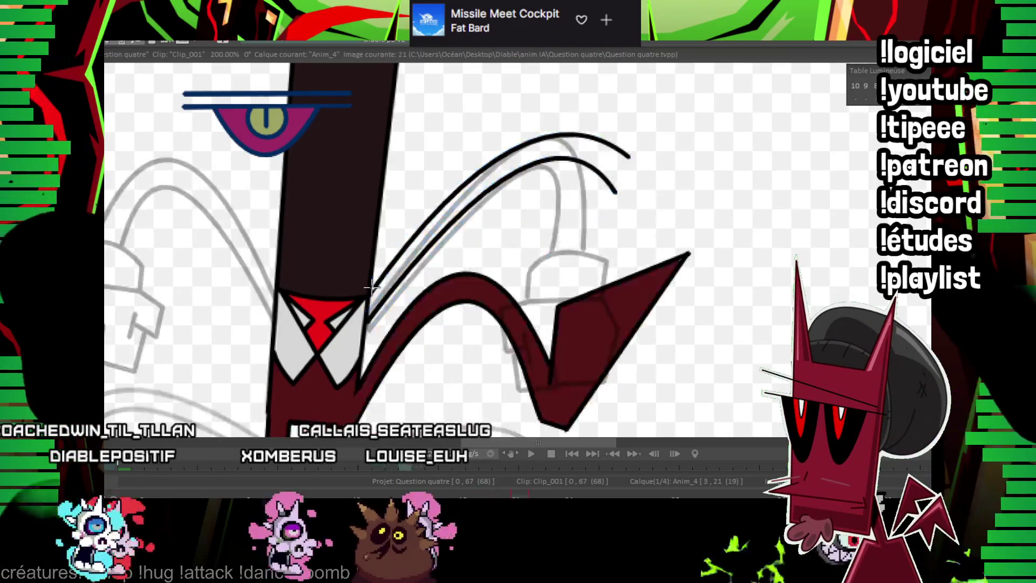
left_click_drag(647, 157, 557, 189)
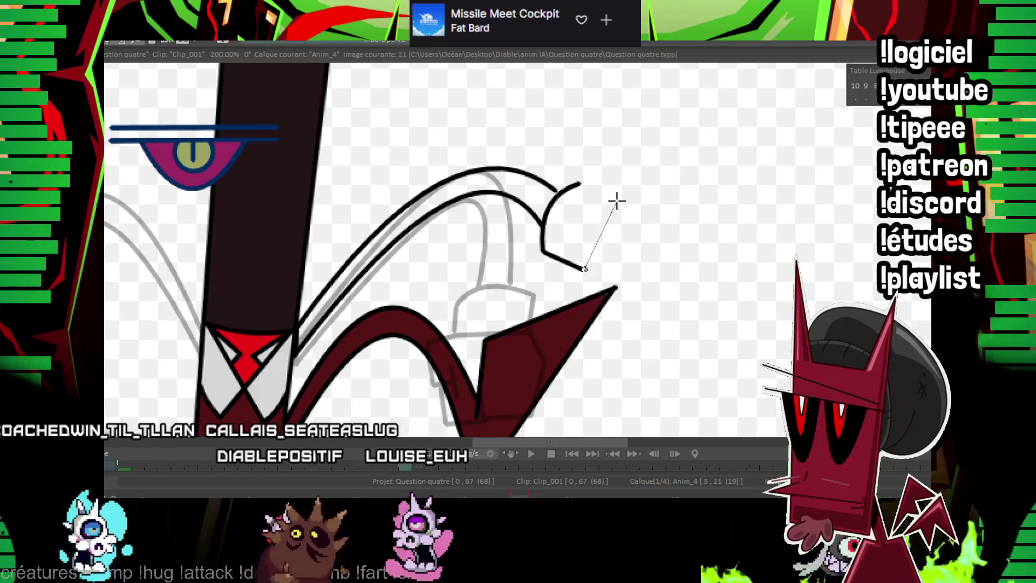
left_click(577, 184)
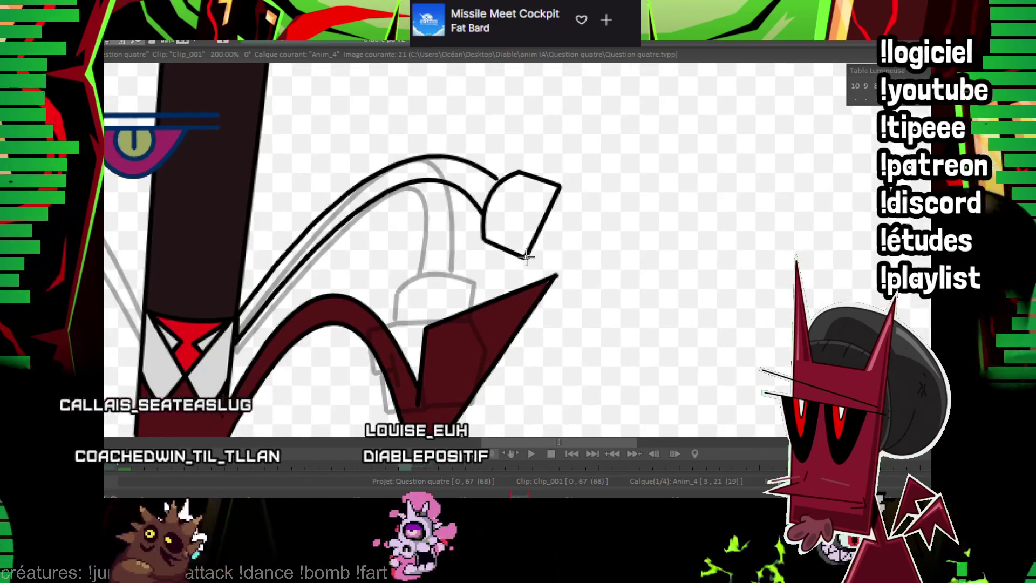
left_click(559, 289)
Add the right hand's outline segments and a finger line inside the glove.
left_click_drag(555, 261, 510, 265)
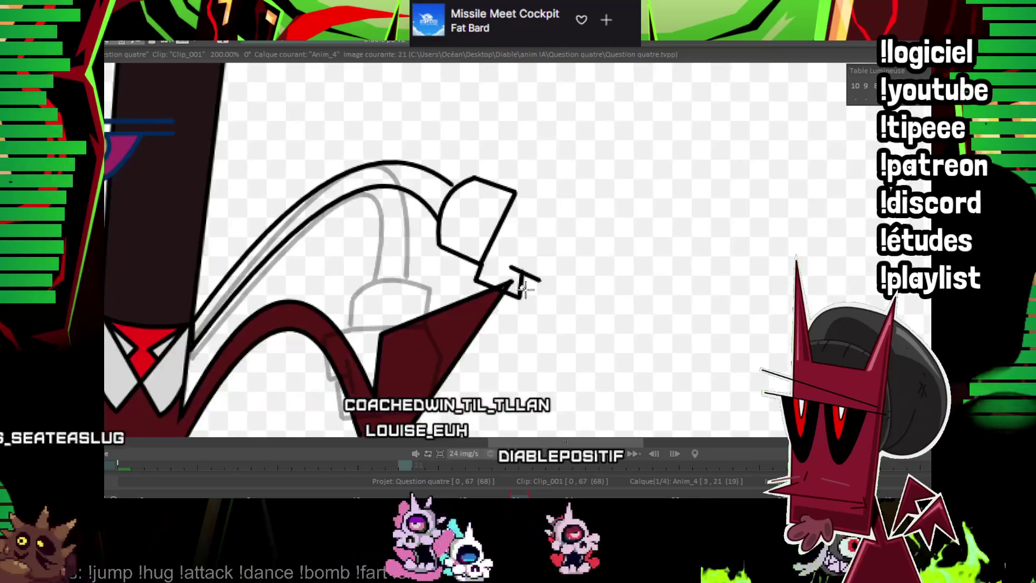
left_click(573, 262)
left_click(543, 250)
mouse_move(515, 193)
left_mouse_down()
mouse_move(574, 203)
mouse_move(568, 258)
mouse_move(568, 243)
left_mouse_up()
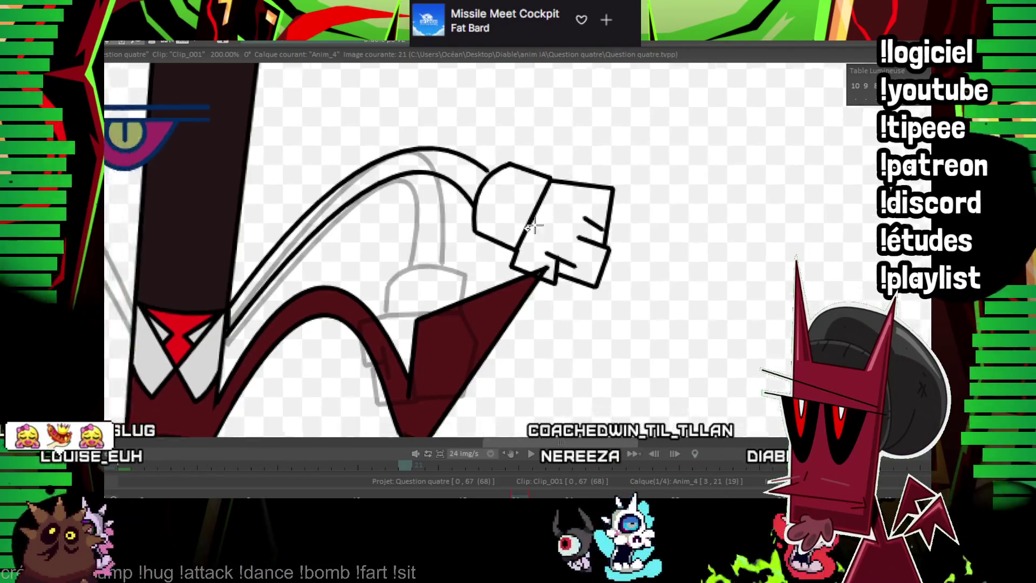
left_click_drag(538, 211, 692, 162)
left_click_drag(250, 285, 433, 281)
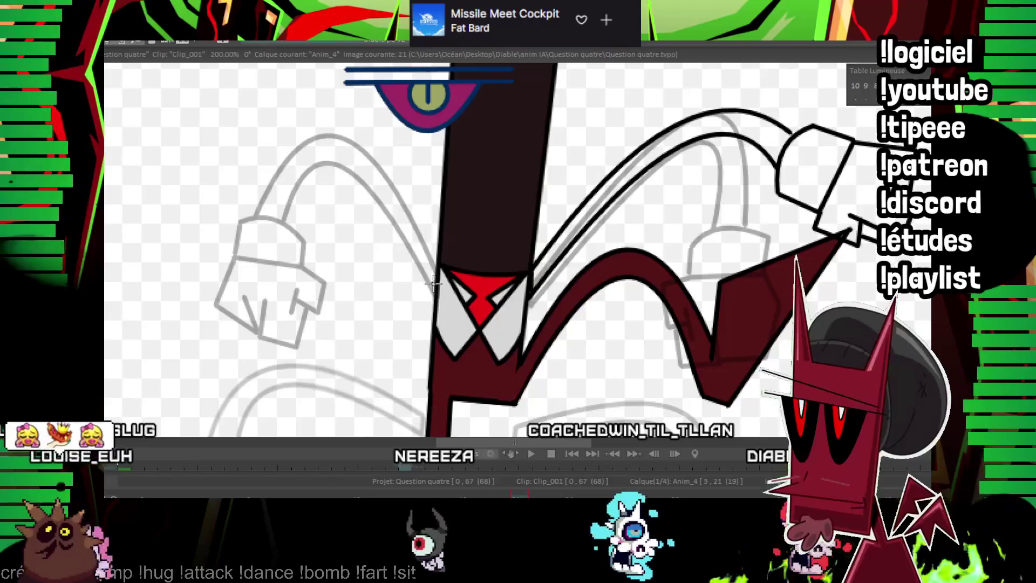
Ink the left arm's upper outline curve and undo the following arm stroke.
left_click_drag(248, 197, 219, 199)
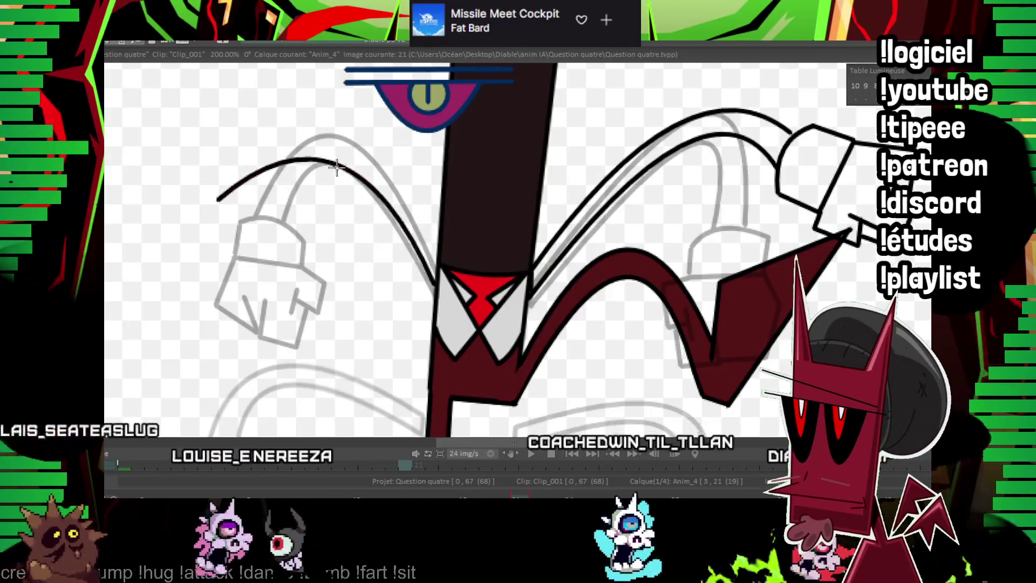
left_click(210, 168)
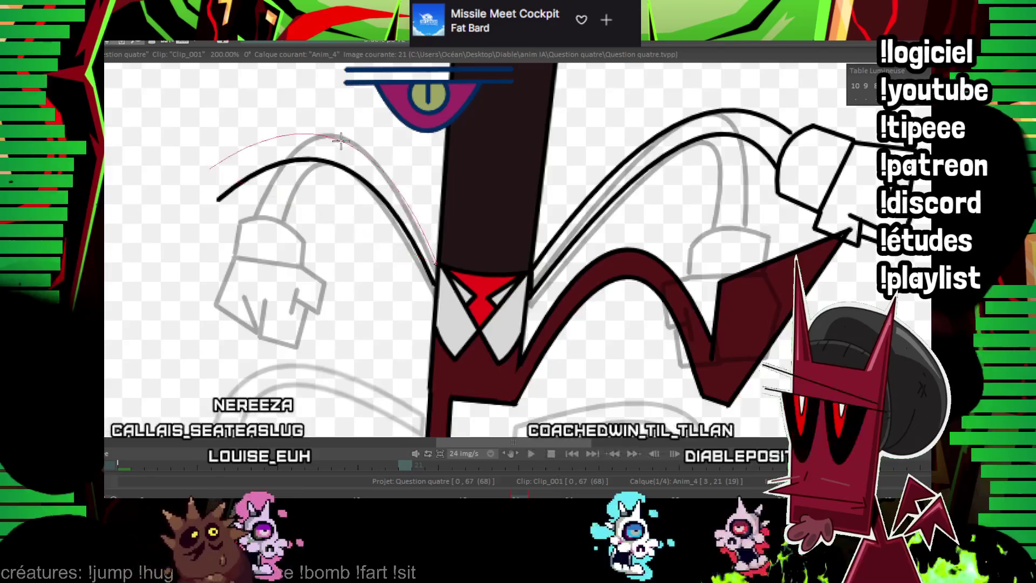
left_click_drag(259, 202, 319, 238)
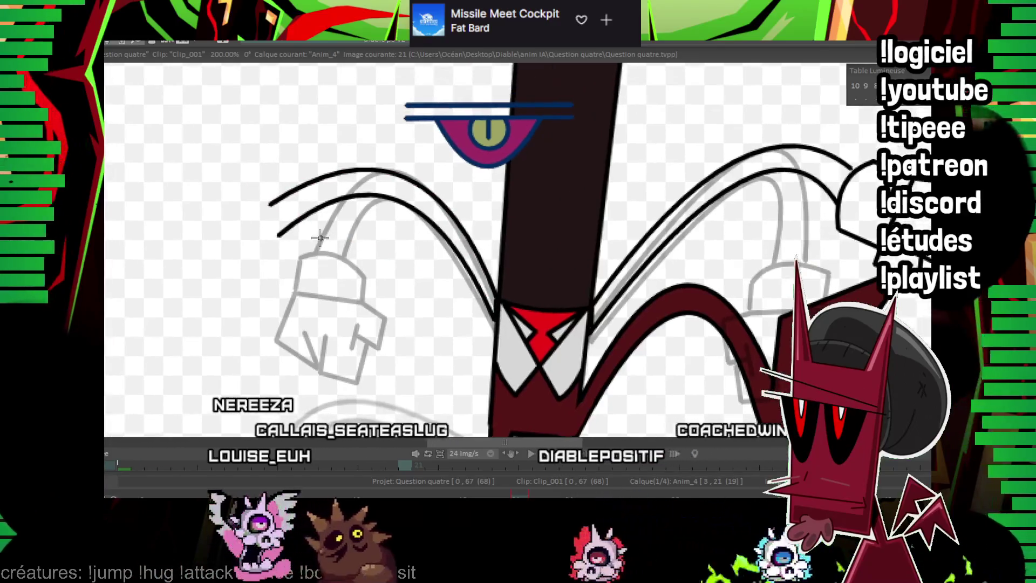
left_click(274, 261)
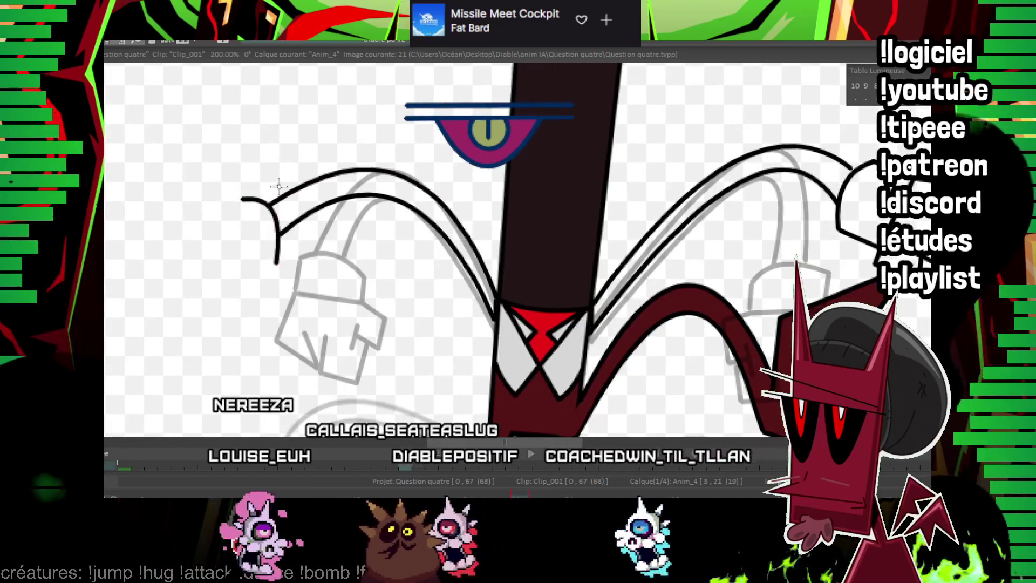
key("ctrl+z")
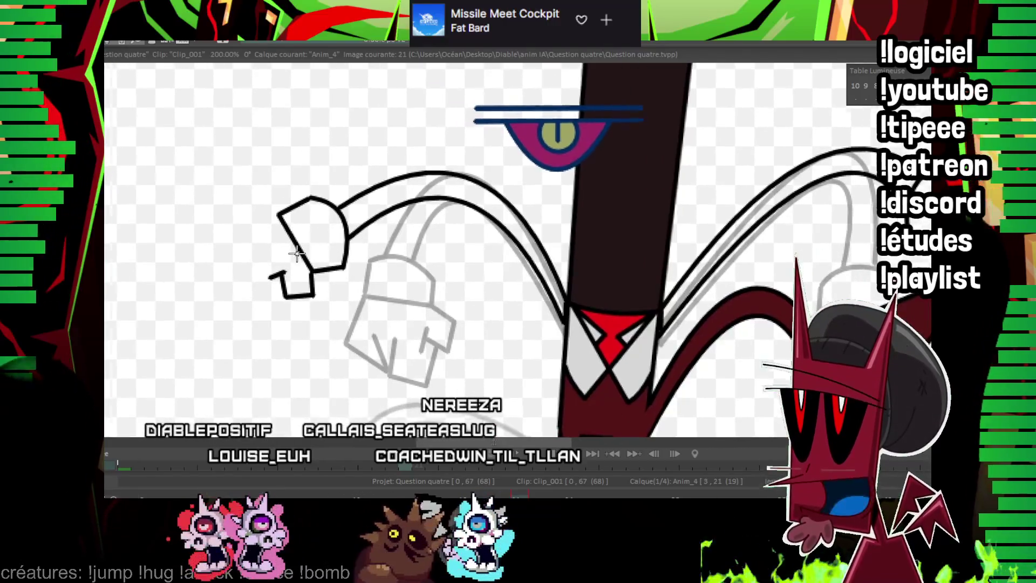
Outline the left glove's cuff and top edge, and add a finger line inside it.
left_click_drag(214, 268, 283, 272)
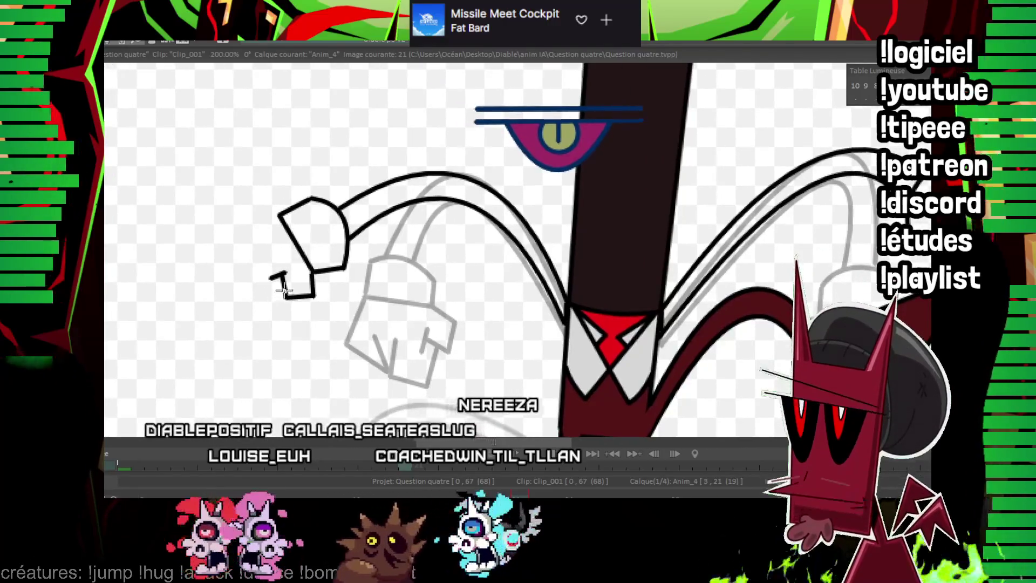
left_click(242, 271)
left_click(213, 235)
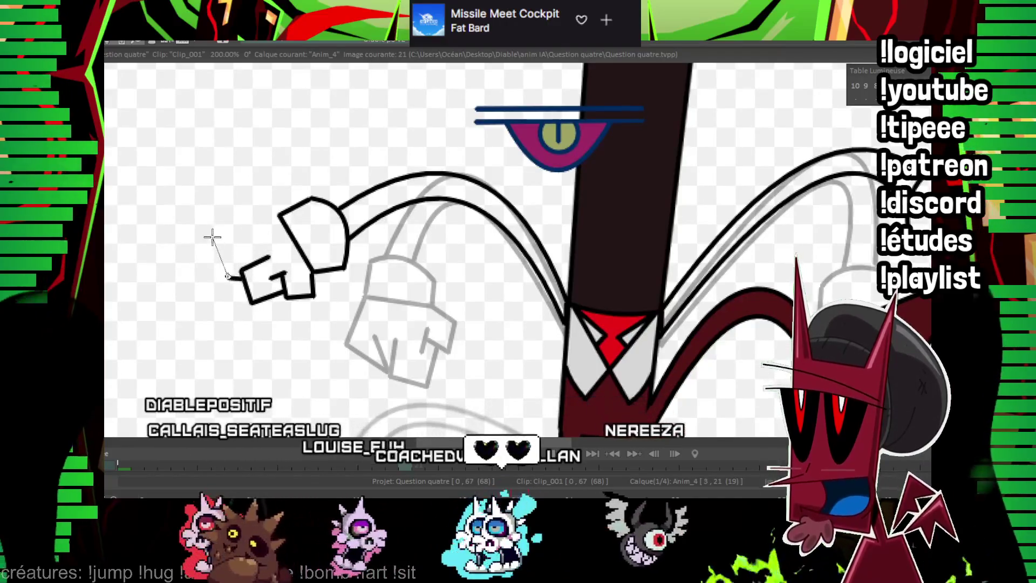
left_click(277, 215)
left_click_drag(327, 286, 284, 296)
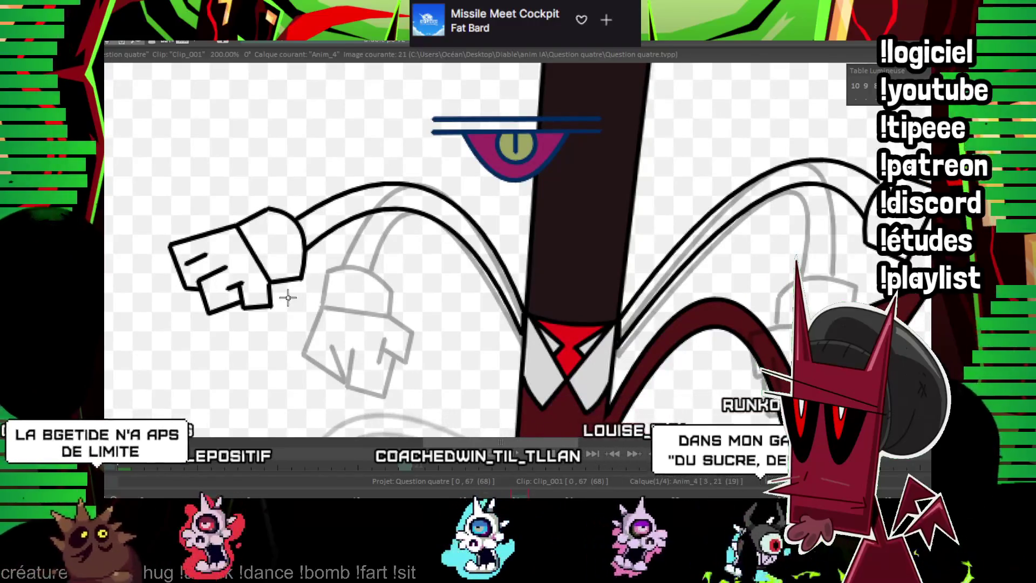
Zoom out to 50% and step back through neighbouring frames to compare the poses.
scroll(534, 221, "down", 4)
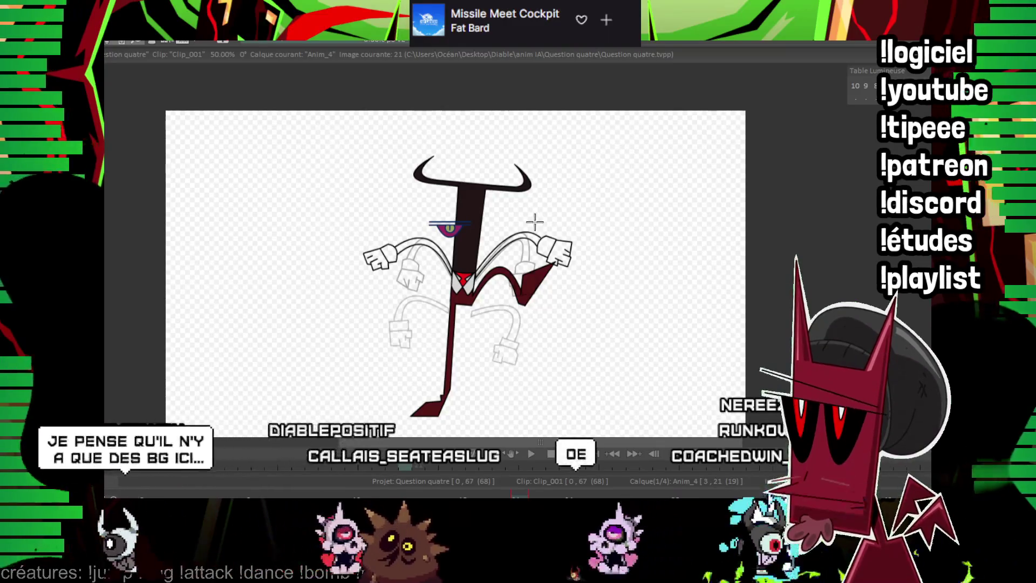
key("Left")
key("Left")
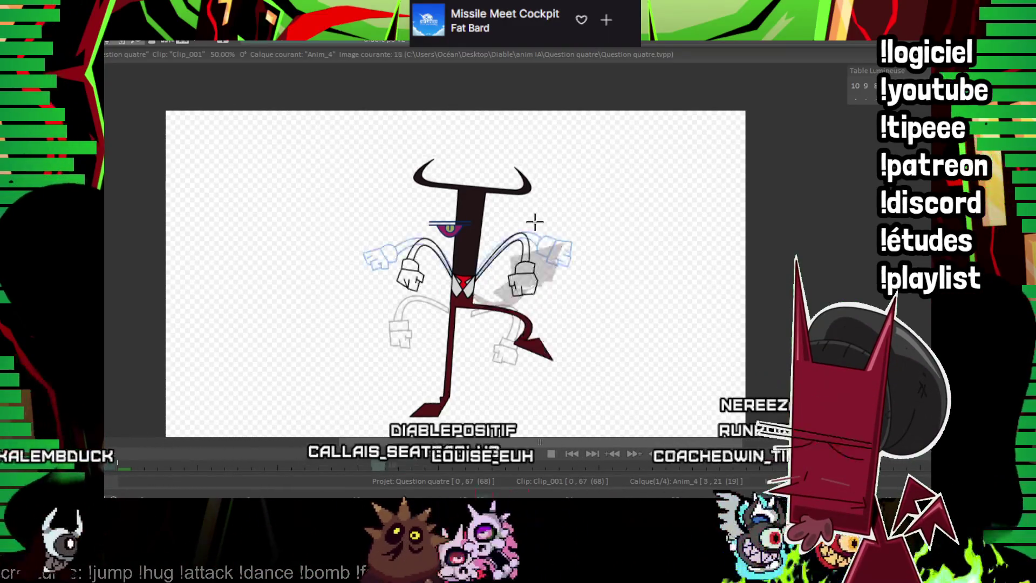
key("Left")
key("Left")
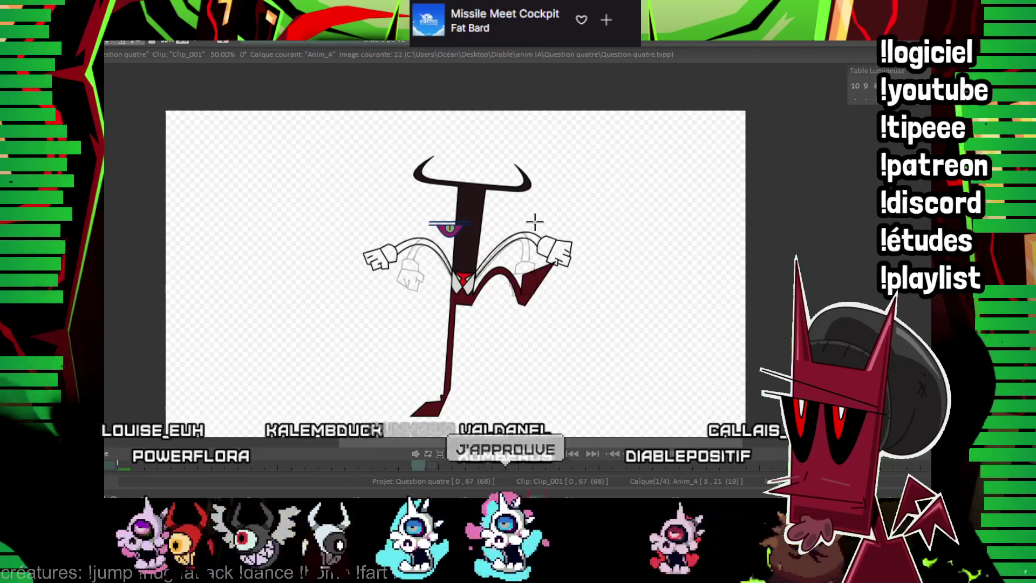
On image 23, ink the inner and outer curves of the right arm.
scroll(567, 251, "up", 2)
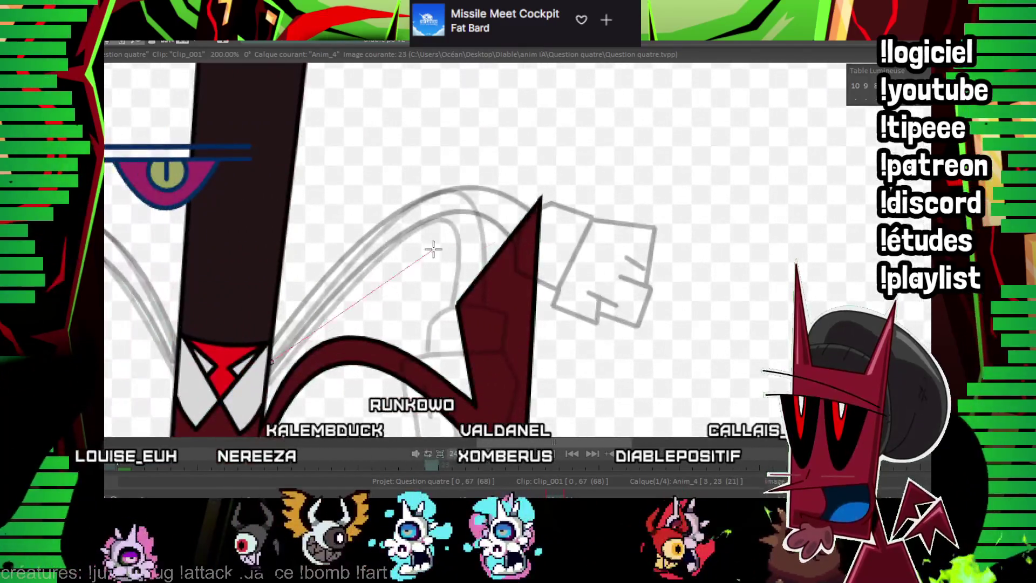
left_click_drag(433, 249, 518, 231)
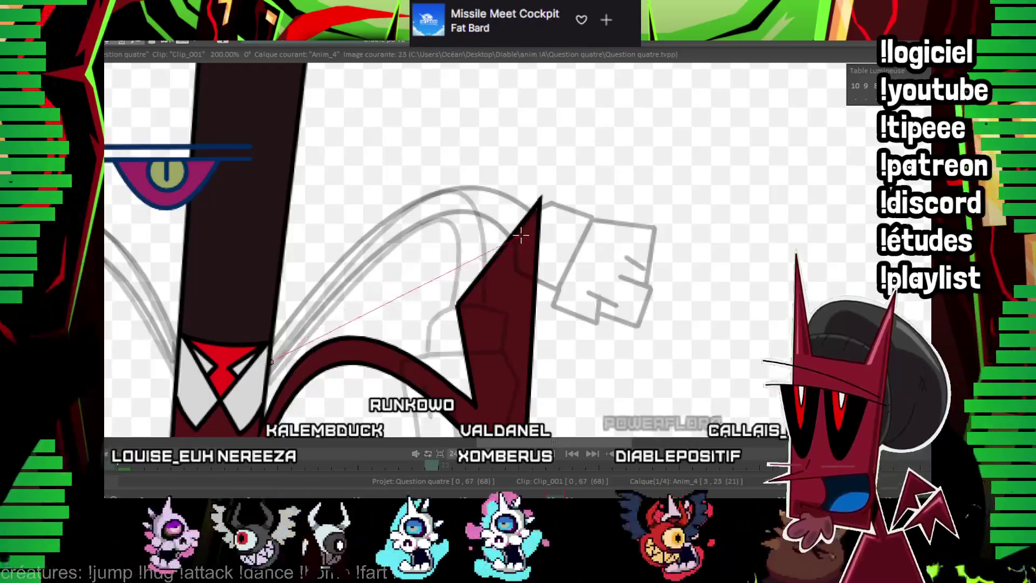
left_click(418, 222)
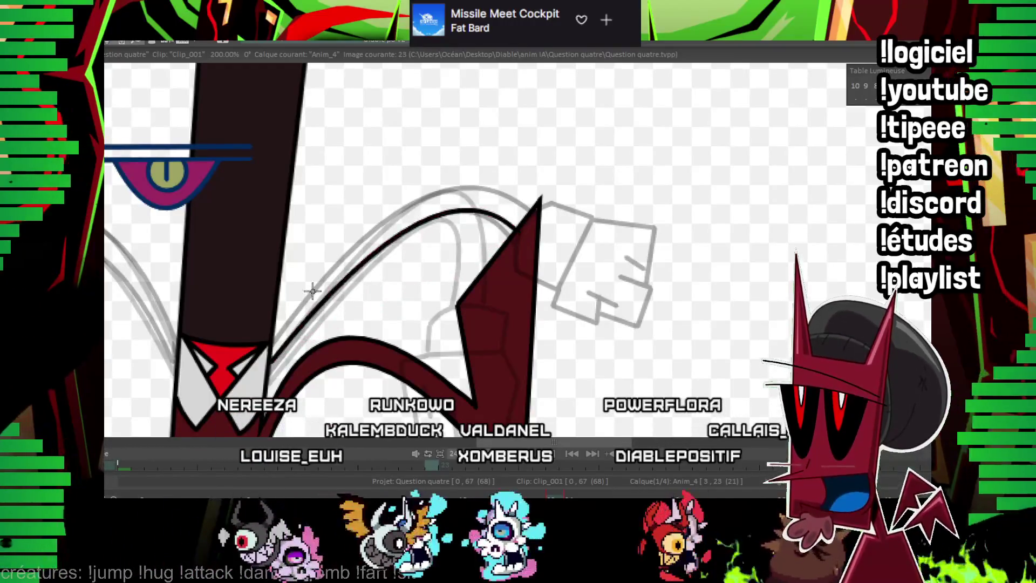
left_click(388, 178)
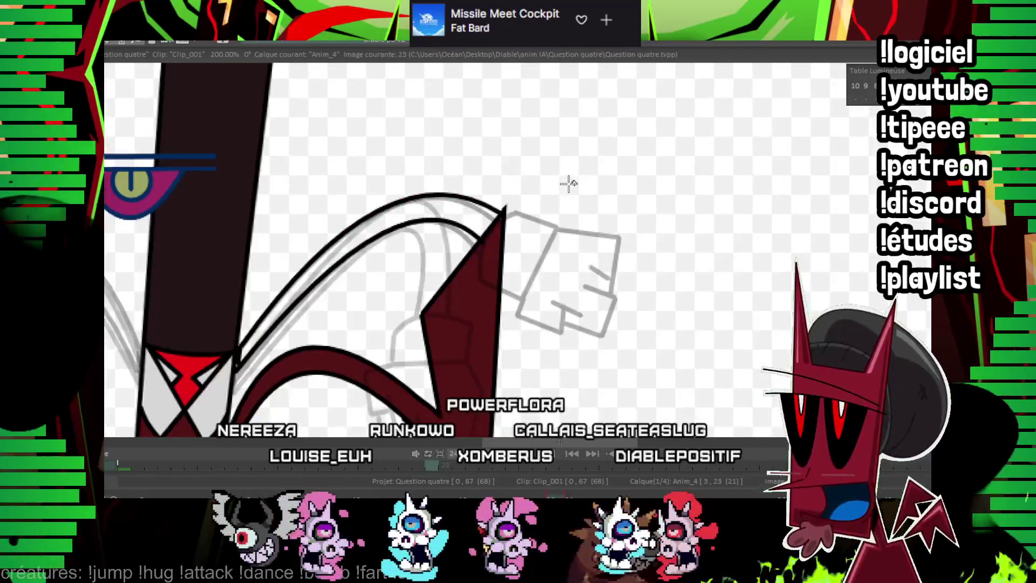
left_click_drag(566, 180, 491, 205)
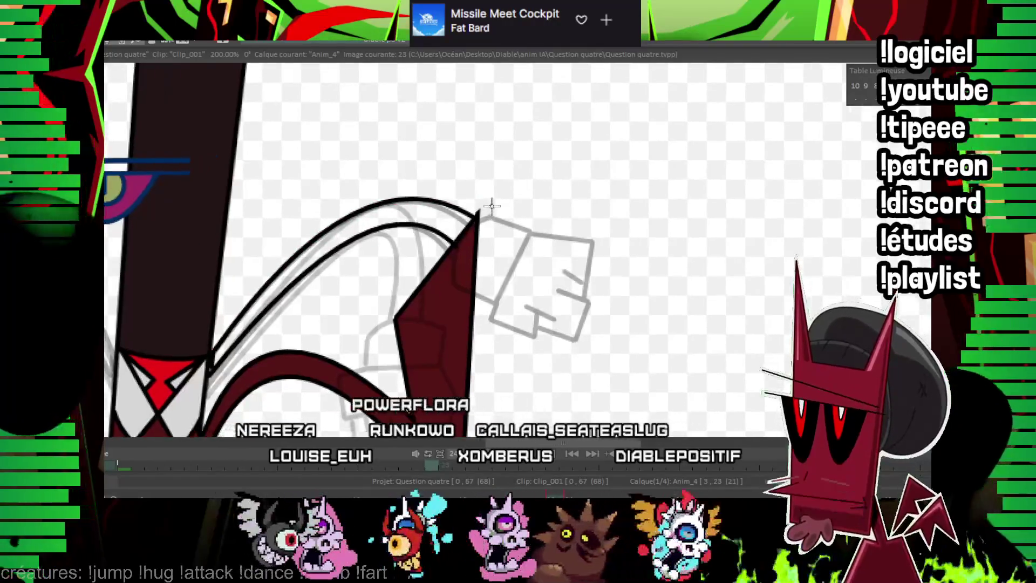
left_click(489, 206)
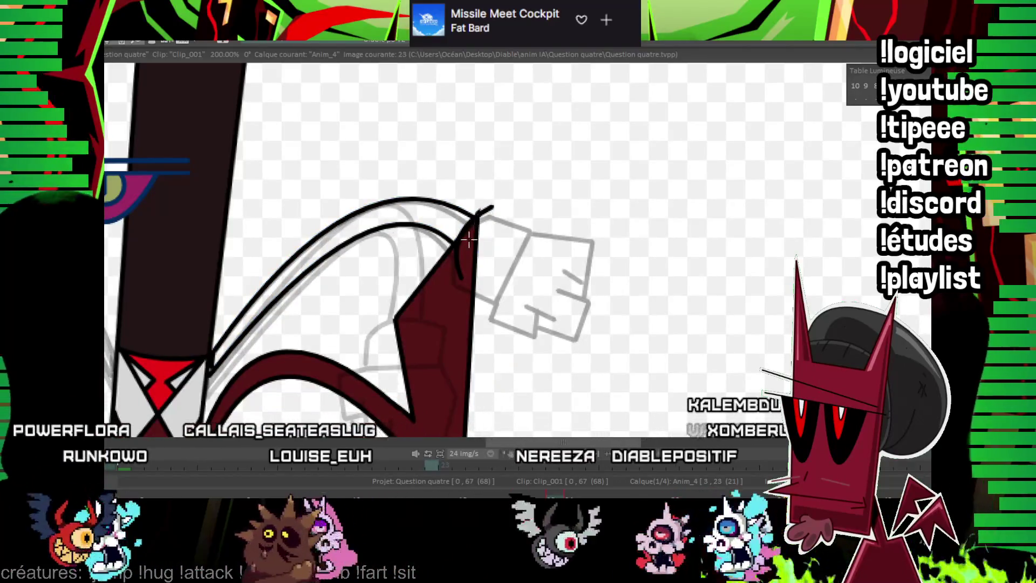
Outline the right glove's cuff, lower edges and front edge in black.
left_click_drag(460, 275, 536, 219)
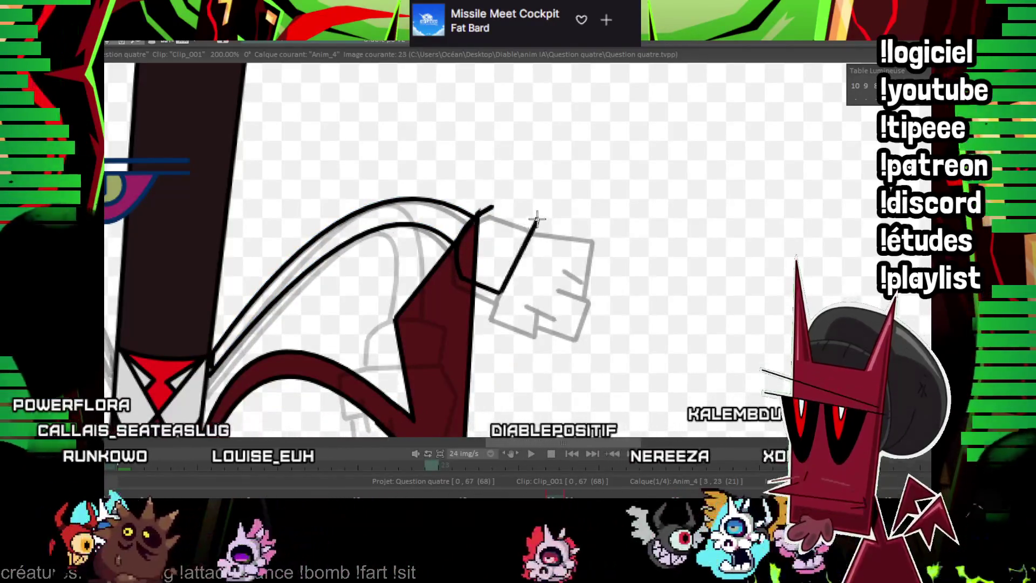
left_click(493, 206)
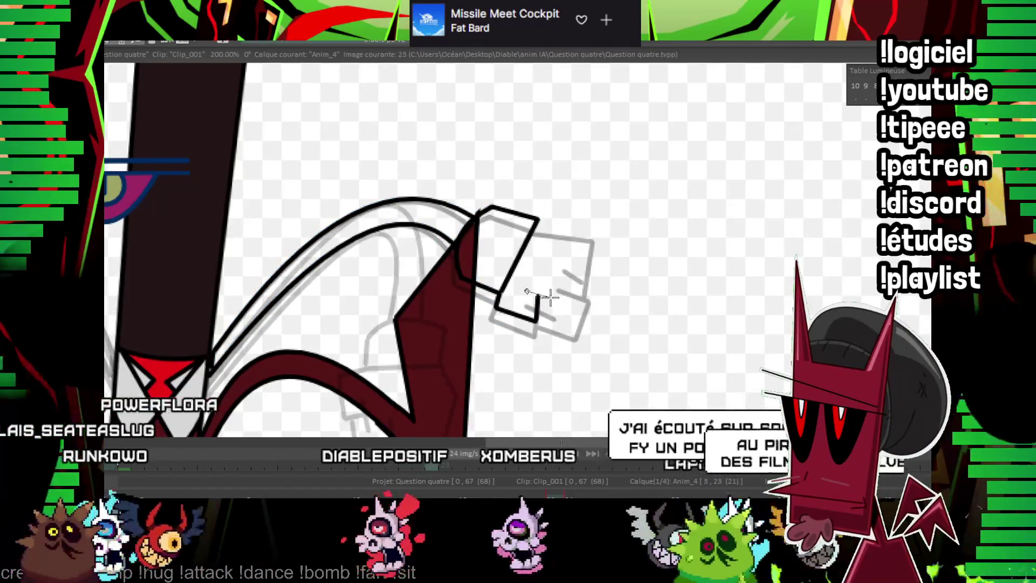
left_click(551, 296)
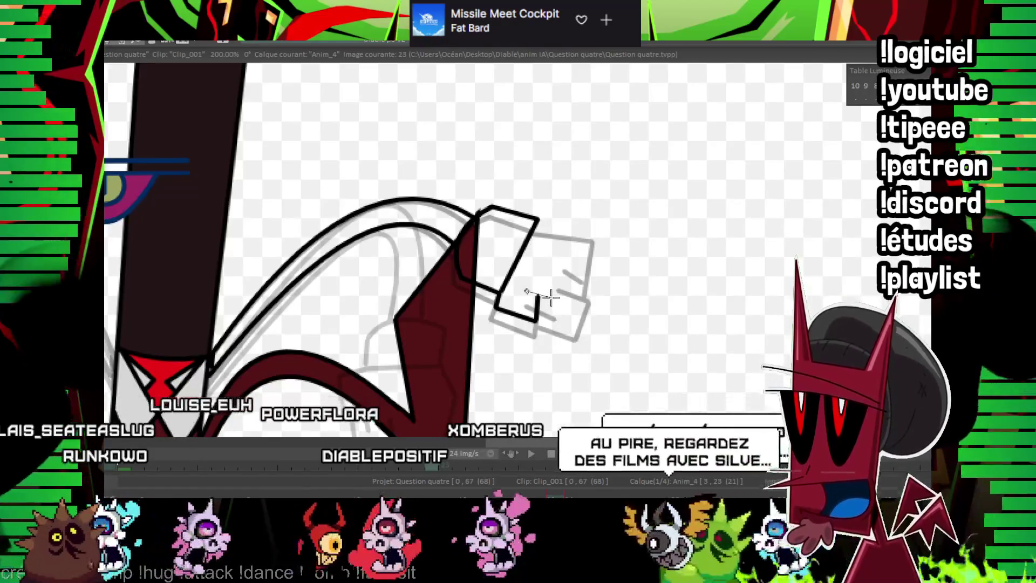
left_click(547, 317)
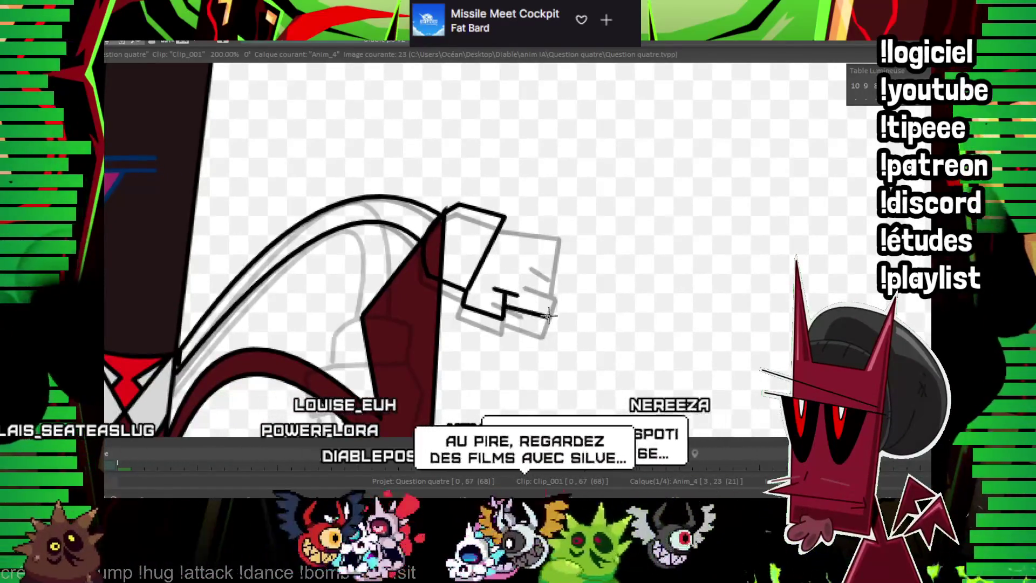
left_click(553, 274)
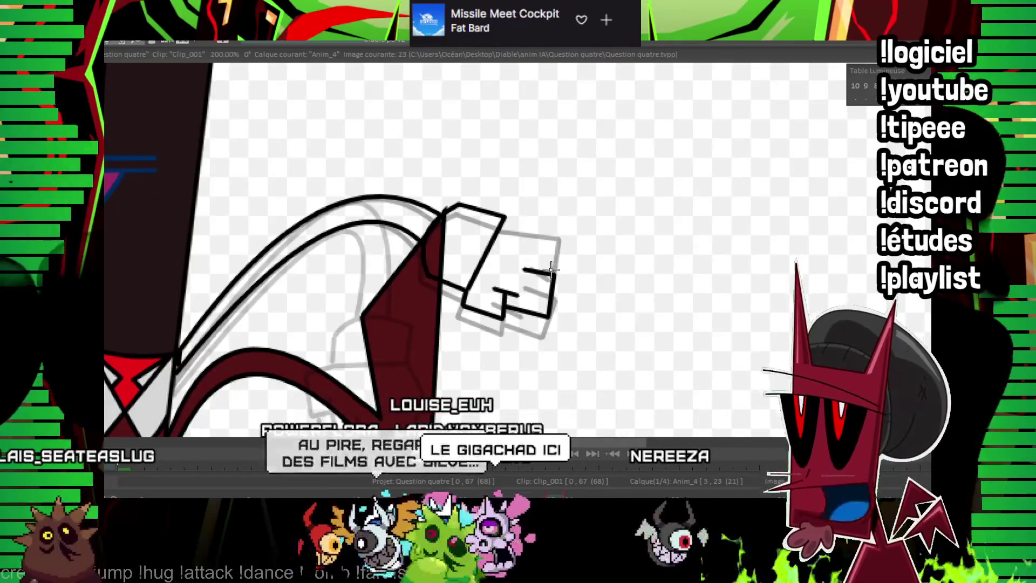
left_click_drag(536, 224, 521, 238)
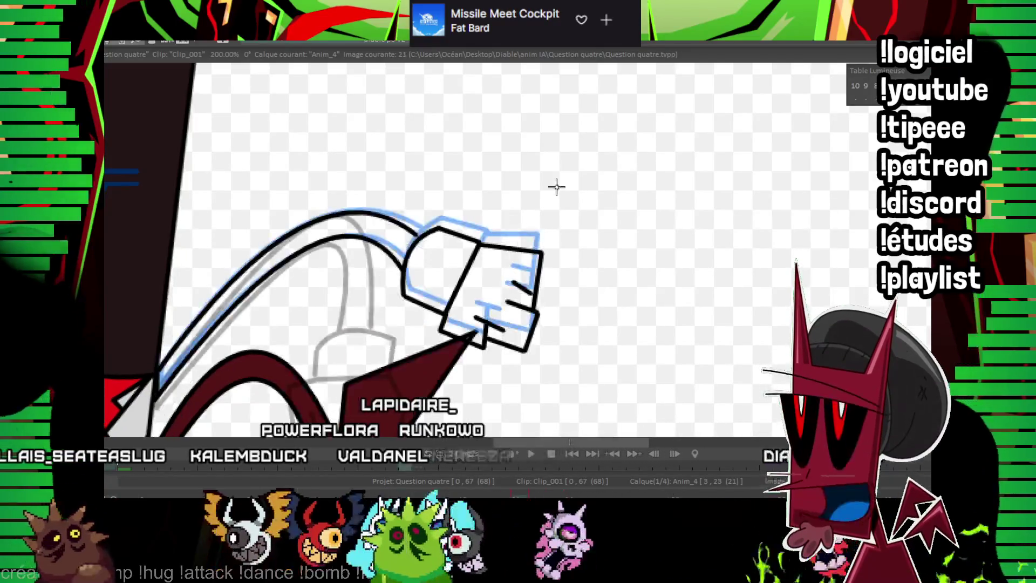
left_click_drag(548, 151, 705, 204)
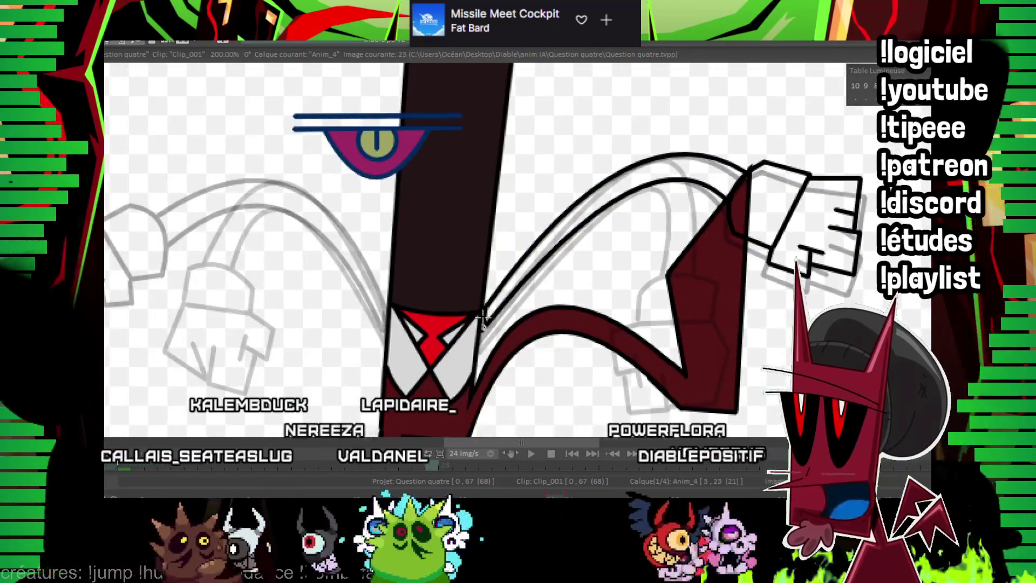
Ink the upper outline and next curve of the left arm on image 23.
left_click_drag(485, 274, 448, 324)
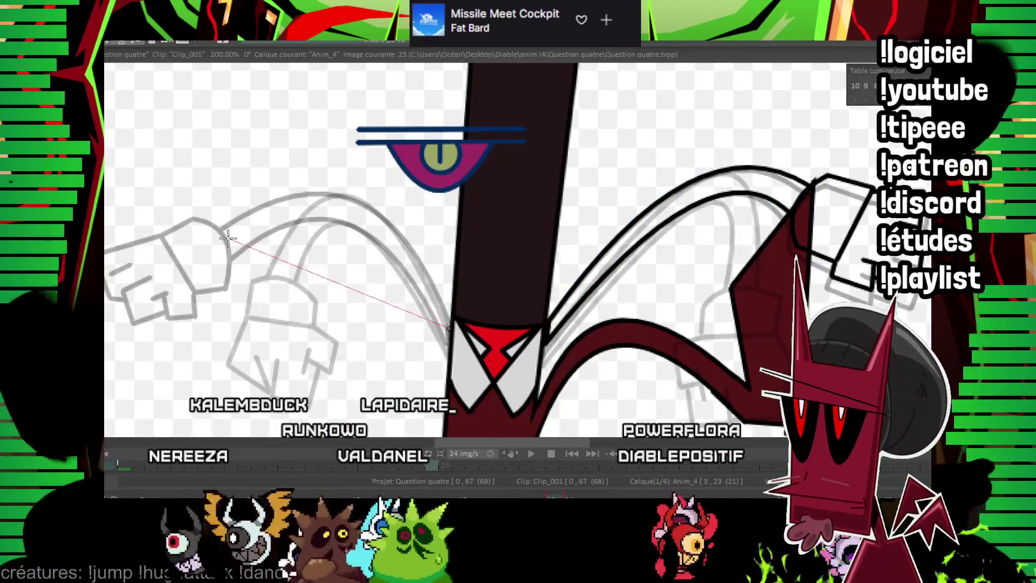
left_click(356, 225)
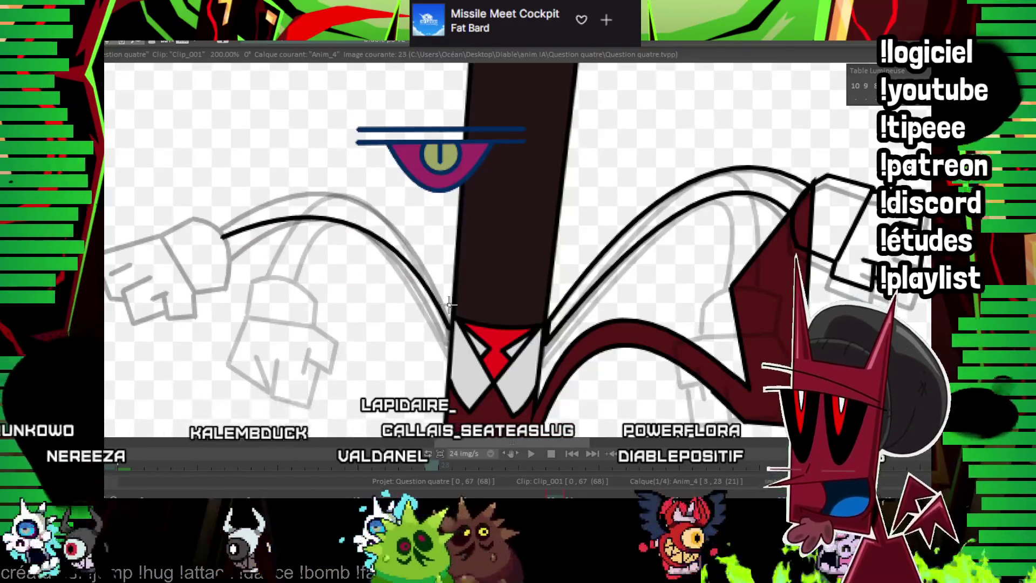
left_click_drag(452, 305, 216, 210)
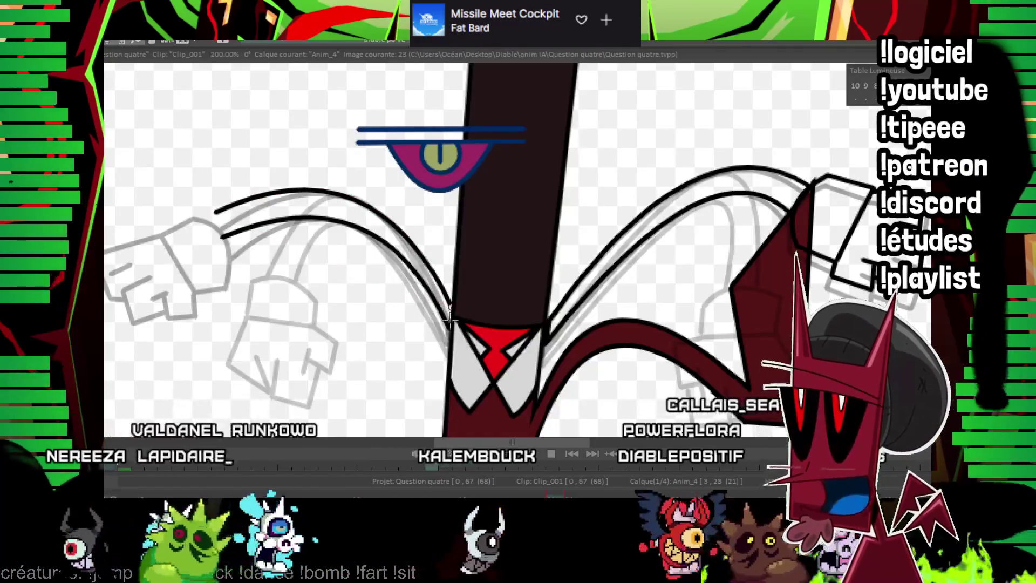
left_click_drag(440, 307, 494, 337)
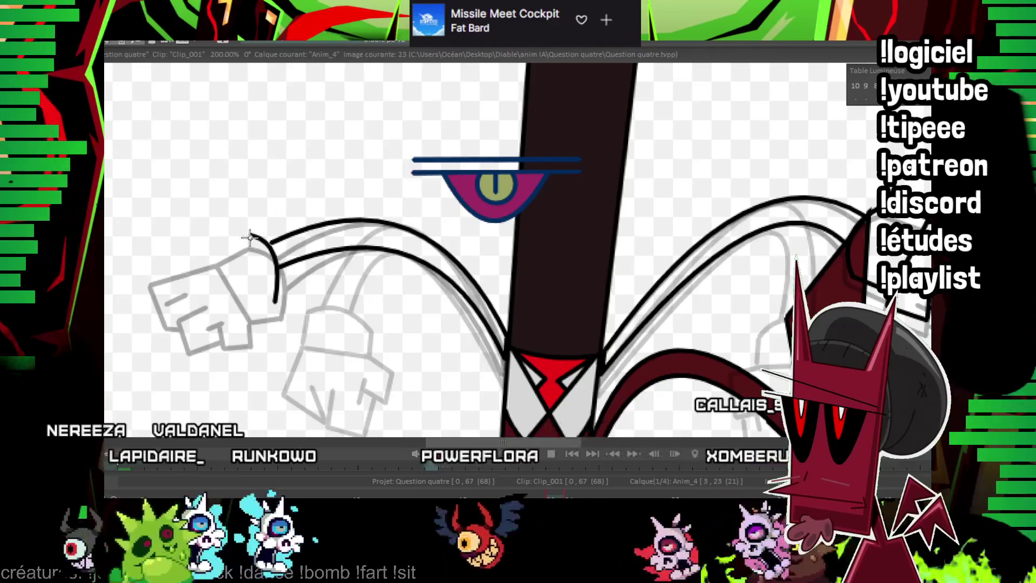
Outline the left glove's cuff and lower edge, then zoom out to view the whole character.
left_click_drag(251, 234, 208, 249)
left_click(234, 306)
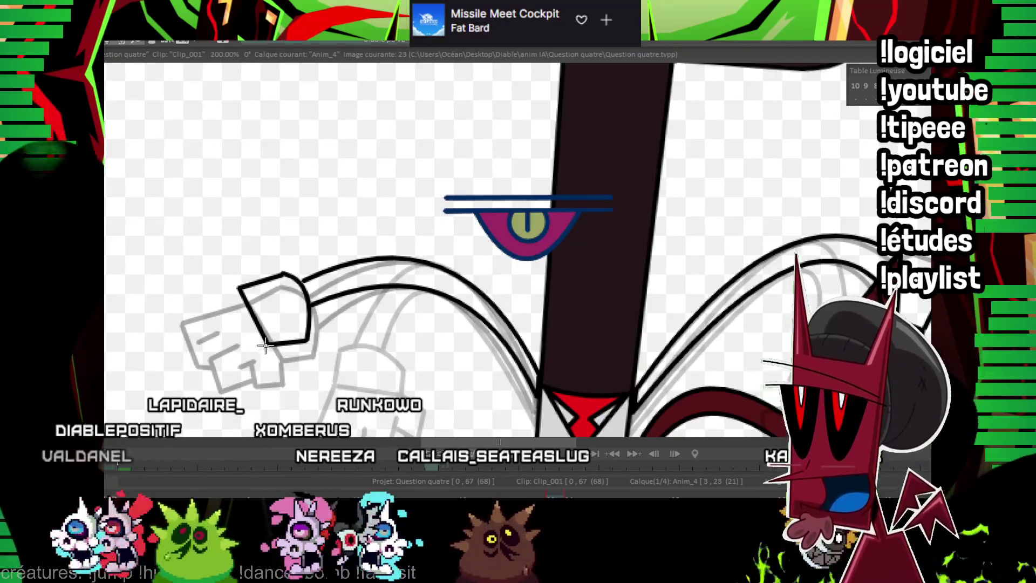
left_click_drag(265, 344, 233, 362)
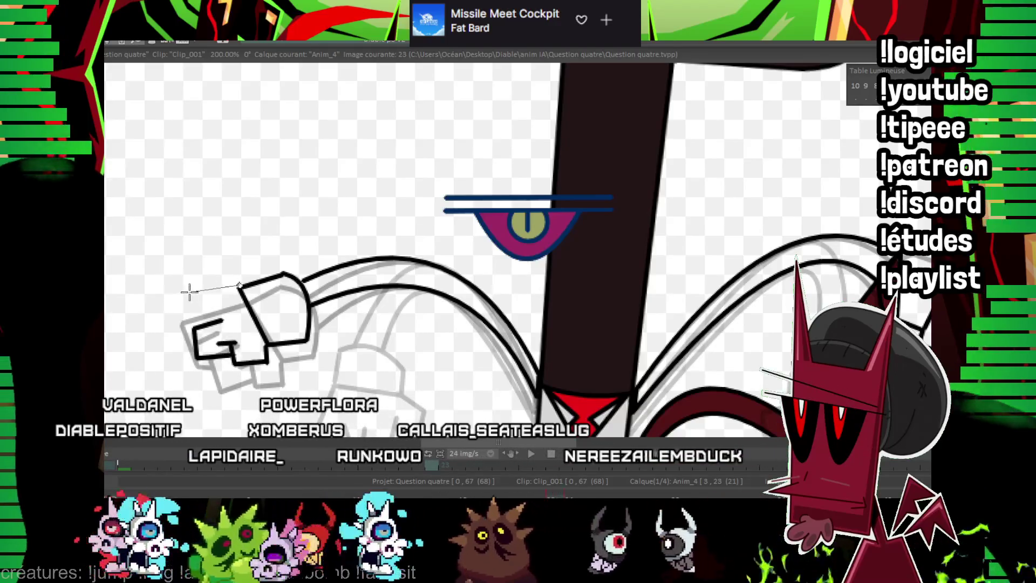
left_click_drag(373, 321, 360, 294)
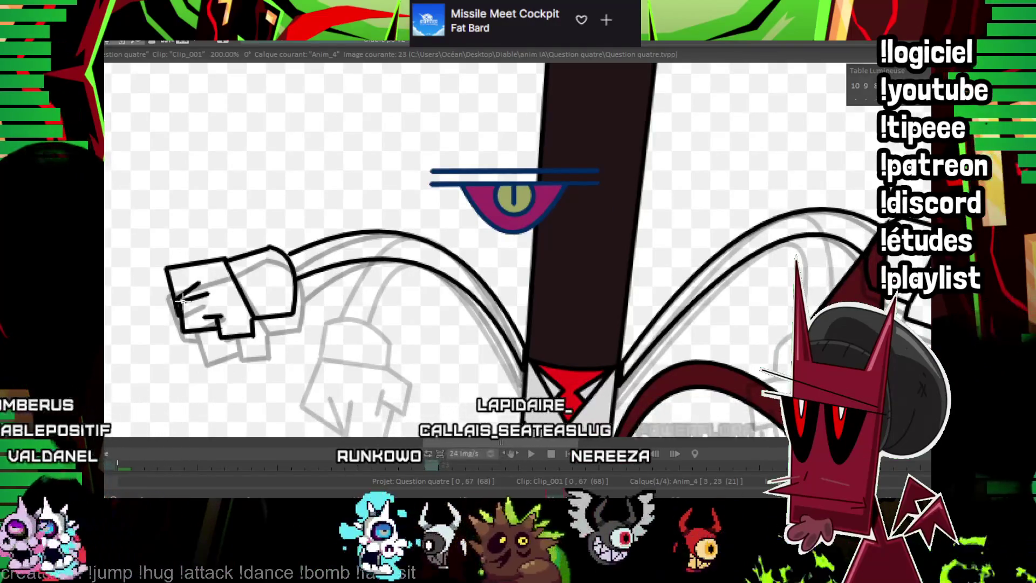
key("minus")
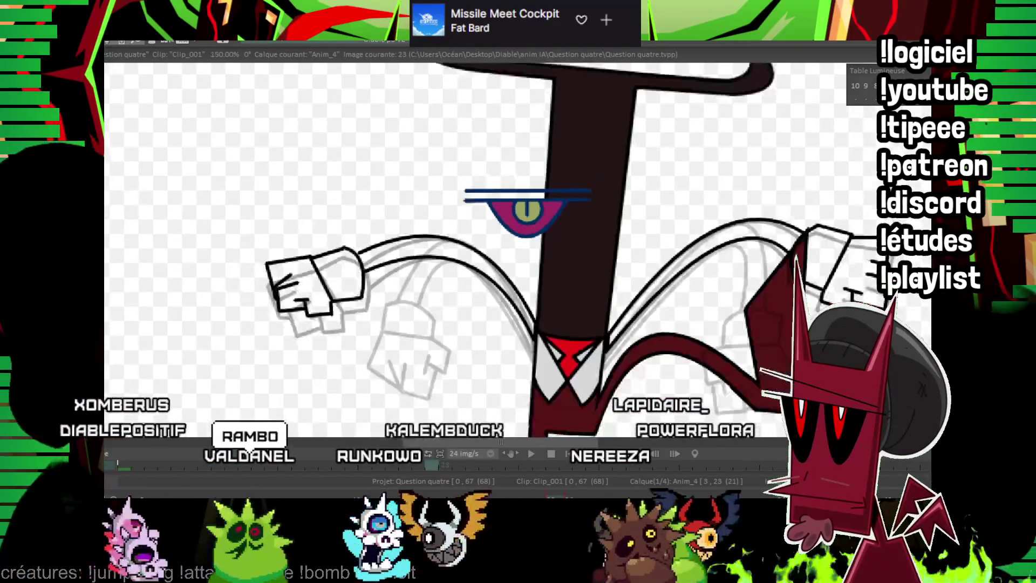
key("minus")
Recentre the character, step ahead to image 25, and zoom in on the sketched right arm.
left_click_drag(637, 240, 534, 249)
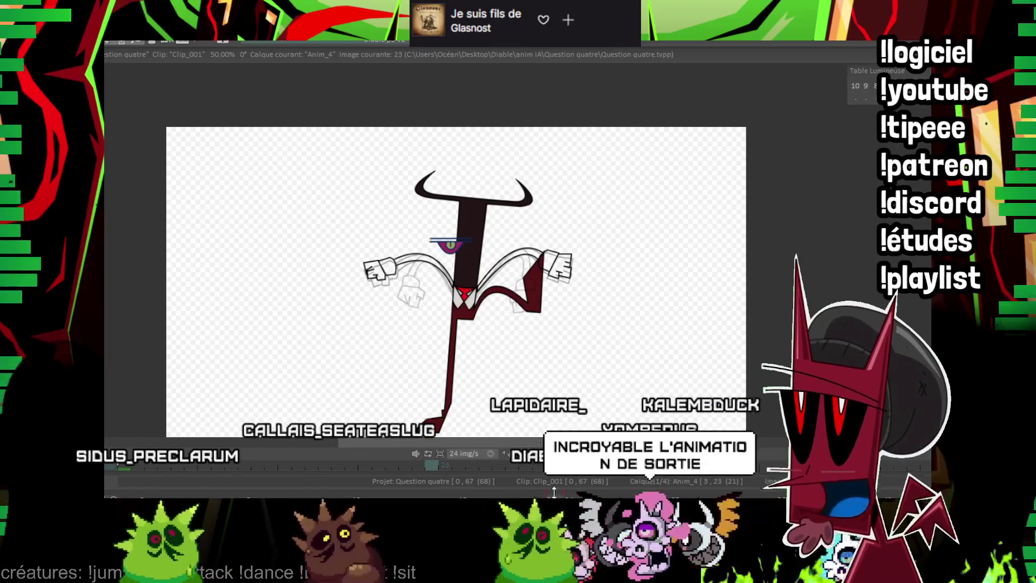
left_click_drag(547, 286, 502, 258)
key("Right")
key("Right")
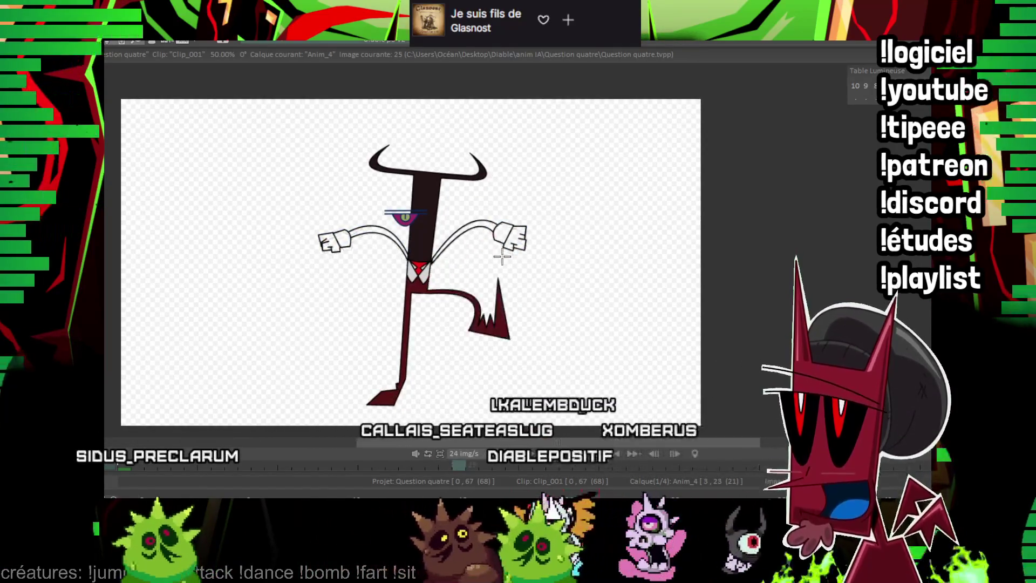
scroll(439, 228, "up", 4)
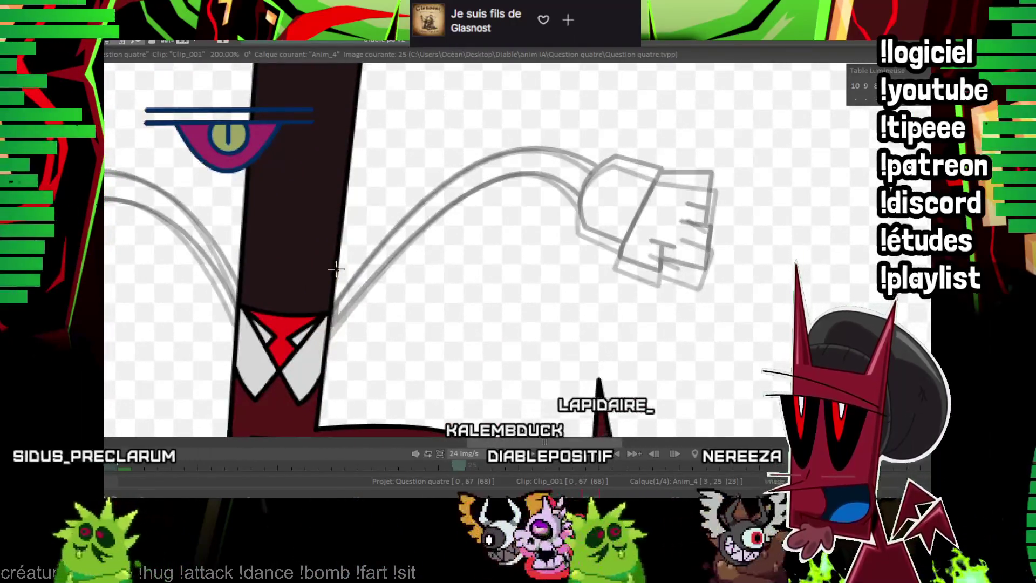
Trace both edges of the right arm as black lines, redoing the first curve once.
left_click_drag(327, 322, 584, 180)
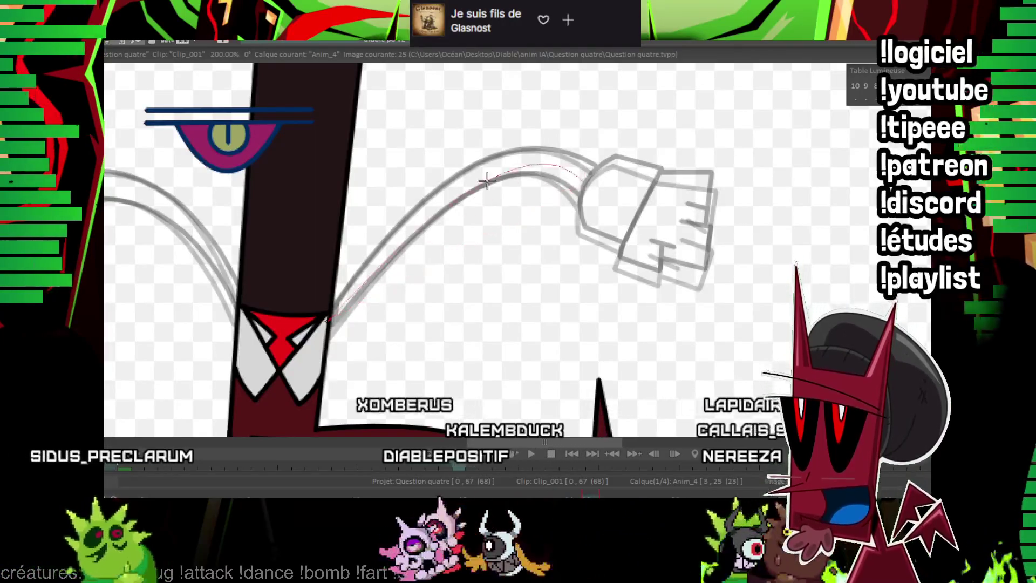
key("ctrl+z")
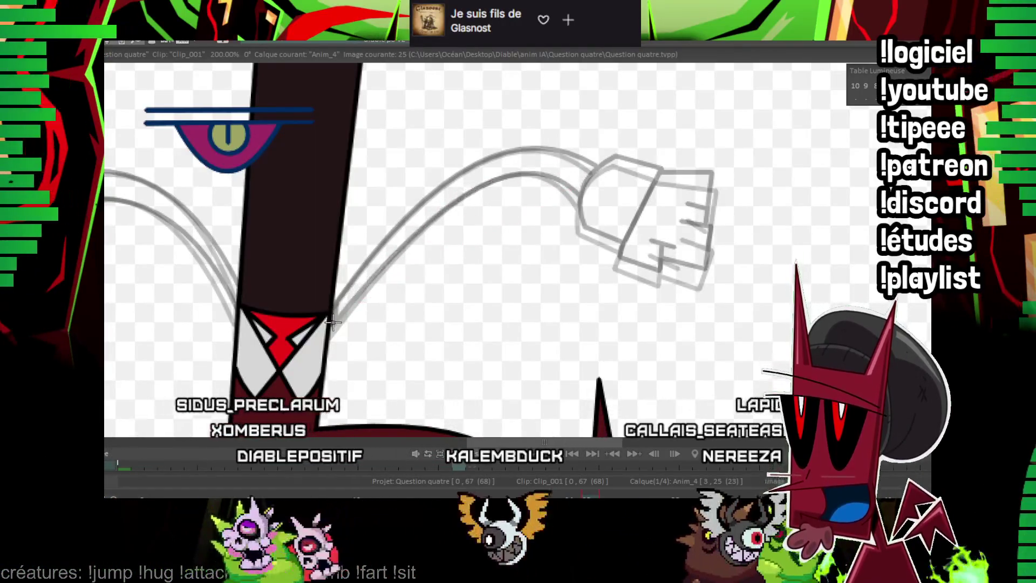
left_click_drag(332, 322, 583, 182)
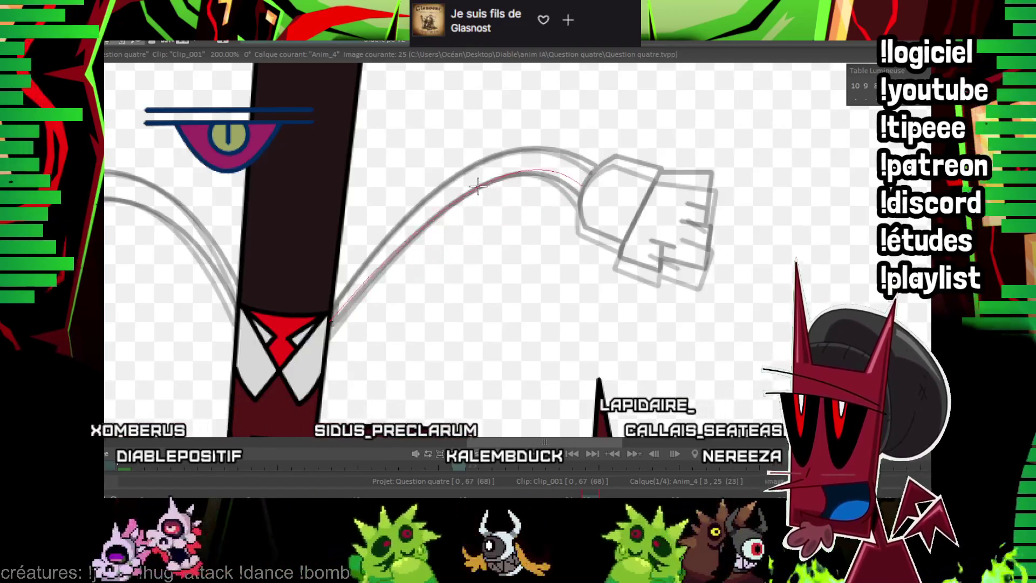
key("Return")
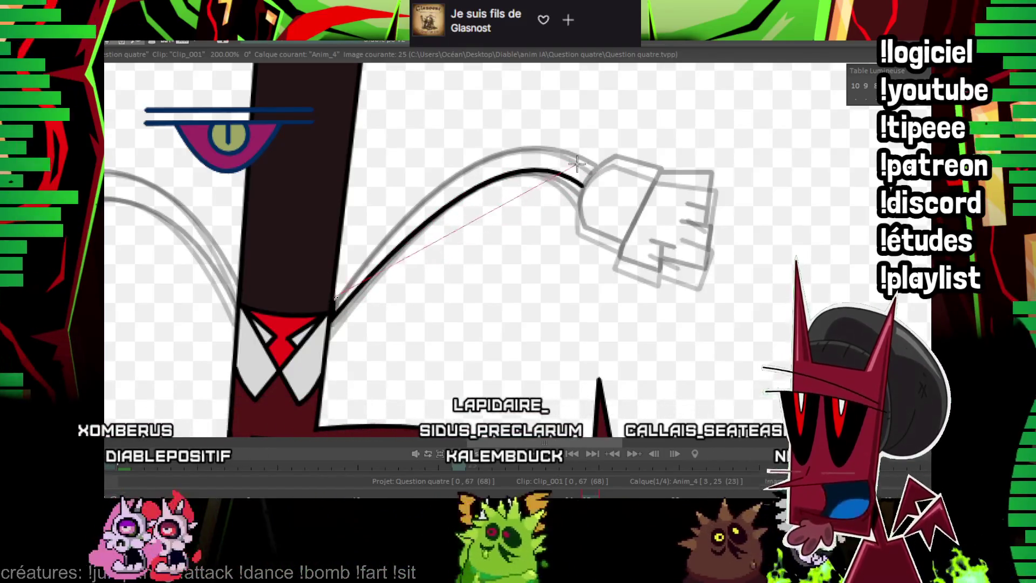
key("Return")
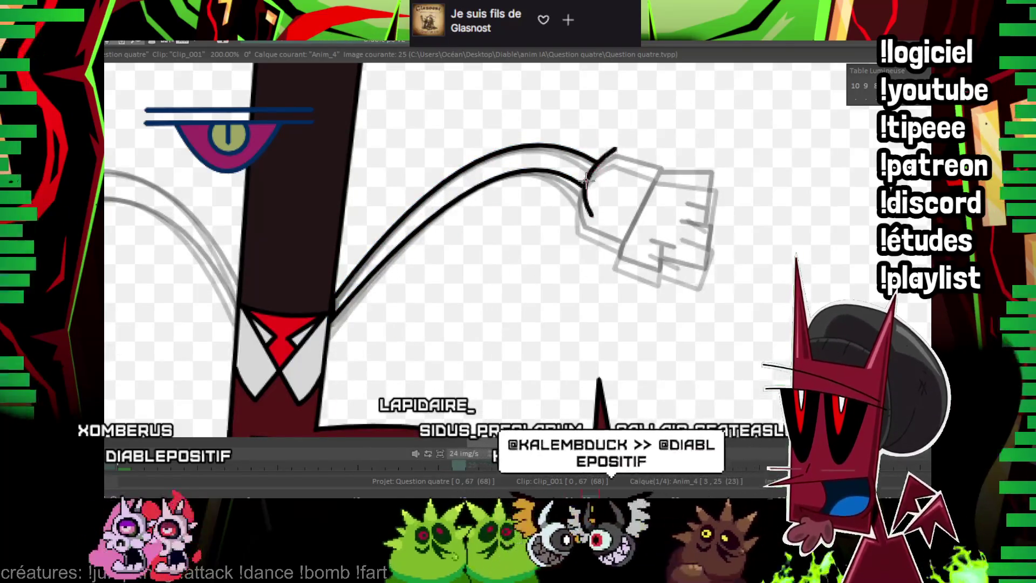
Outline the wrist cuff at the end of the right arm.
left_click(634, 226)
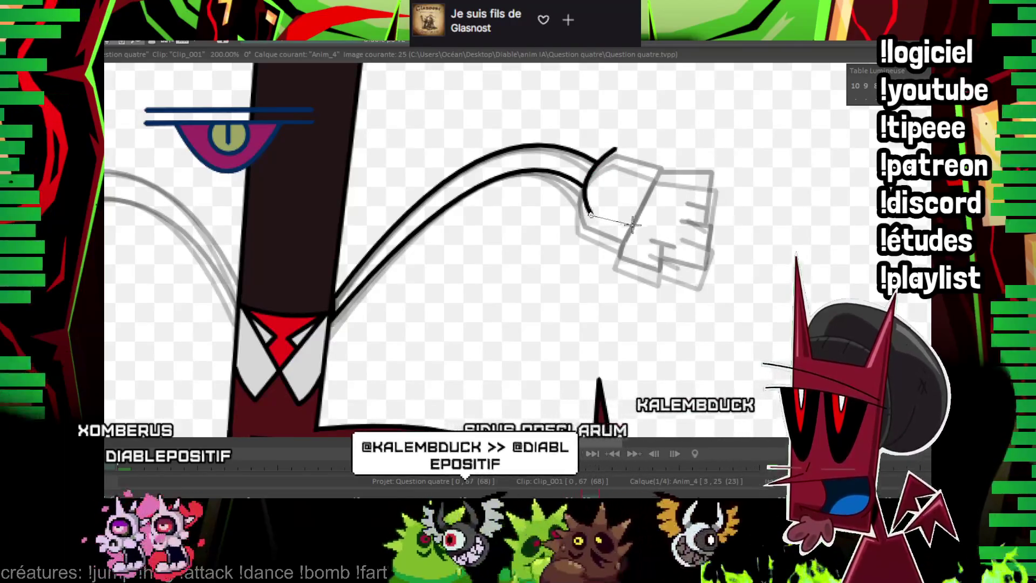
left_click(661, 154)
left_click(617, 148)
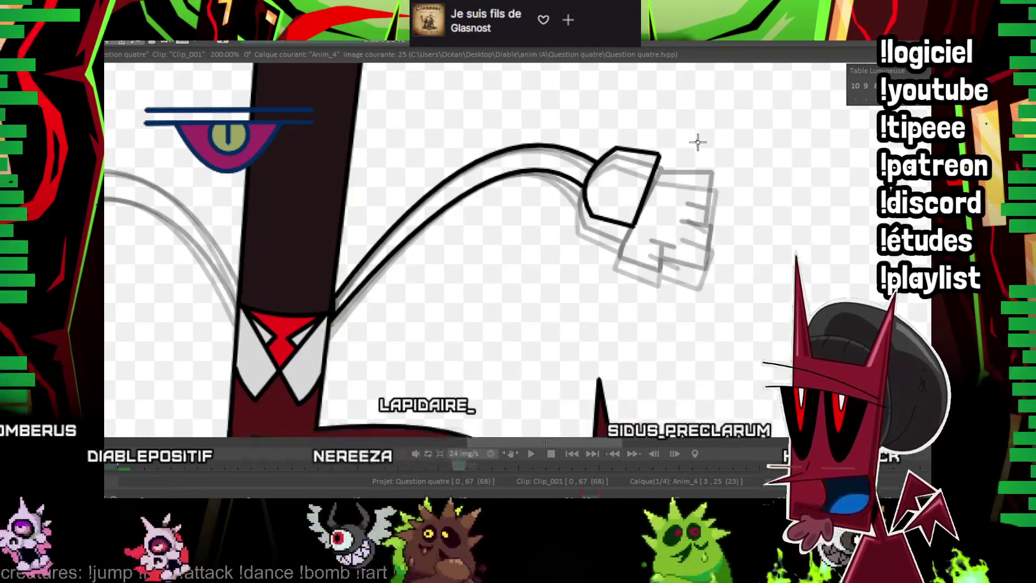
Outline the glove's fingers with their bottom and front edges.
left_click_drag(643, 218, 525, 261)
left_click(513, 285)
left_click(550, 290)
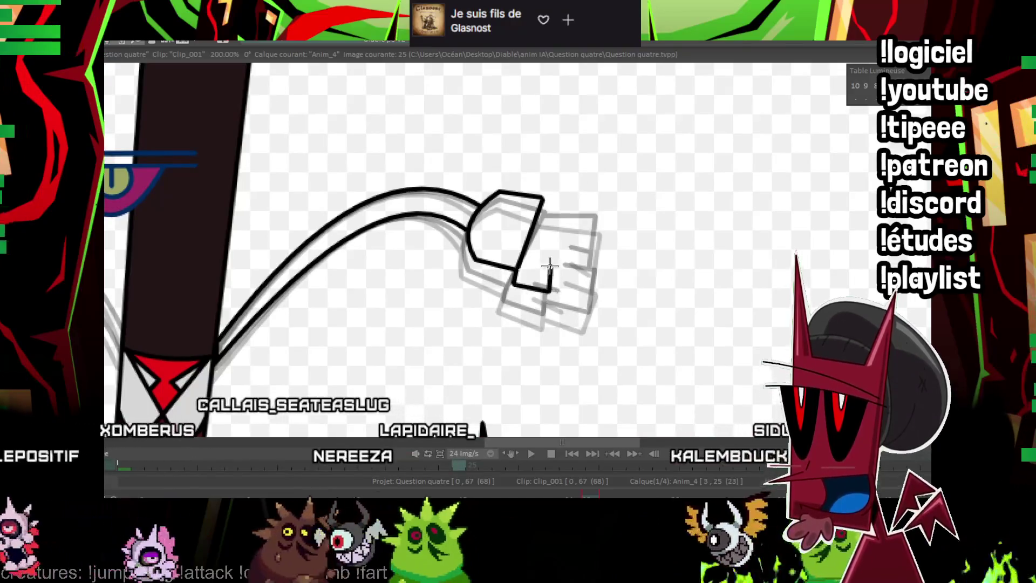
left_click(547, 264)
left_click(595, 284)
left_click(597, 239)
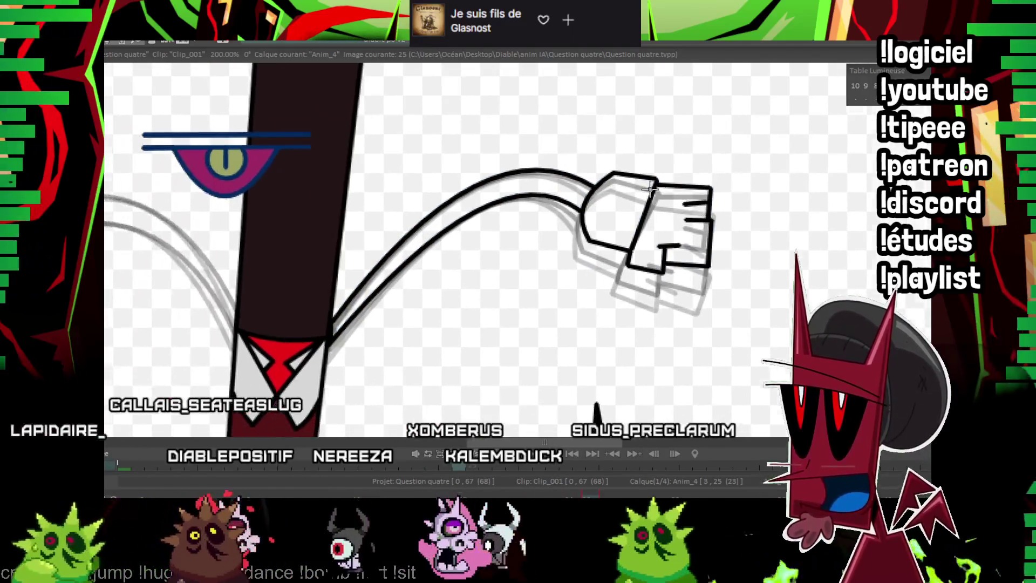
left_click_drag(345, 215, 622, 222)
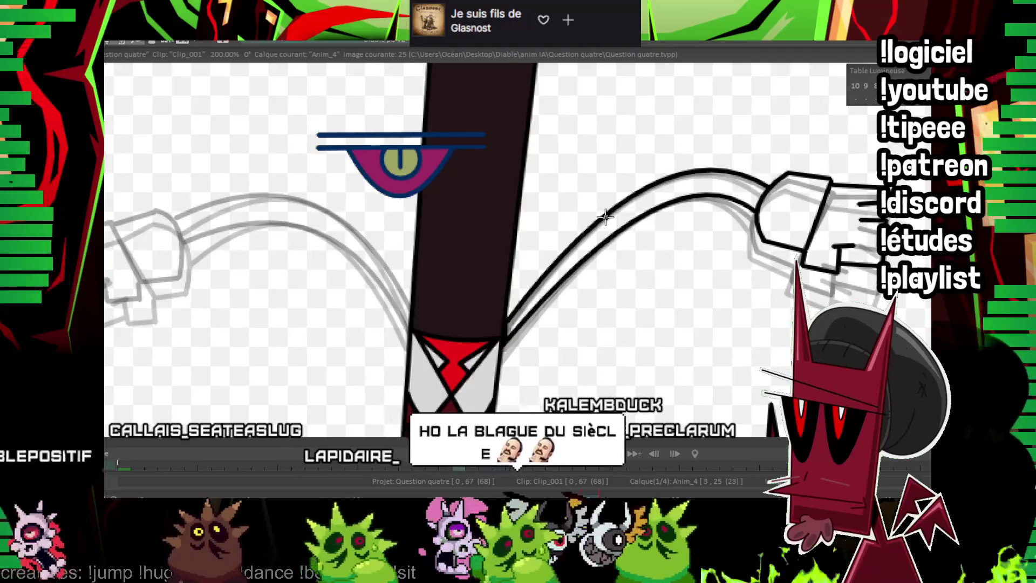
On frame 25, trace the left arm's upper curve and its edge from the body in black.
key("Right")
key("Right")
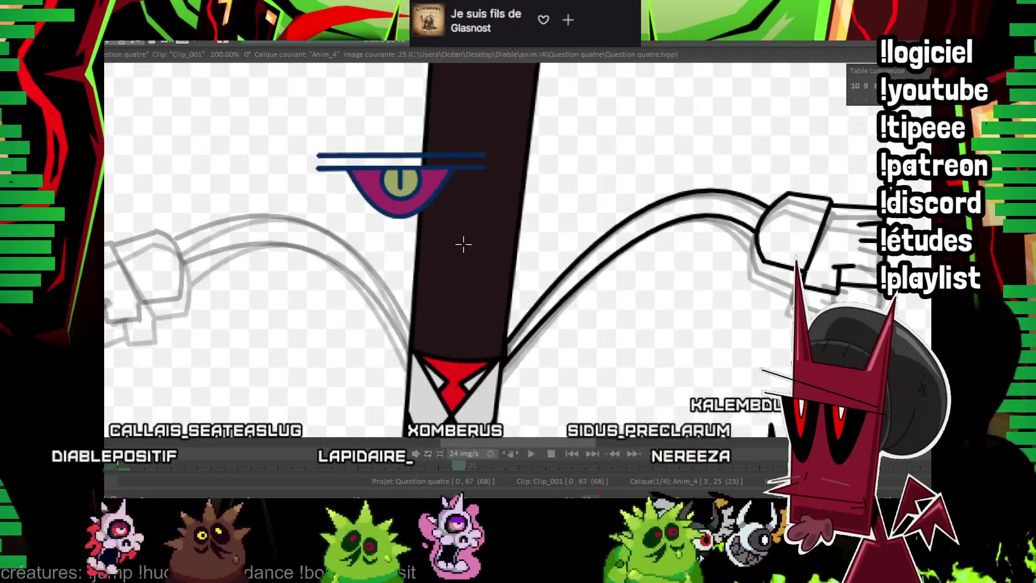
key("Right")
key("Right")
key("Right")
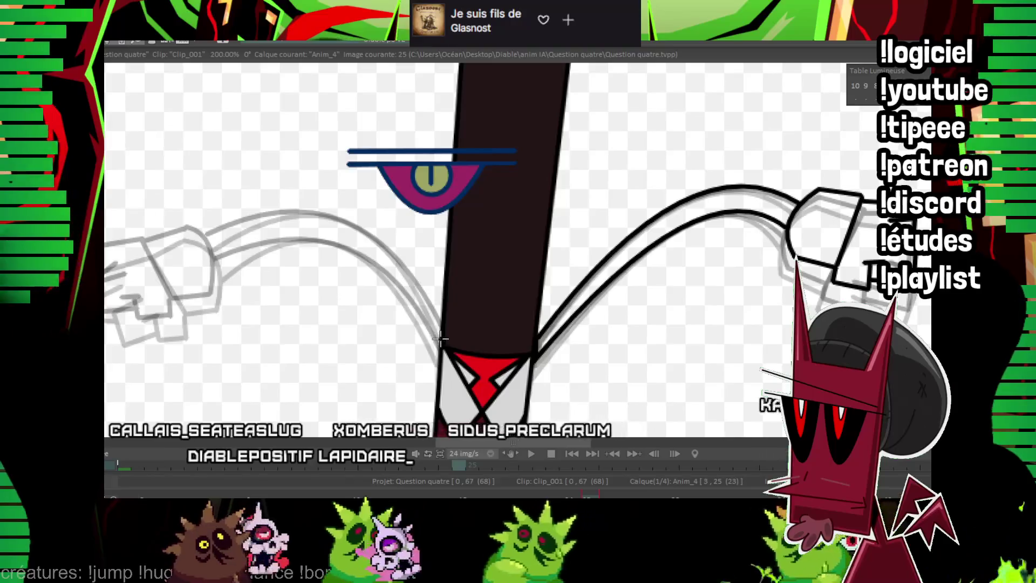
left_click_drag(440, 339, 210, 238)
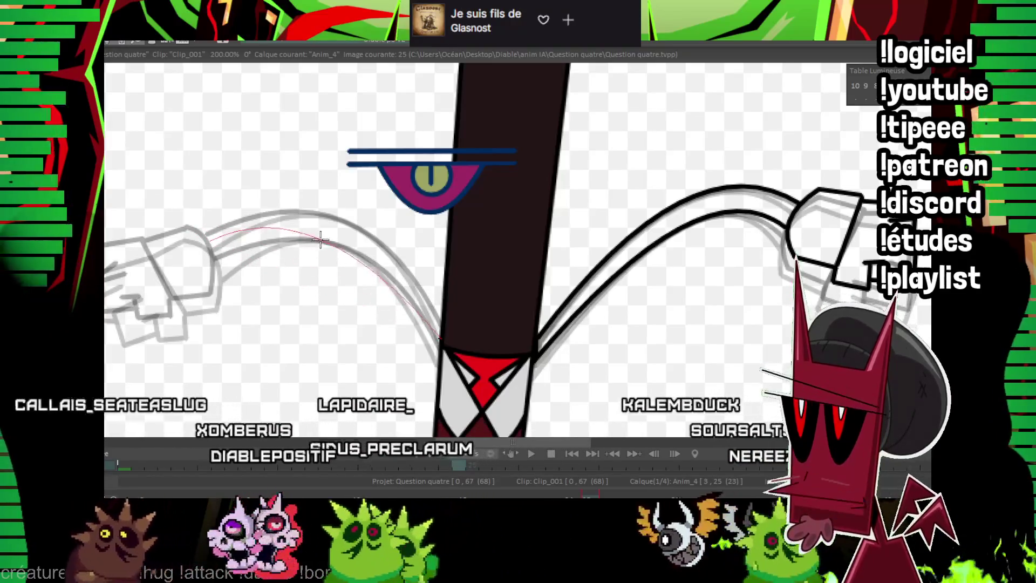
key("Left")
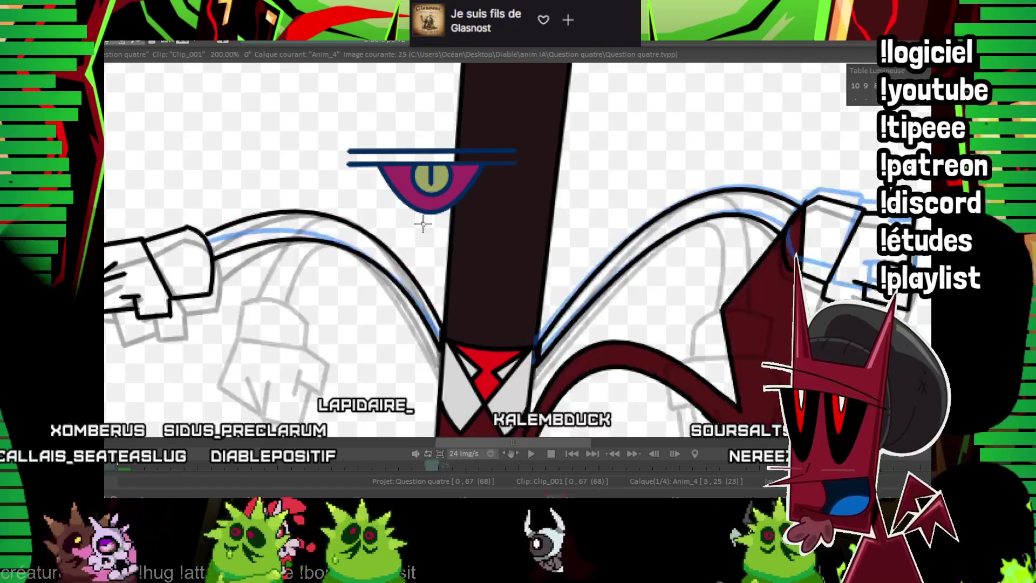
key("Right")
mouse_move(439, 346)
left_mouse_down()
mouse_move(426, 310)
mouse_move(213, 249)
left_mouse_up()
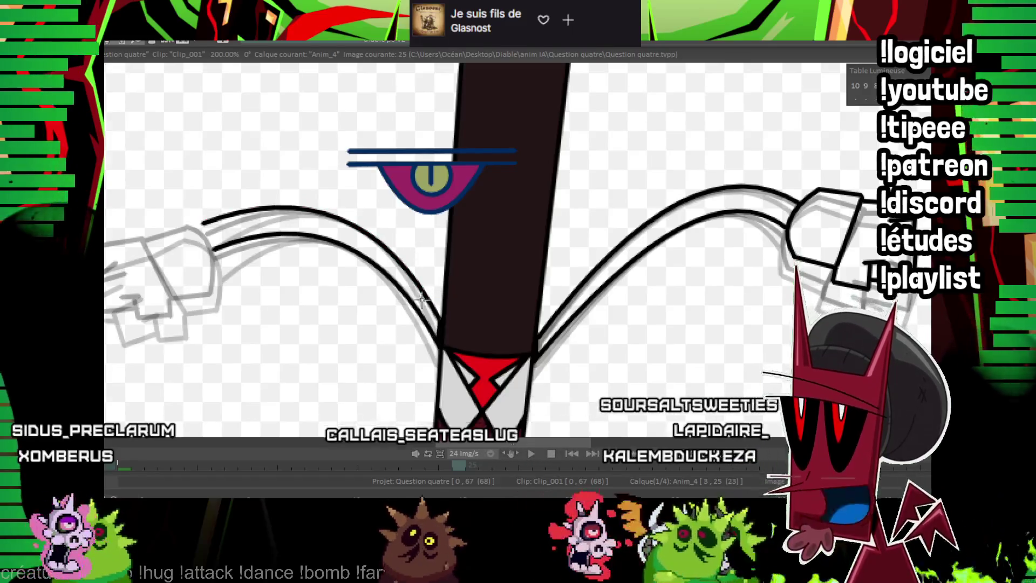
Outline the left glove's cuff, lower edge and finger, then zoom out to review.
left_click_drag(165, 228, 265, 258)
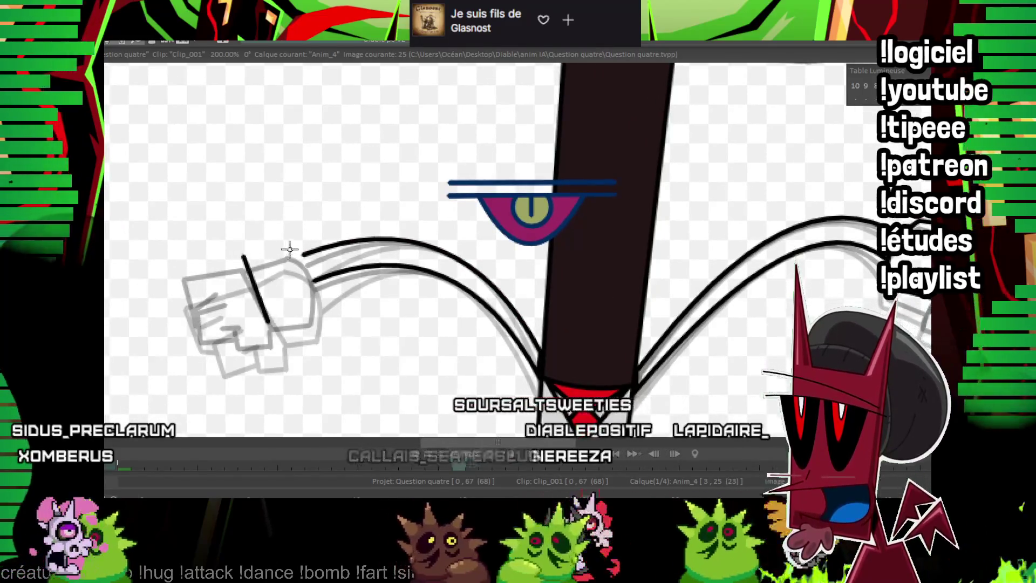
left_click_drag(309, 274, 302, 254)
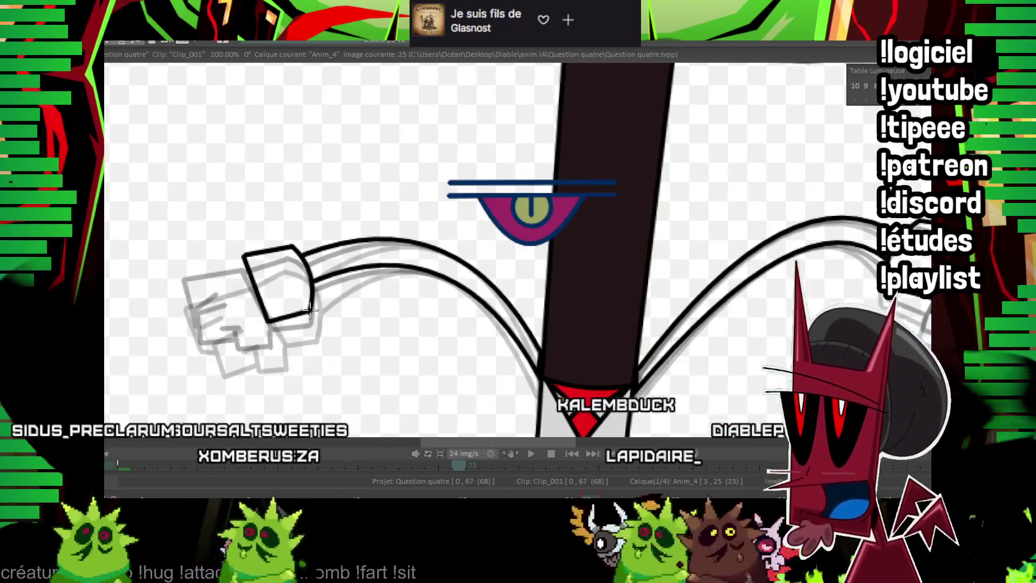
left_click_drag(292, 246, 178, 258)
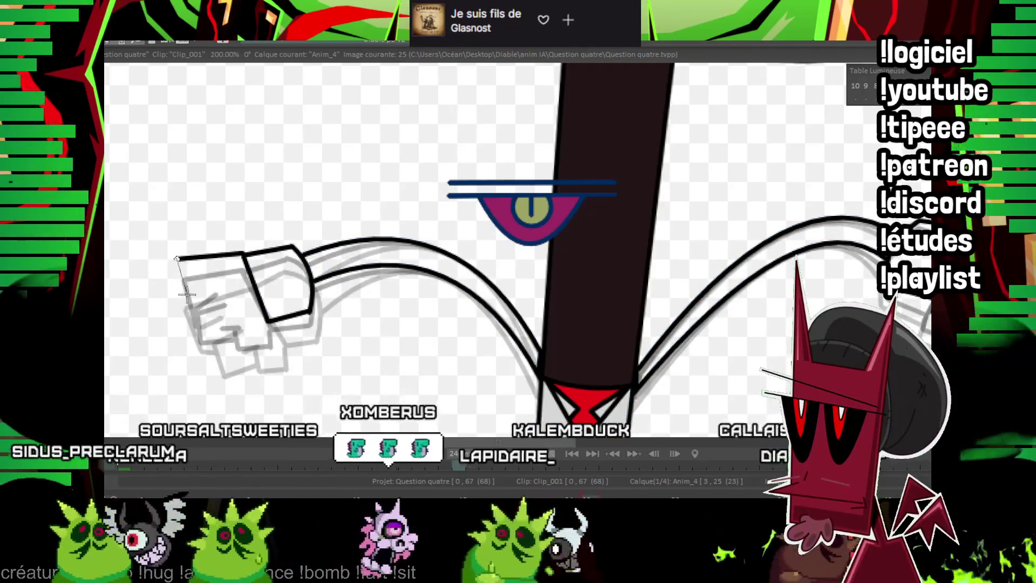
left_click_drag(223, 324, 240, 291)
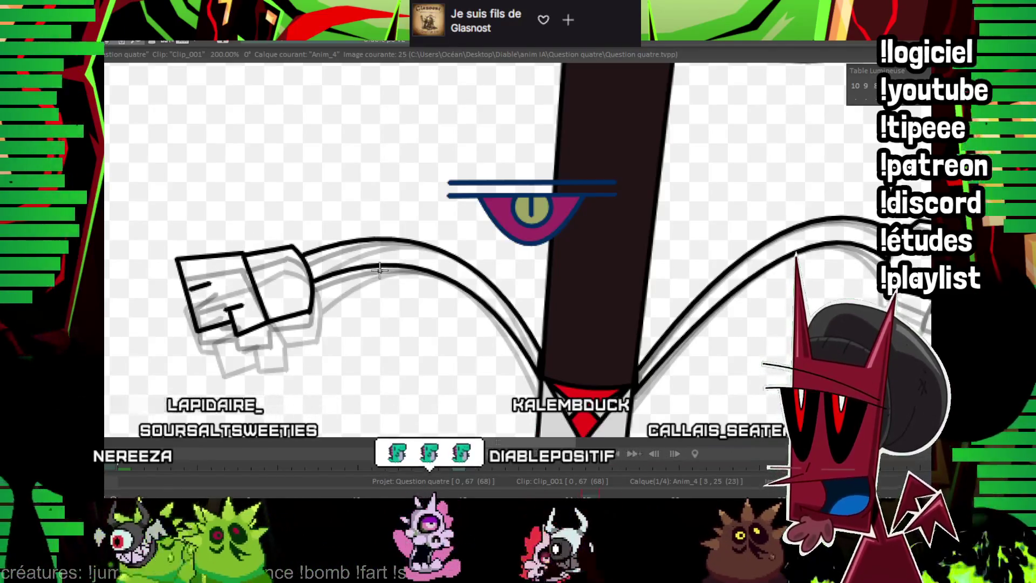
Flip between frames 23 and 25 to compare the inked arm poses.
scroll(510, 217, "down", 3)
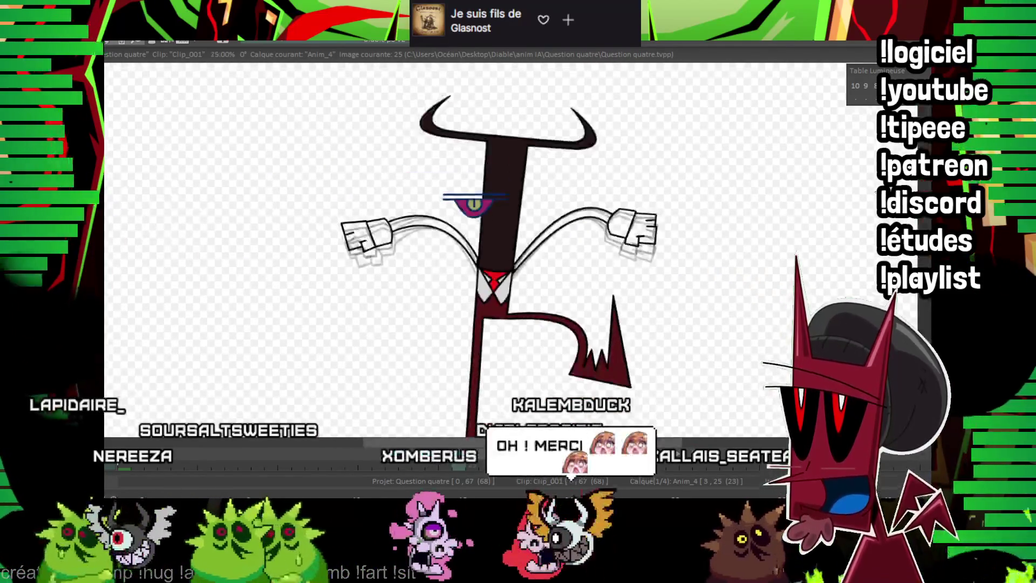
key("Left")
key("Left")
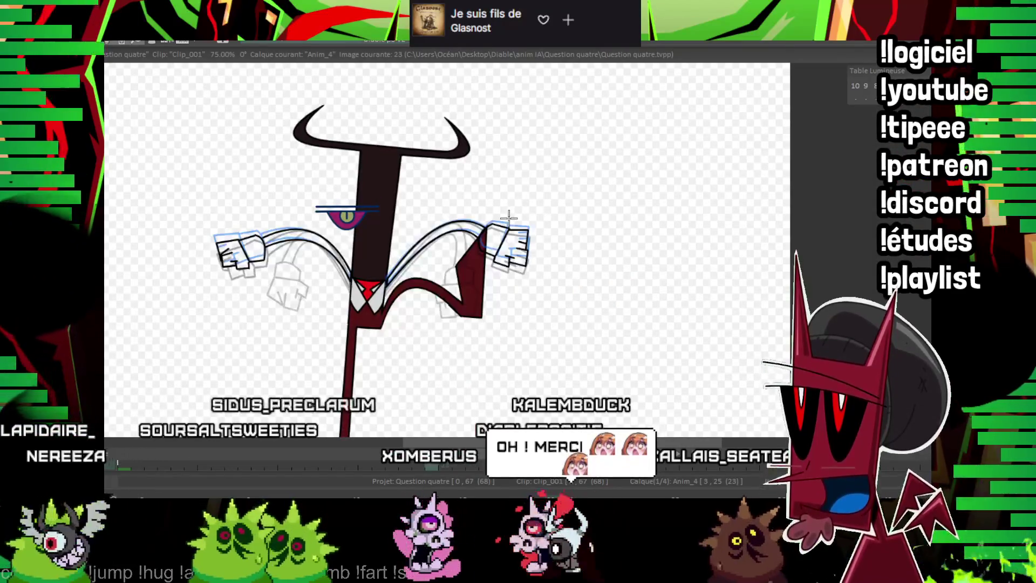
key("Right")
key("Right")
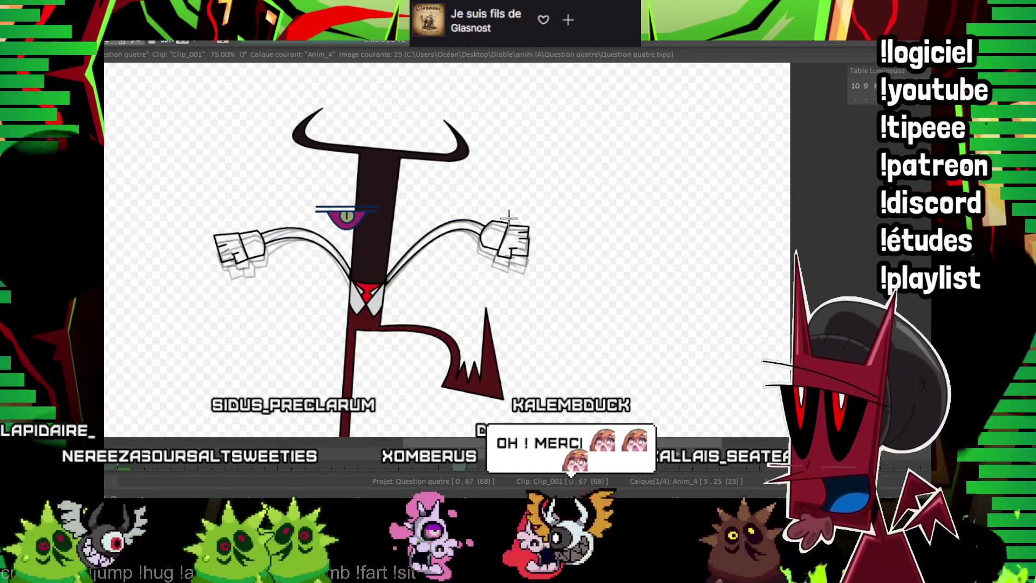
scroll(517, 237, "down", 1)
scroll(525, 250, "down", 1)
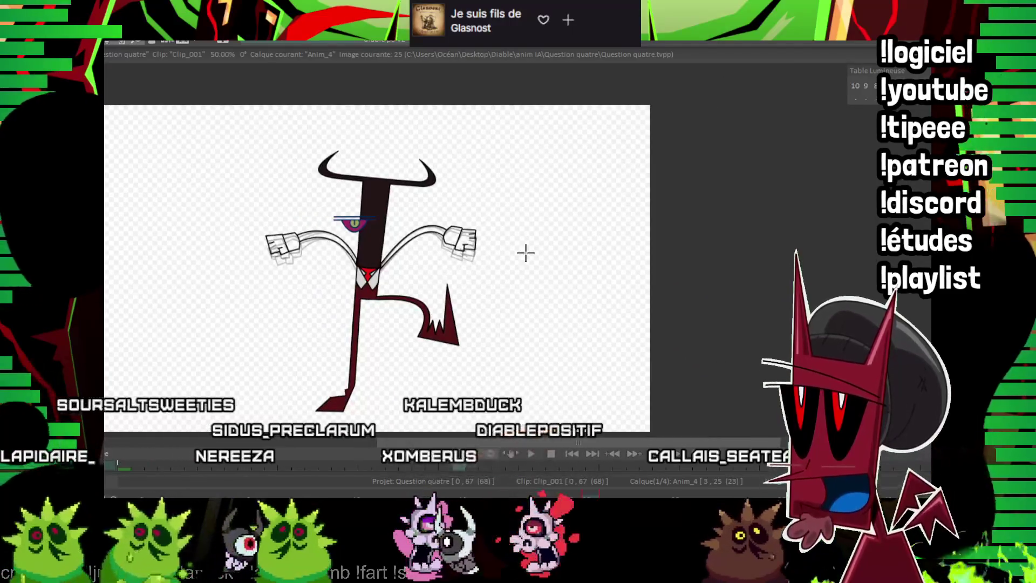
key("Left")
key("Left")
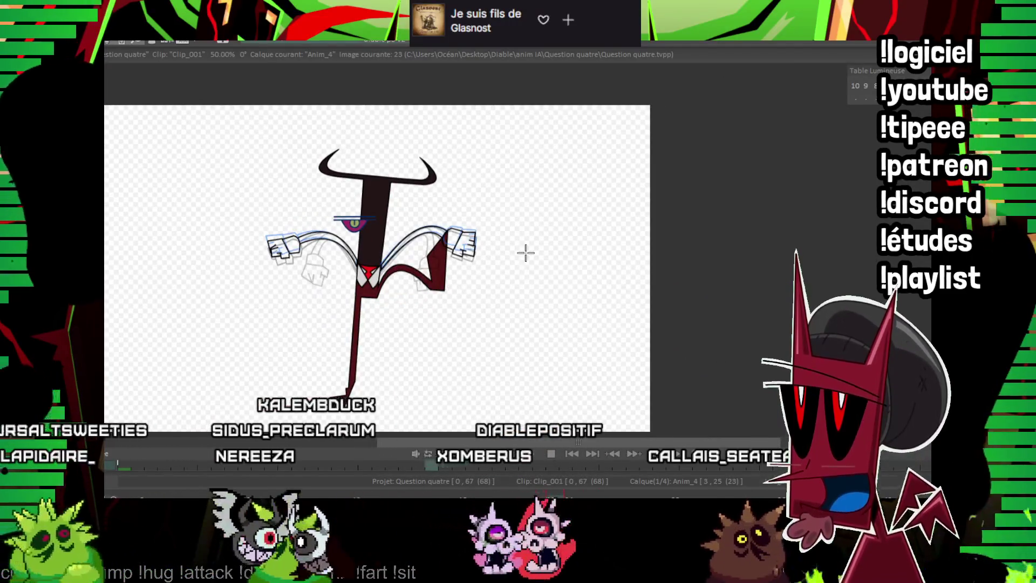
key("Right")
Insert a new image 26 after image 25 on Anim_4 and play the animation.
key("Left")
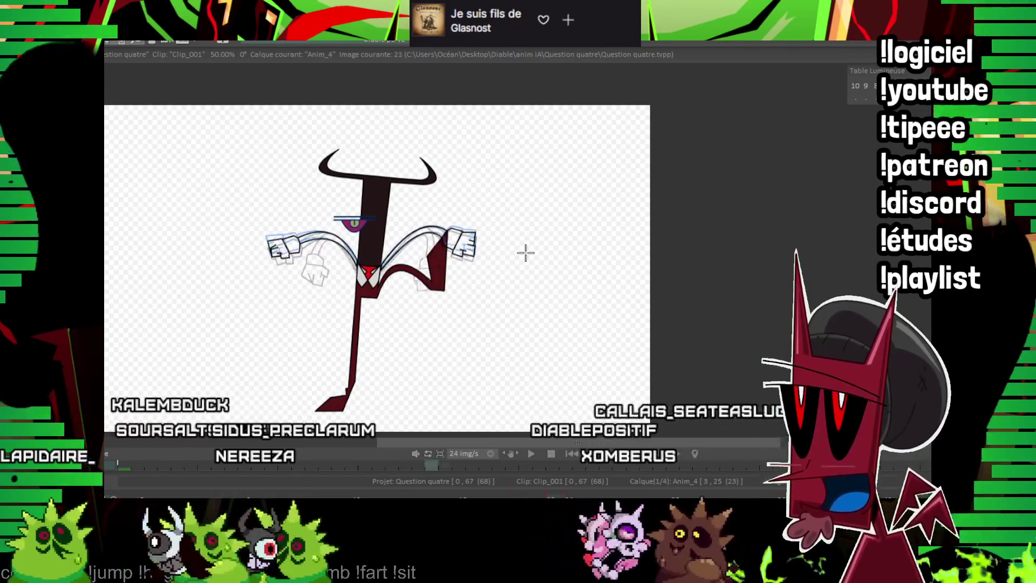
key("Right")
key("Right")
key("Right")
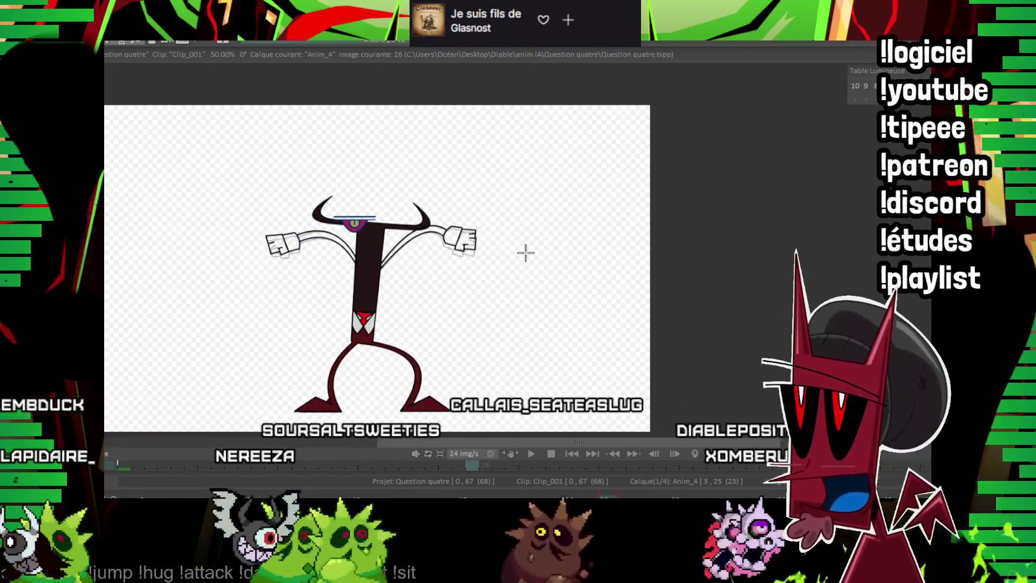
key("Insert")
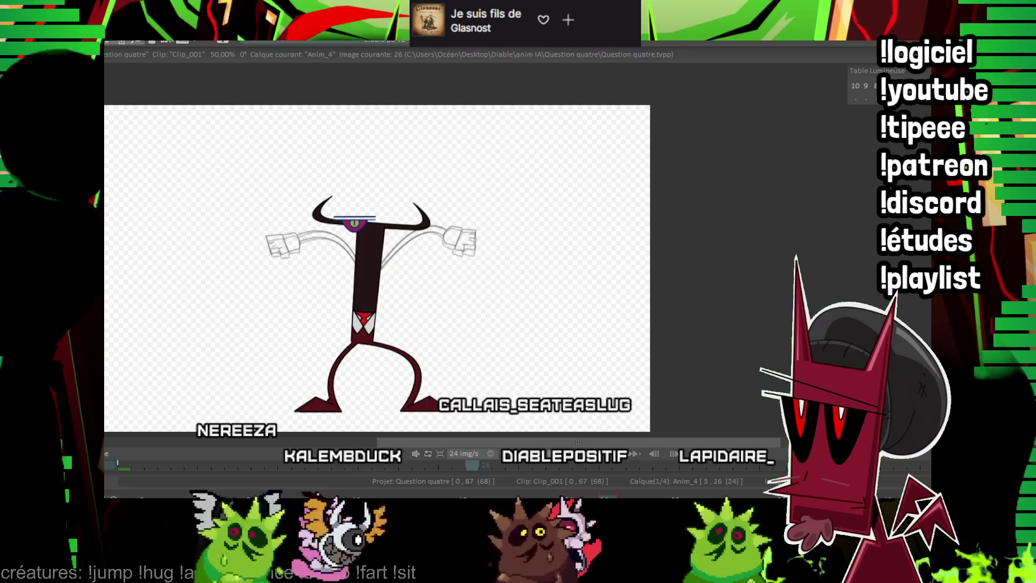
key("space")
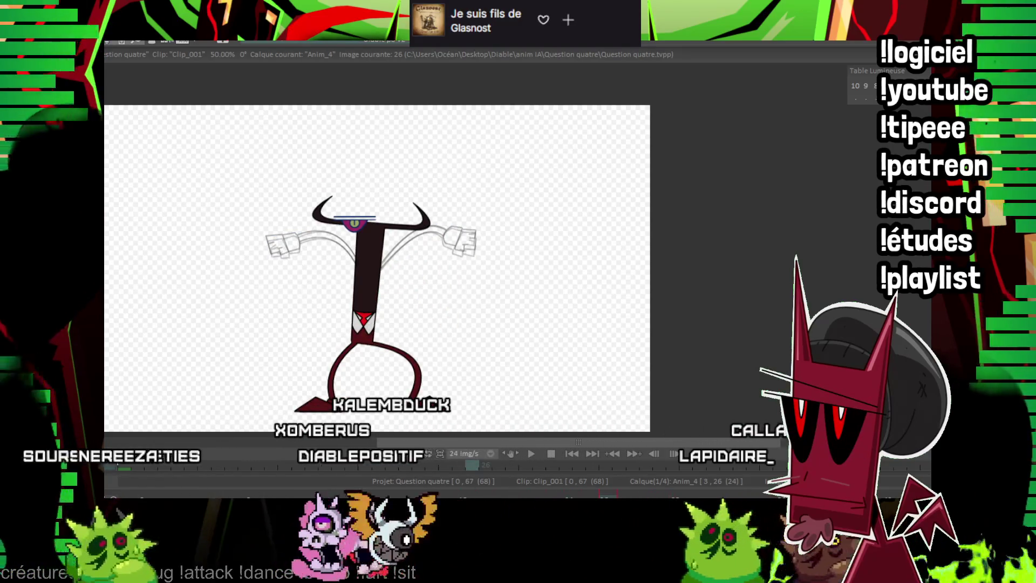
Draw straight black lines for both arms on image 26, rising from the collar.
scroll(565, 249, "up", 2)
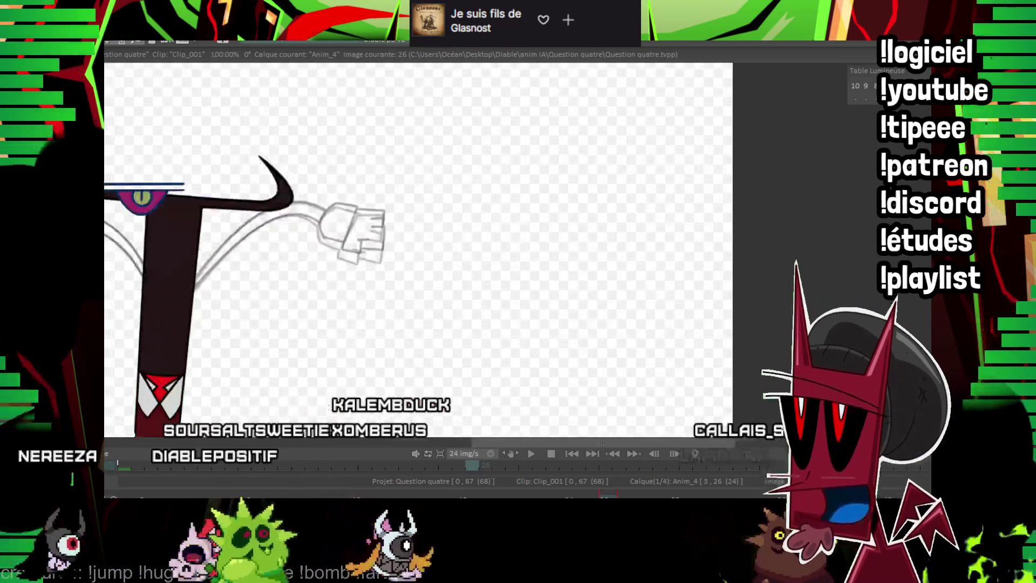
scroll(492, 233, "up", 2)
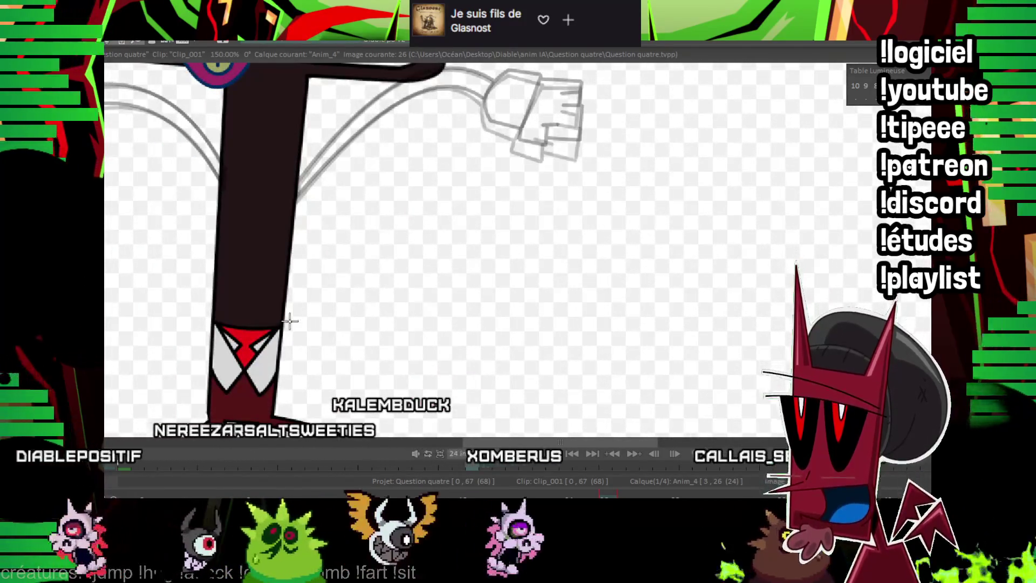
left_click_drag(282, 326, 369, 180)
left_click_drag(442, 133, 443, 132)
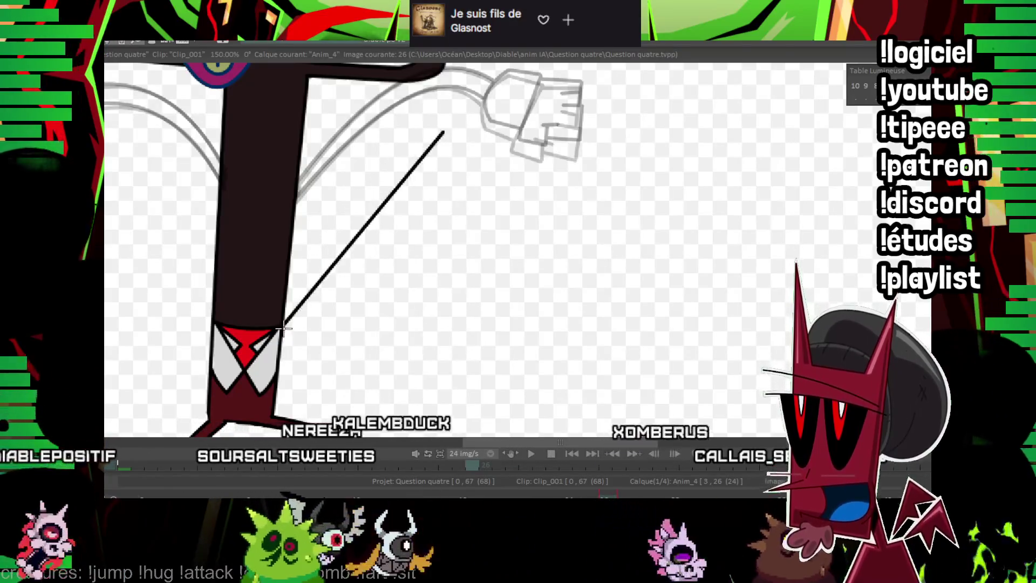
scroll(340, 218, "left", 3)
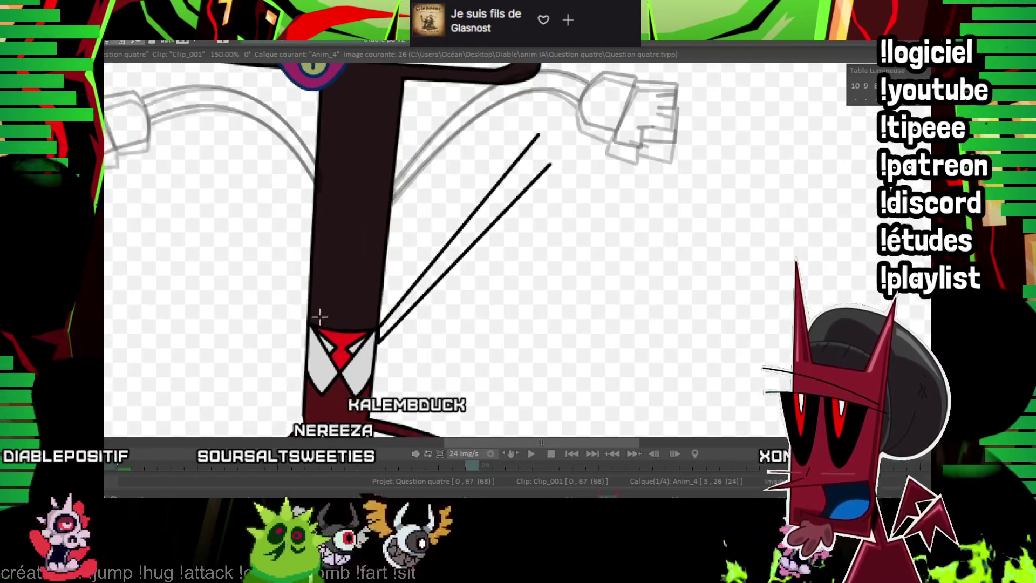
left_click_drag(216, 153, 213, 151)
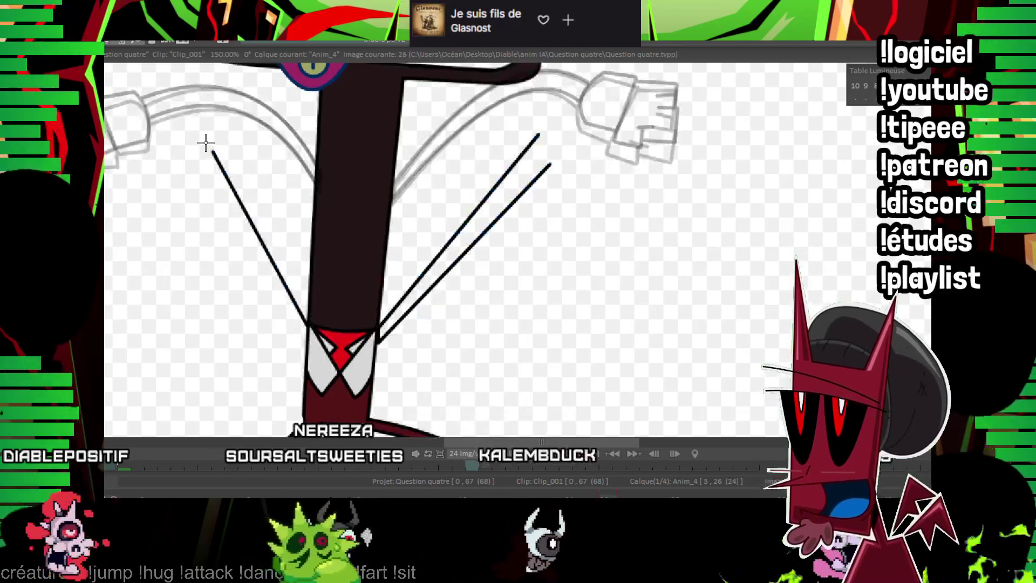
left_click(198, 172)
scroll(377, 243, "up", 2)
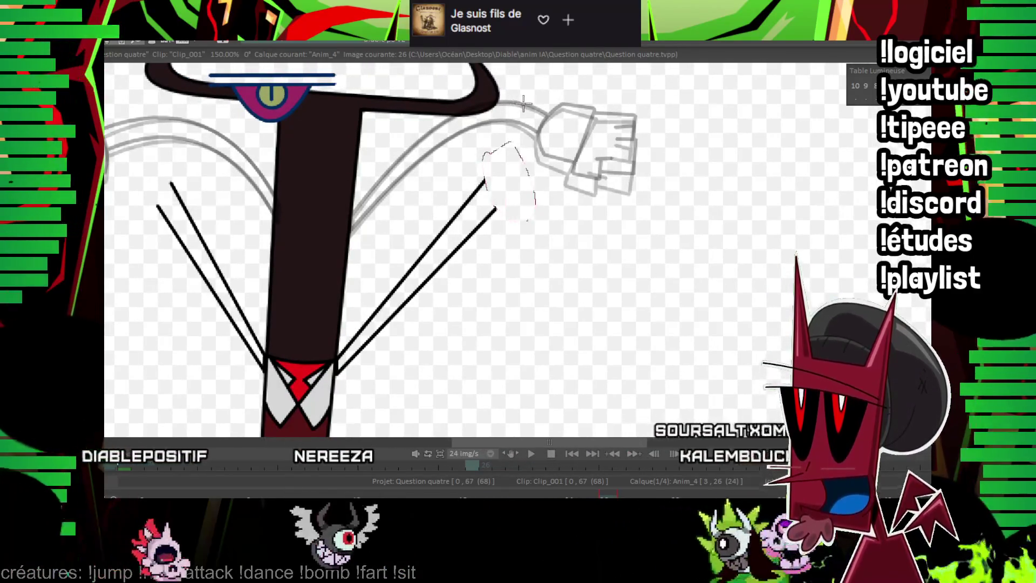
scroll(474, 247, "up", 2)
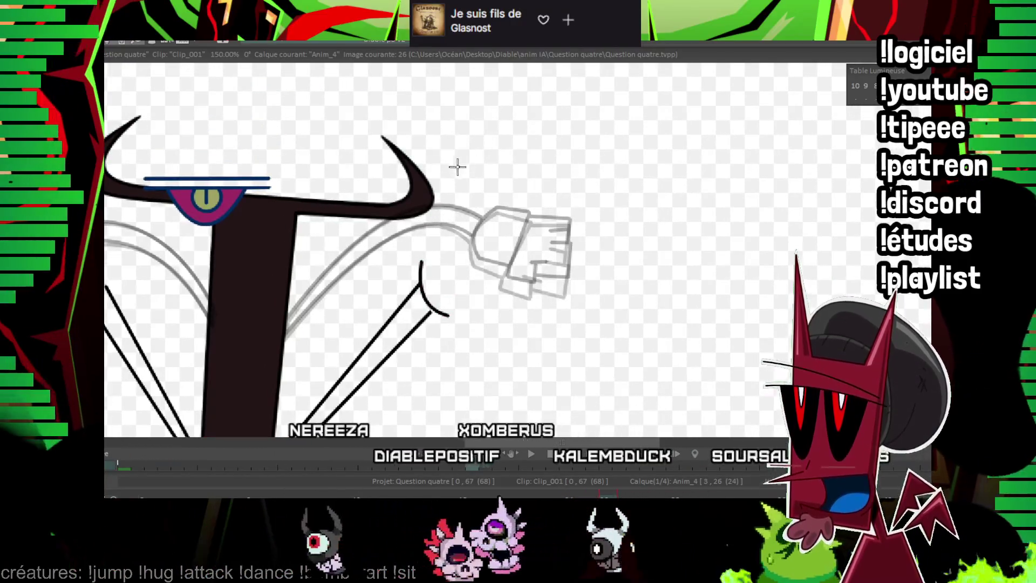
Outline the right wrist and a box-shaped right fist at the arm's end.
mouse_move(435, 247)
left_mouse_down()
mouse_move(441, 308)
mouse_move(460, 301)
left_mouse_up()
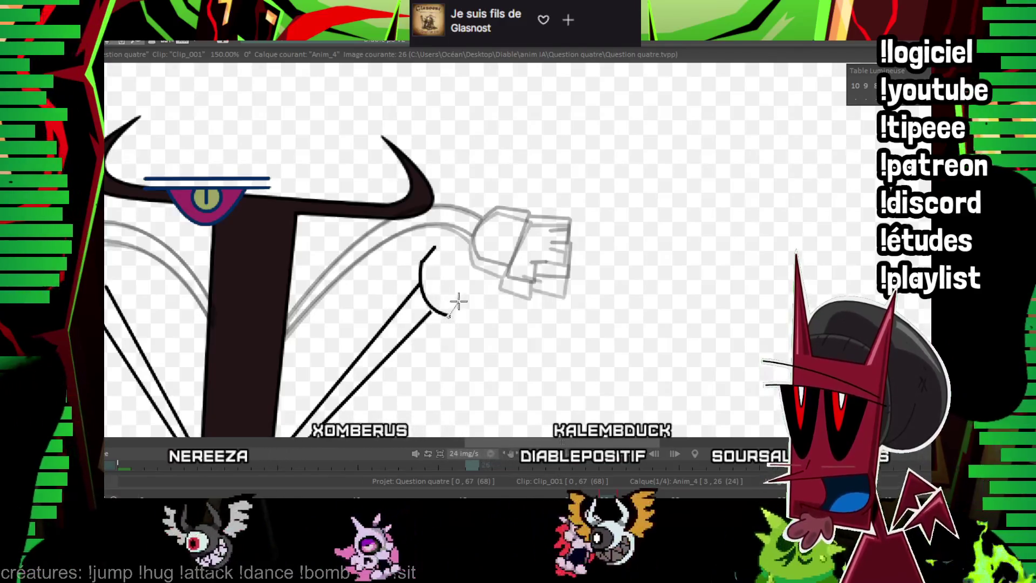
scroll(435, 241, "up", 1)
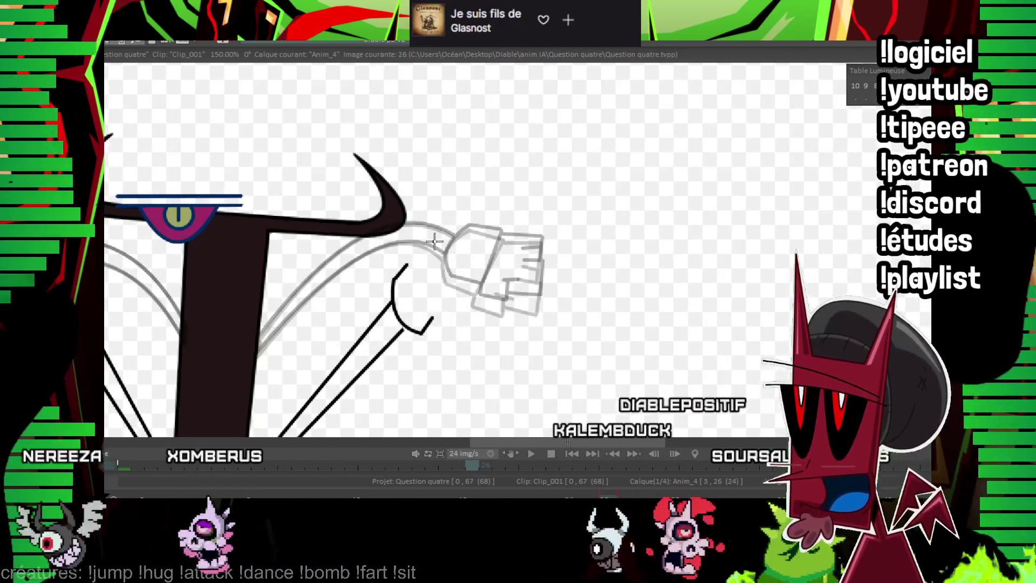
left_click_drag(410, 269, 425, 233)
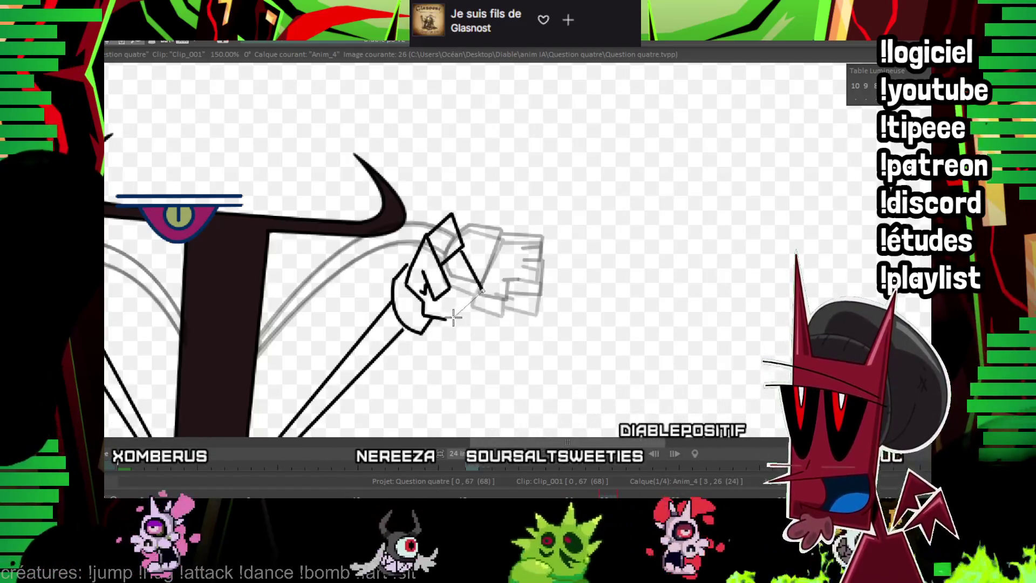
left_click(453, 318)
Outline the left wrist and angular left fist with straight edges and corners.
left_click_drag(448, 212, 490, 268)
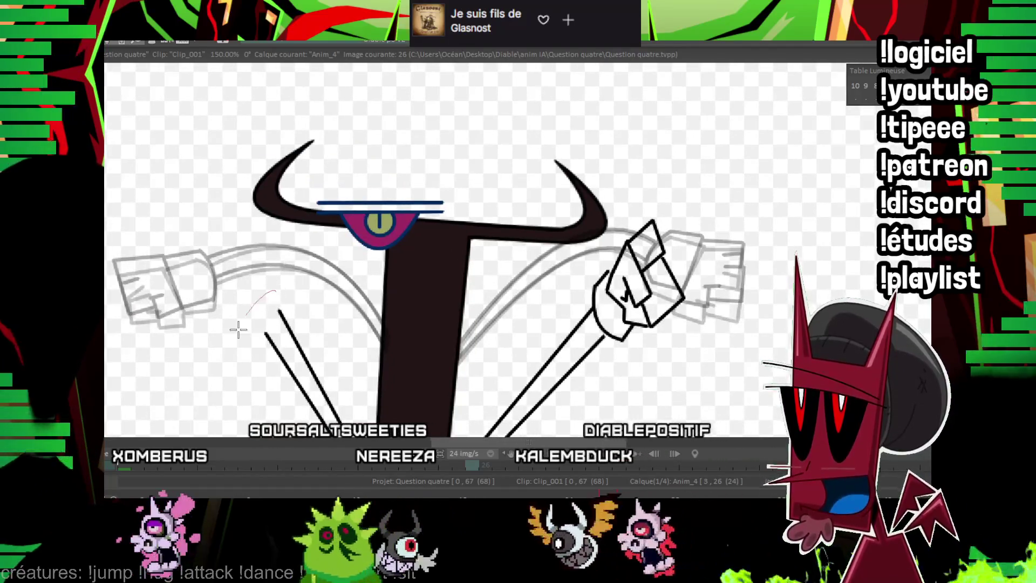
left_click_drag(284, 321, 334, 420)
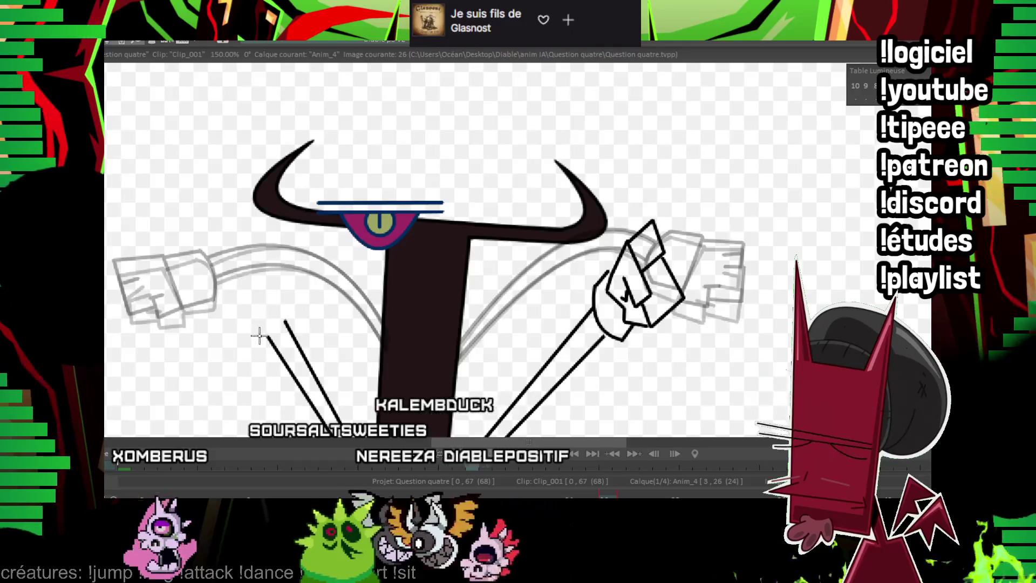
left_click_drag(254, 339, 291, 295)
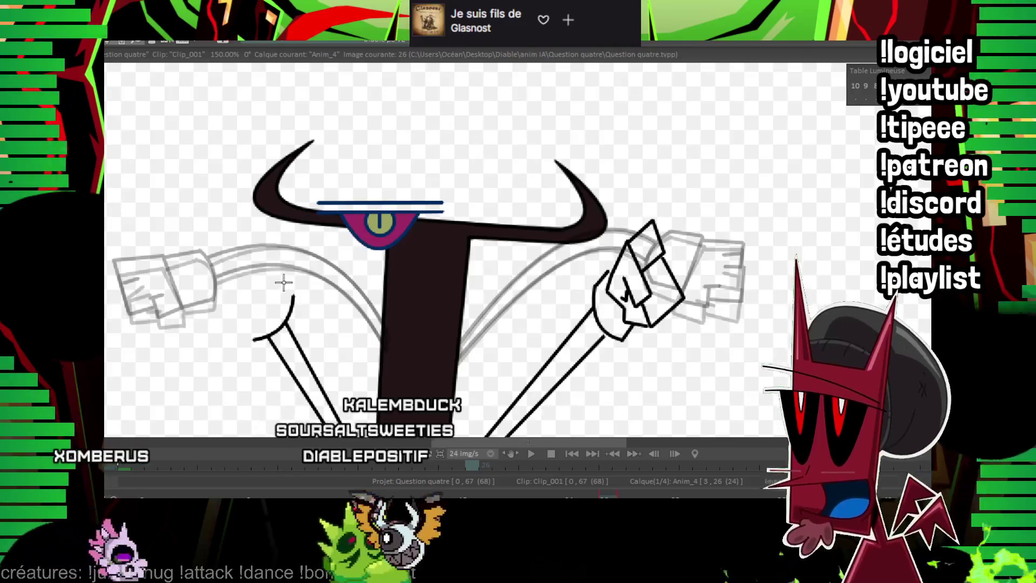
left_click(228, 303)
left_click(254, 315)
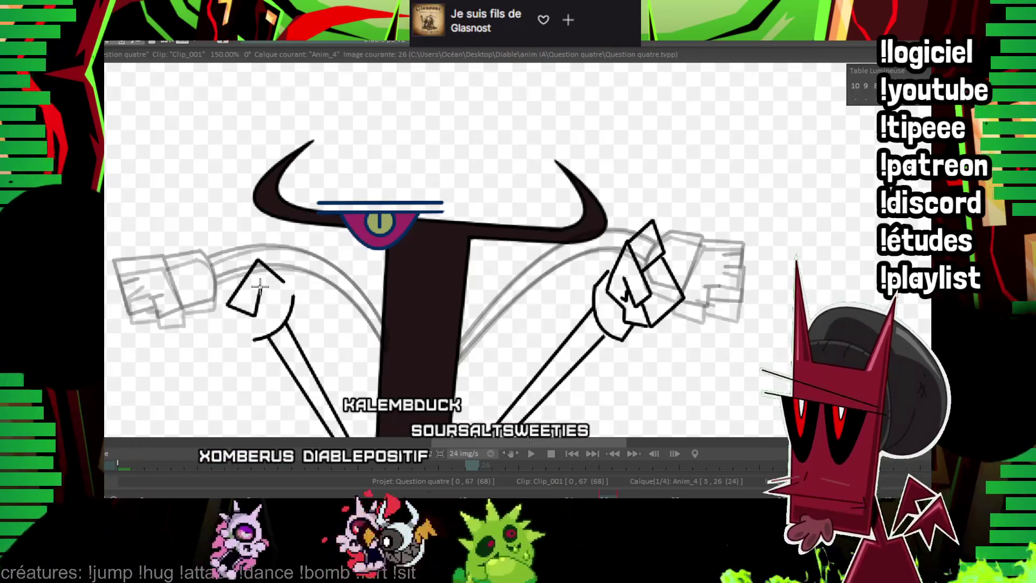
left_click(262, 287)
left_click_drag(285, 306, 257, 260)
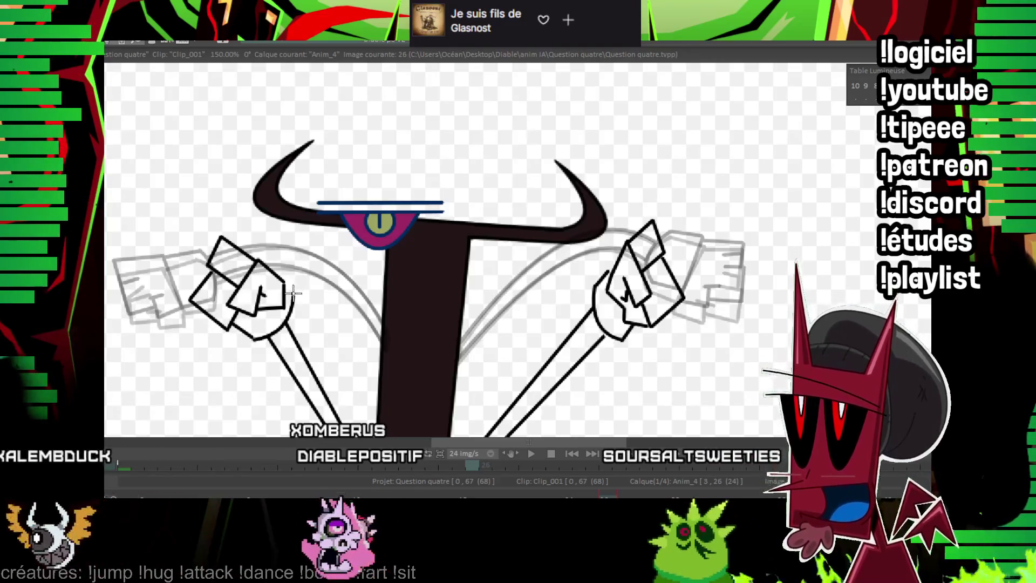
scroll(292, 293, "down", 2)
On image 28, draw the right arm's outer and inner curves bending out from the collar.
scroll(407, 238, "down", 3)
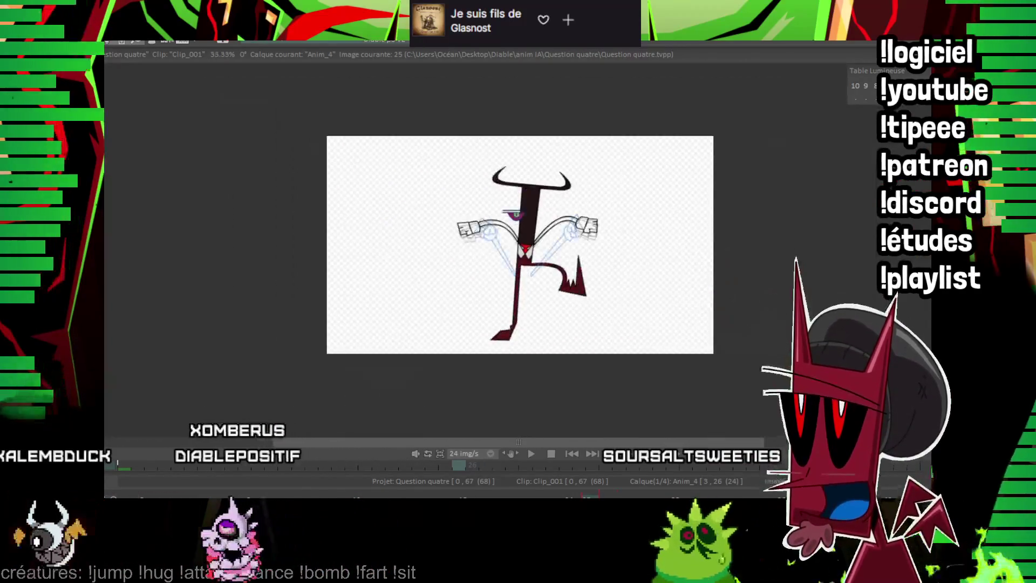
key("Right")
key("Right")
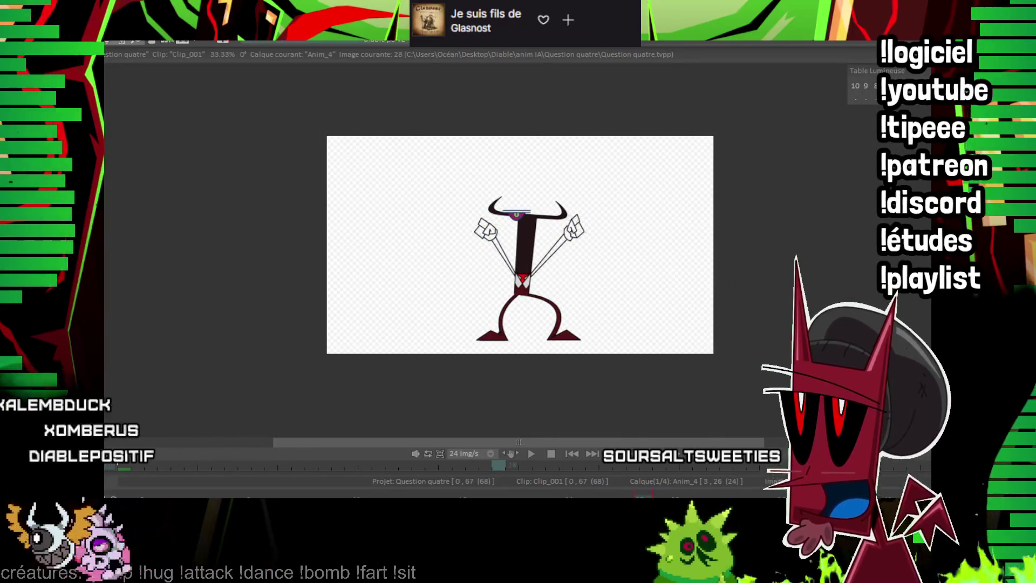
scroll(415, 216, "up", 2)
scroll(415, 216, "up", 2)
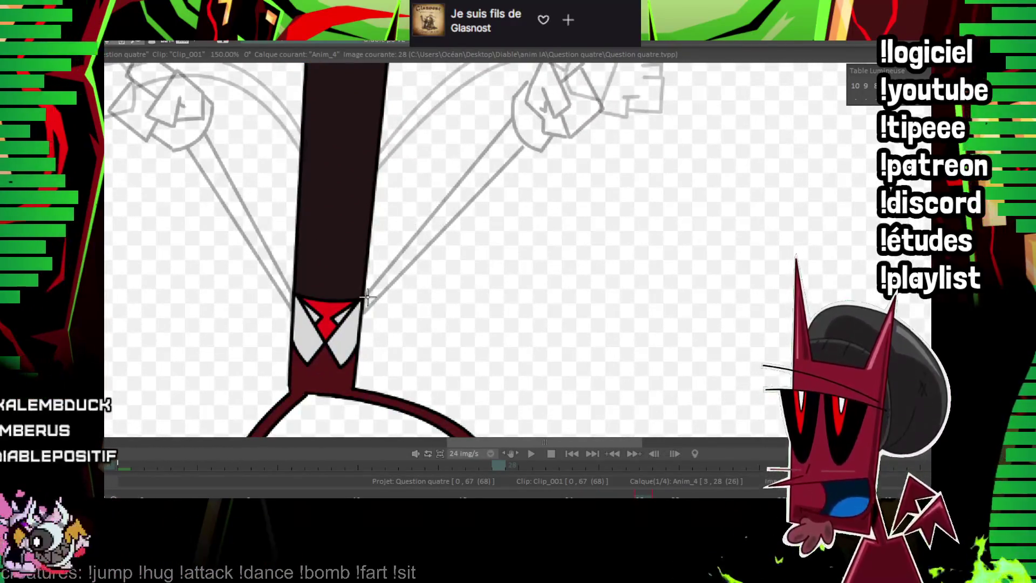
left_click_drag(536, 288, 513, 209)
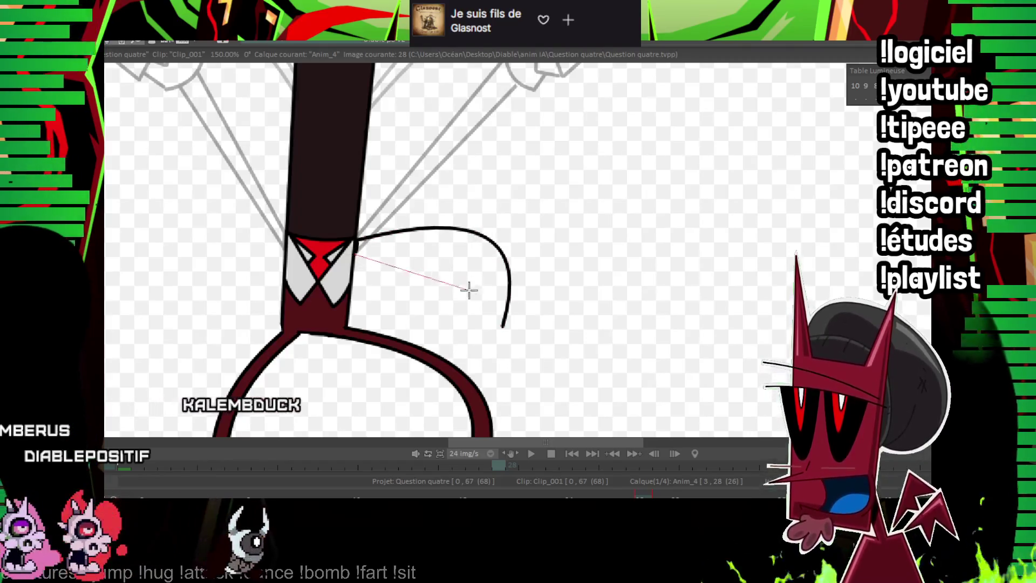
left_click(468, 246)
left_click_drag(467, 246, 580, 243)
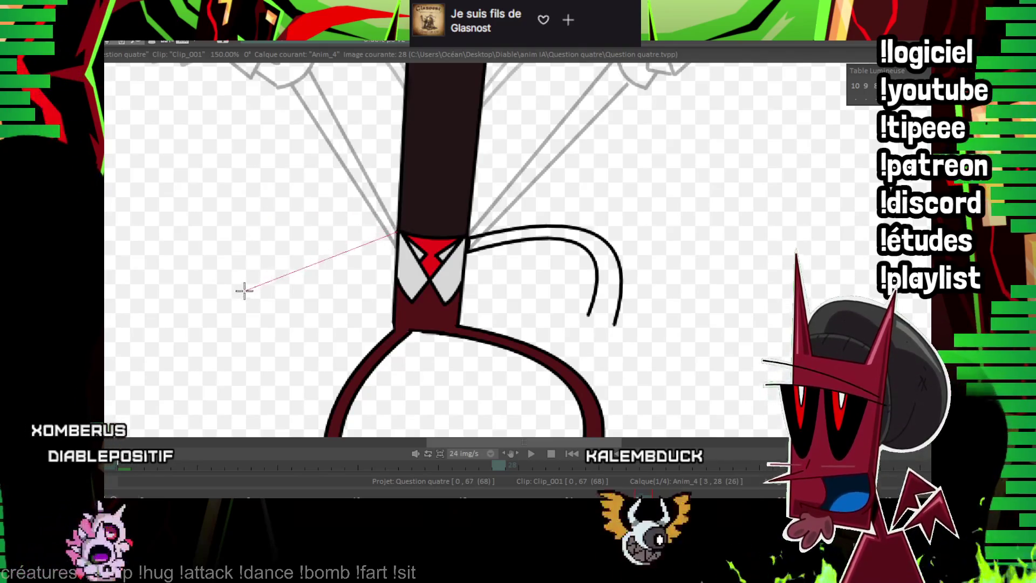
left_click(282, 211)
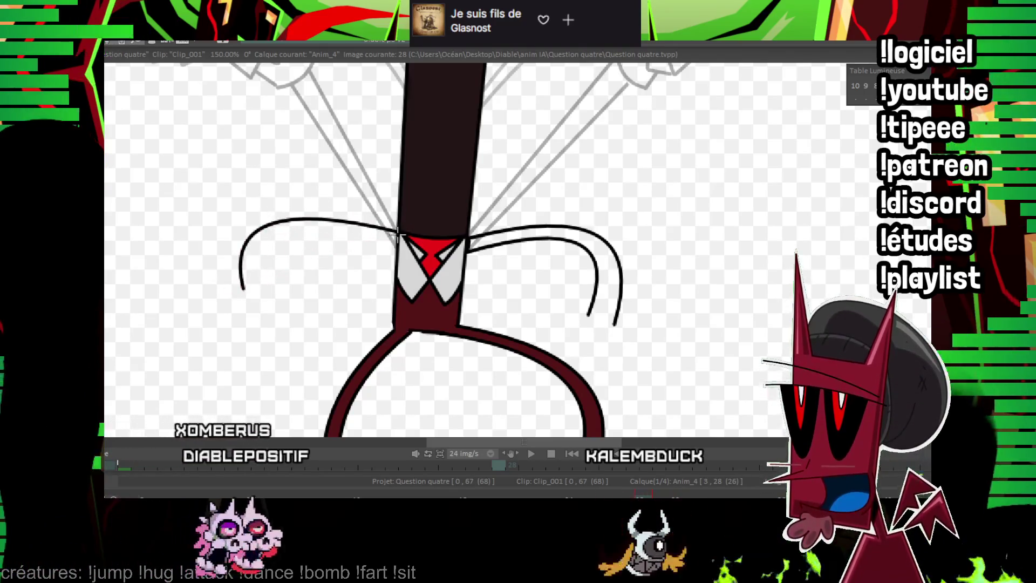
Undo a misplaced curve and redraw the left arm's outer and inner curves from the collar.
left_click(396, 245)
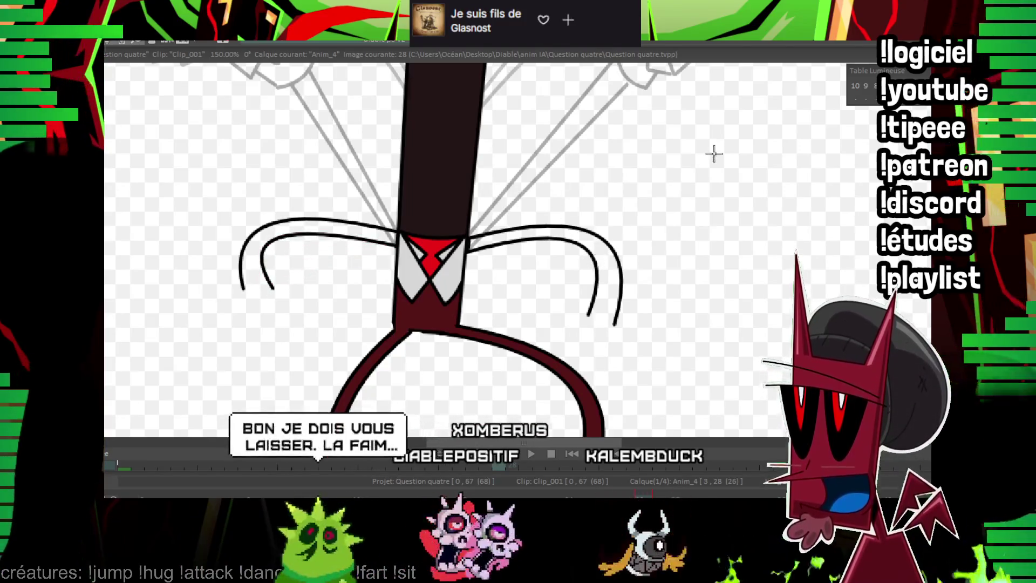
key("ctrl+z")
key("ctrl+z")
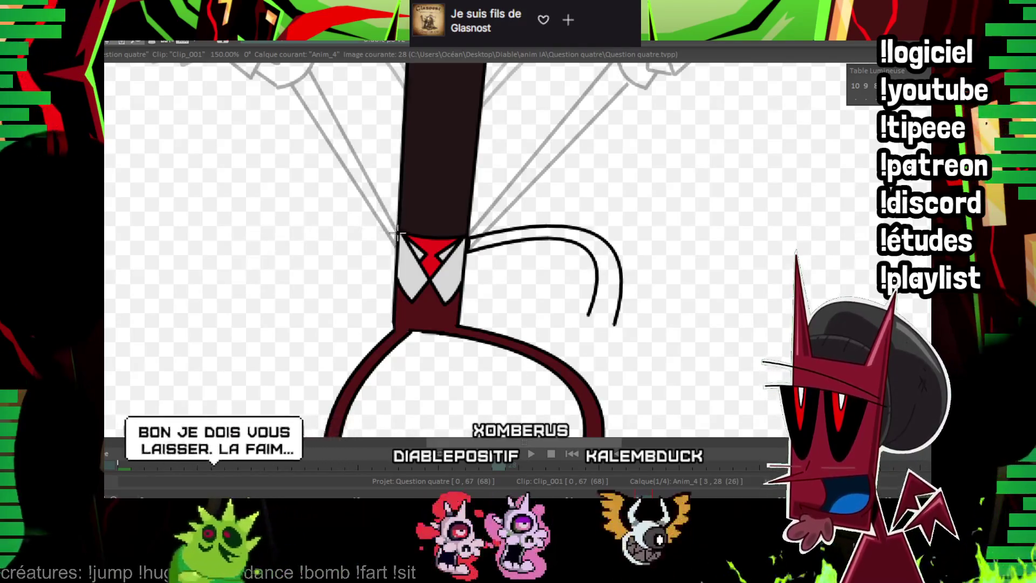
left_click(397, 232)
left_click(211, 280)
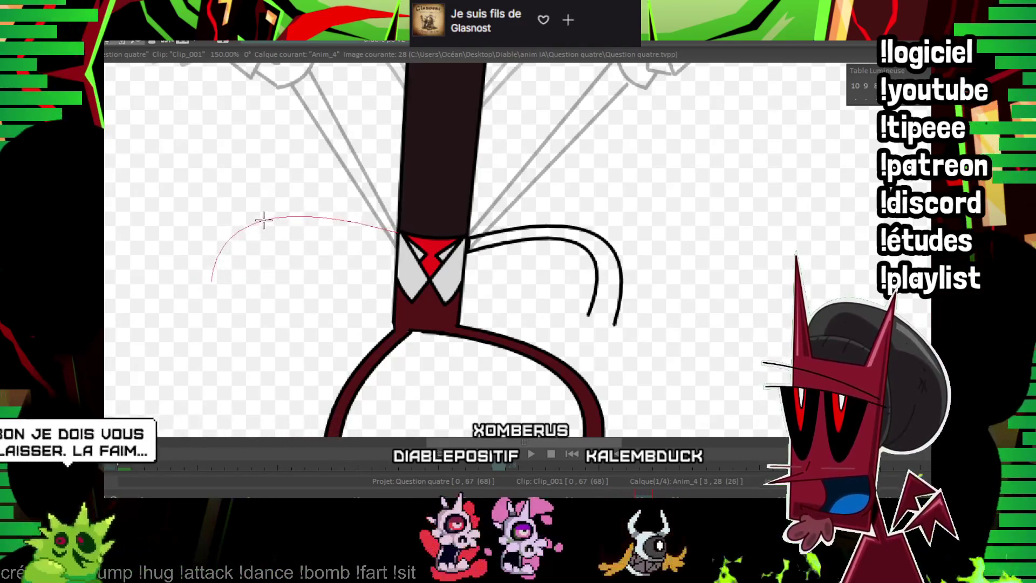
left_click(294, 217)
left_click(397, 248)
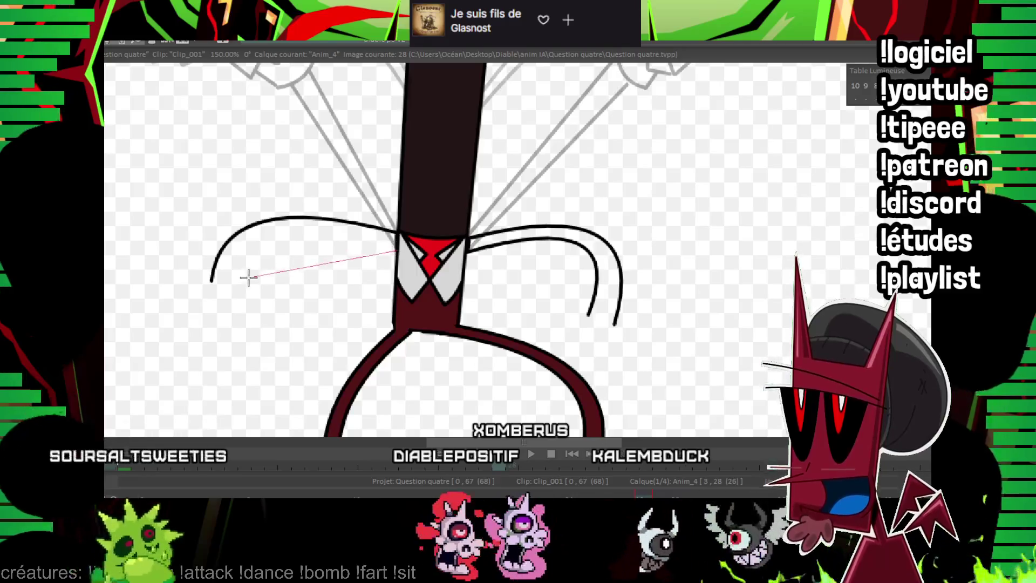
left_click(239, 281)
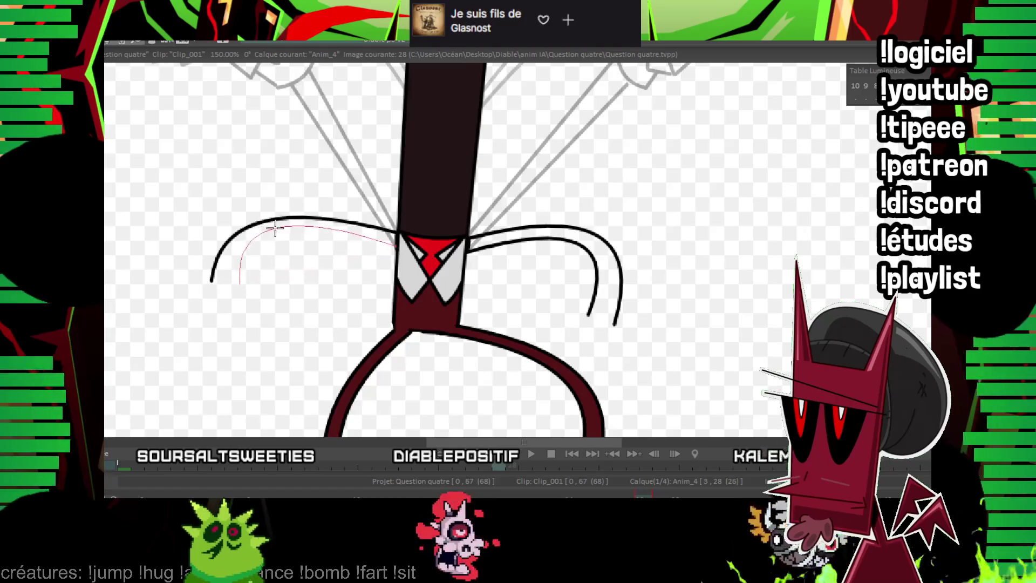
left_click_drag(313, 267, 289, 279)
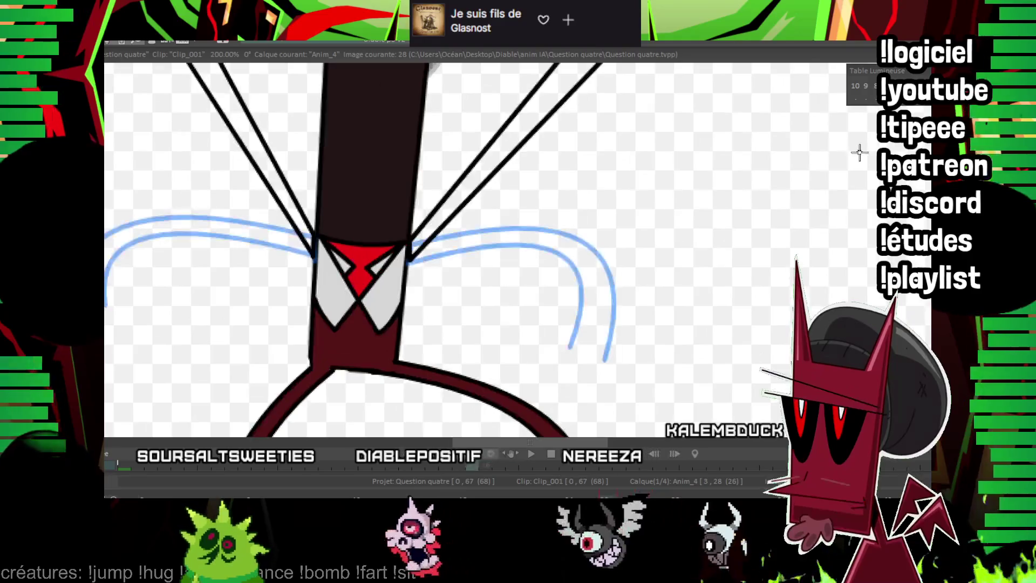
Close the right hand outline and draw a box-shaped left hand with its bottom edge.
scroll(474, 277, "up", 2)
mouse_move(480, 326)
left_mouse_down()
mouse_move(524, 342)
mouse_move(531, 367)
mouse_move(539, 330)
left_mouse_up()
mouse_move(272, 308)
left_mouse_down()
mouse_move(504, 275)
mouse_move(512, 309)
left_mouse_up()
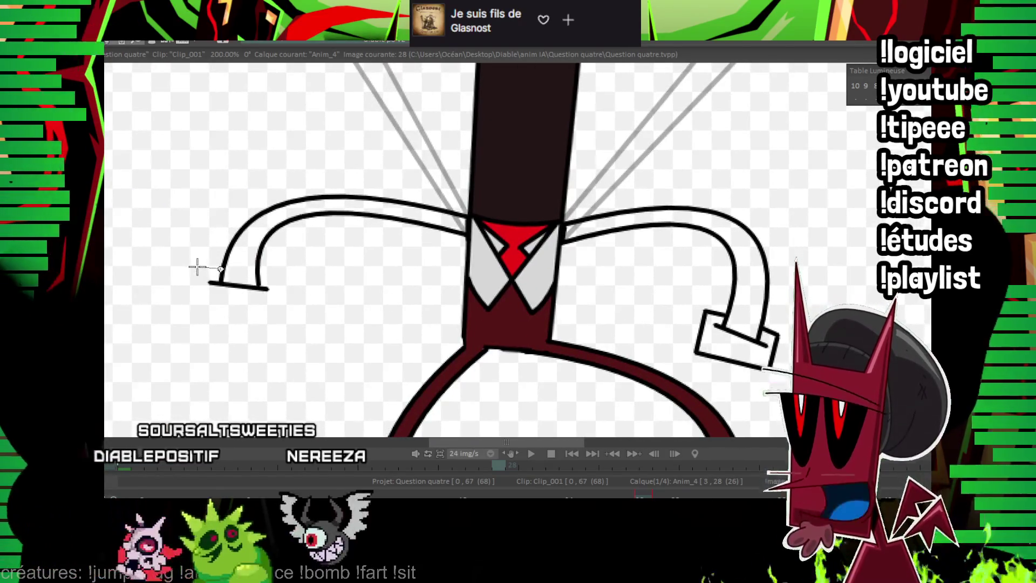
mouse_move(197, 266)
left_mouse_down()
mouse_move(198, 301)
mouse_move(282, 314)
mouse_move(285, 278)
mouse_move(273, 272)
left_mouse_up()
mouse_move(305, 318)
left_mouse_down()
mouse_move(301, 301)
mouse_move(299, 334)
mouse_move(273, 327)
mouse_move(291, 372)
mouse_move(254, 339)
left_mouse_up()
left_click_drag(197, 299, 202, 353)
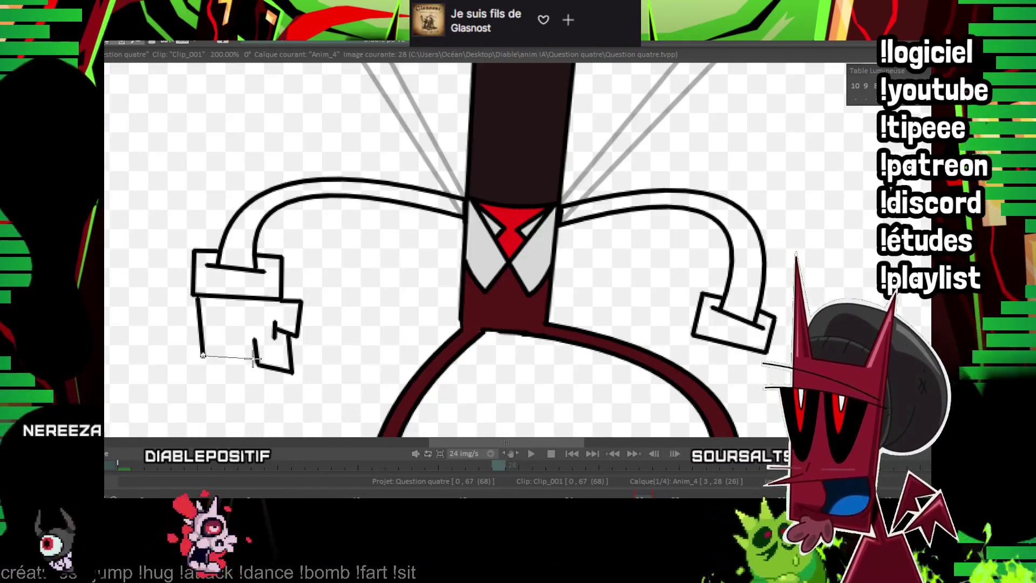
Outline the right glove's lower box and zoom out to check frame 28.
left_click_drag(651, 233, 531, 259)
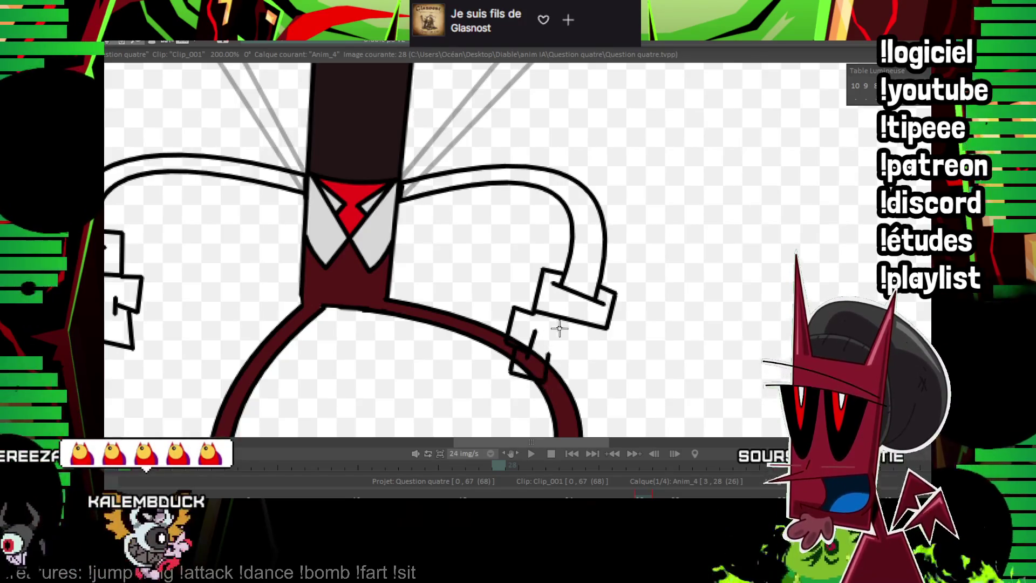
left_click_drag(611, 330, 567, 384)
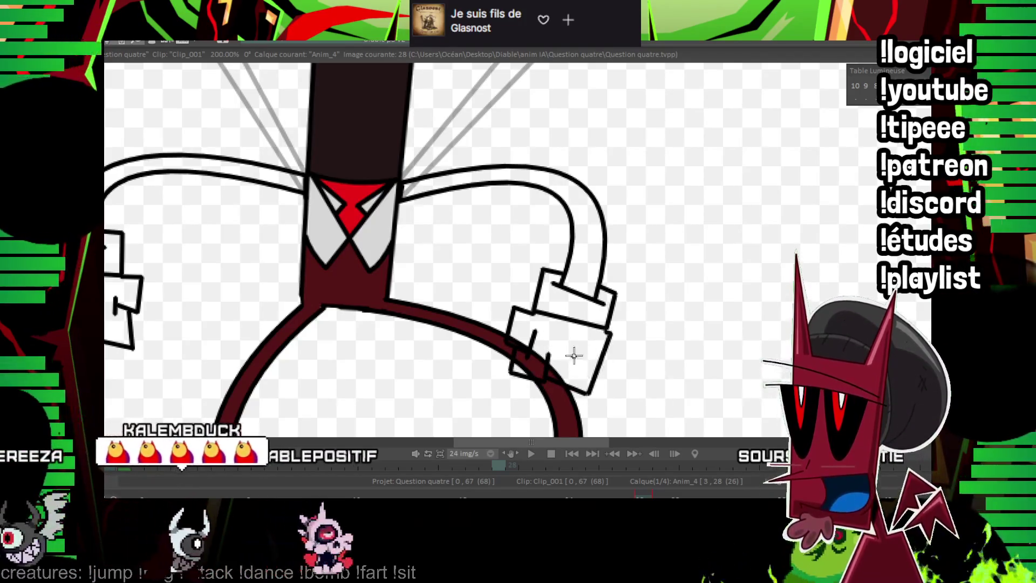
scroll(573, 362, "down", 1)
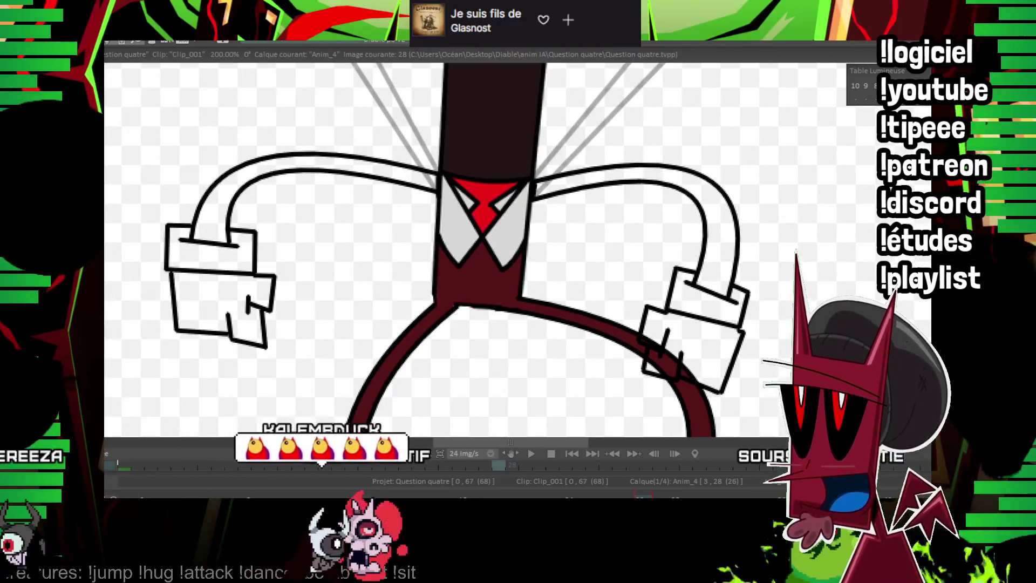
scroll(574, 362, "down", 3)
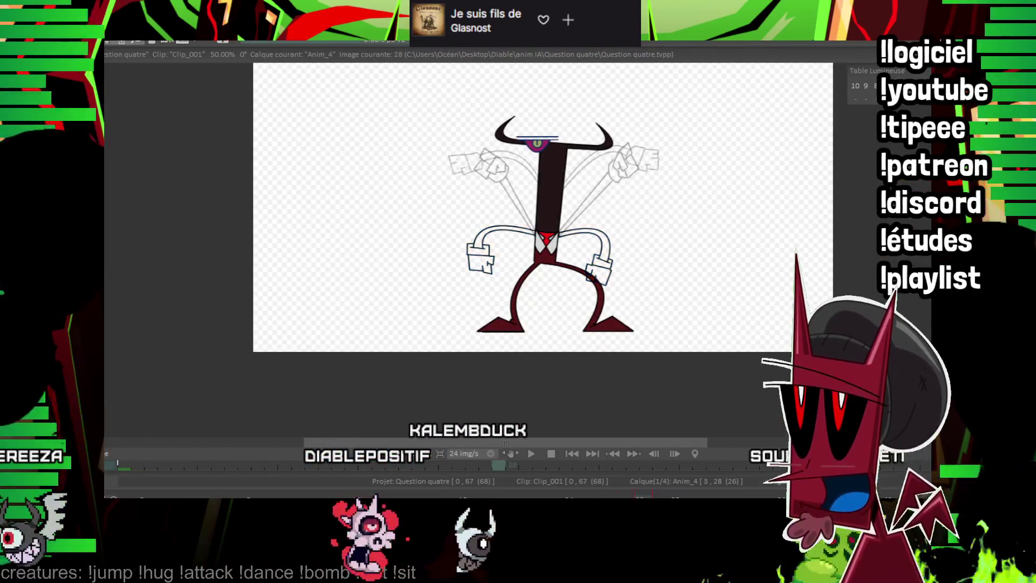
On image 30, ink the right arm curves and the right glove's cuff and box edges.
scroll(712, 309, "up", 2)
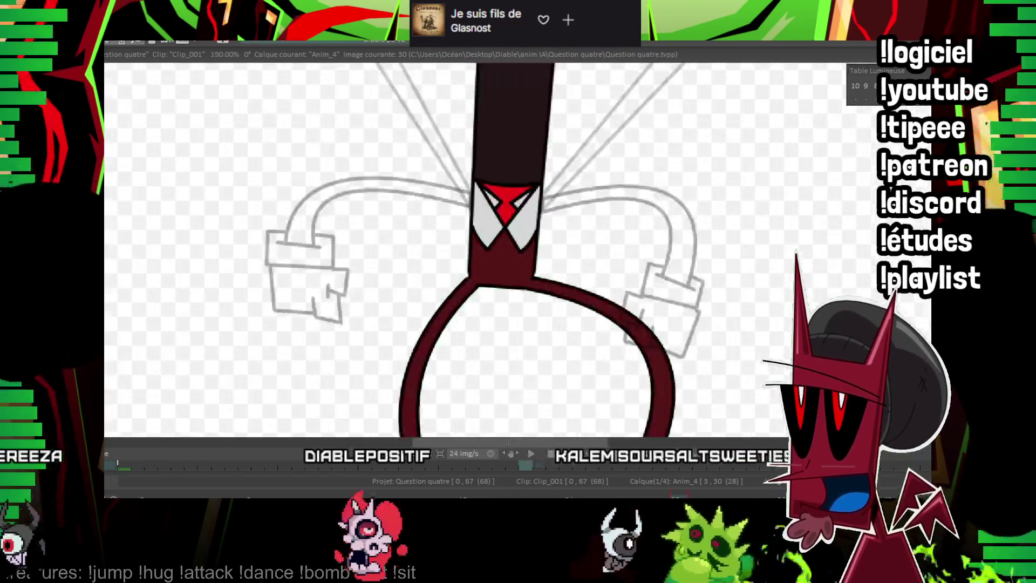
scroll(712, 309, "up", 1)
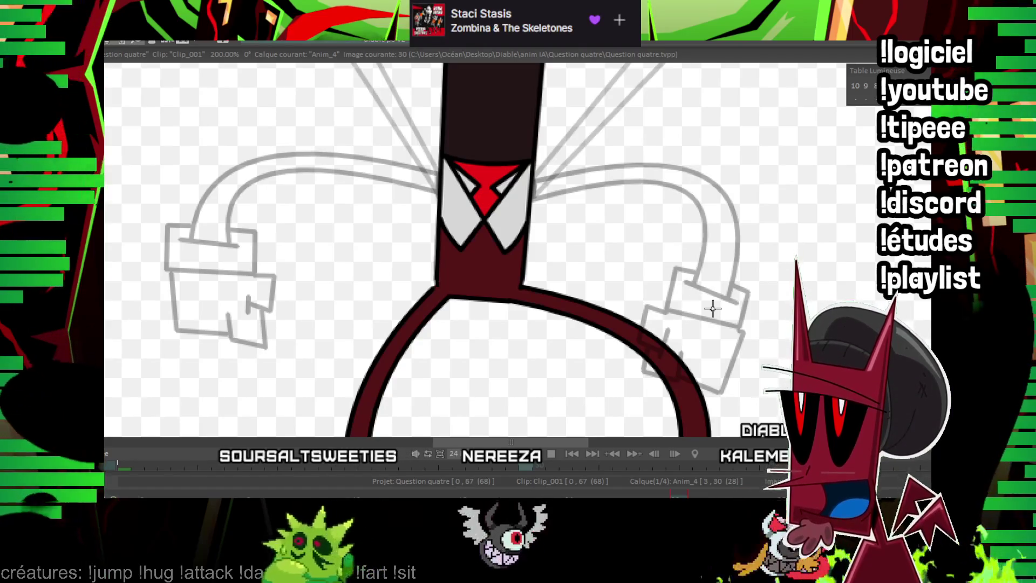
left_click_drag(566, 153, 490, 147)
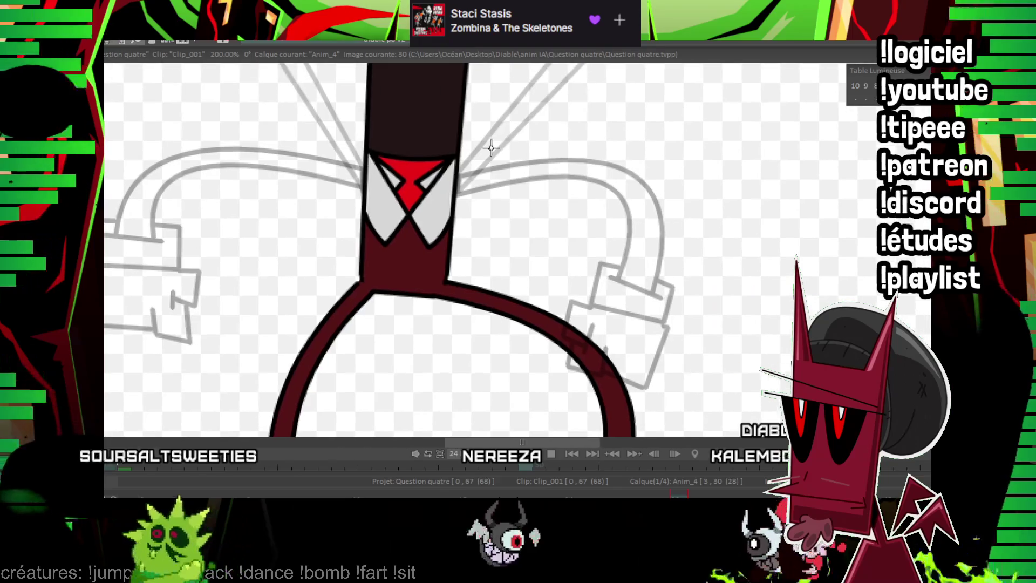
left_click_drag(457, 193, 606, 287)
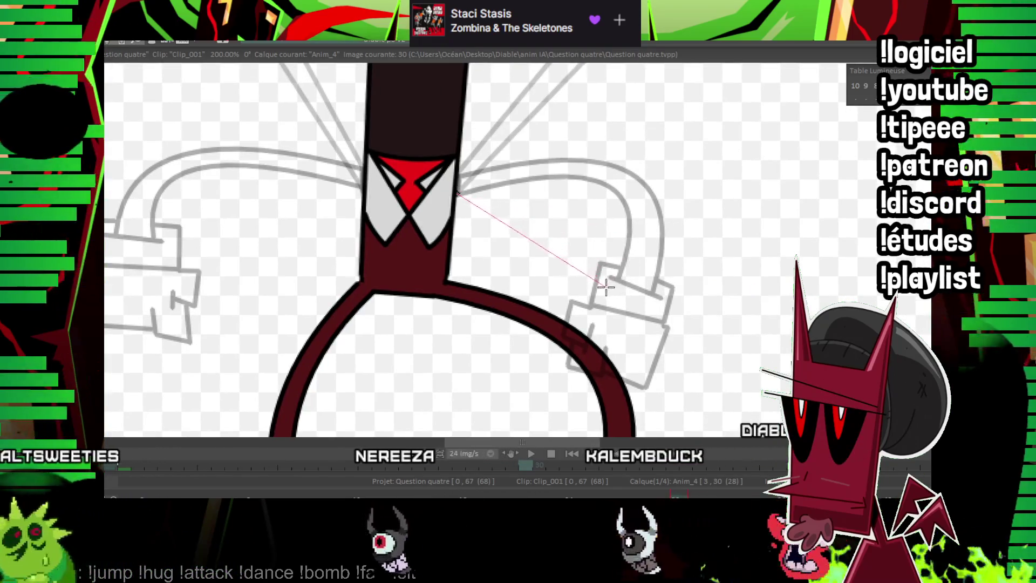
left_click(606, 169)
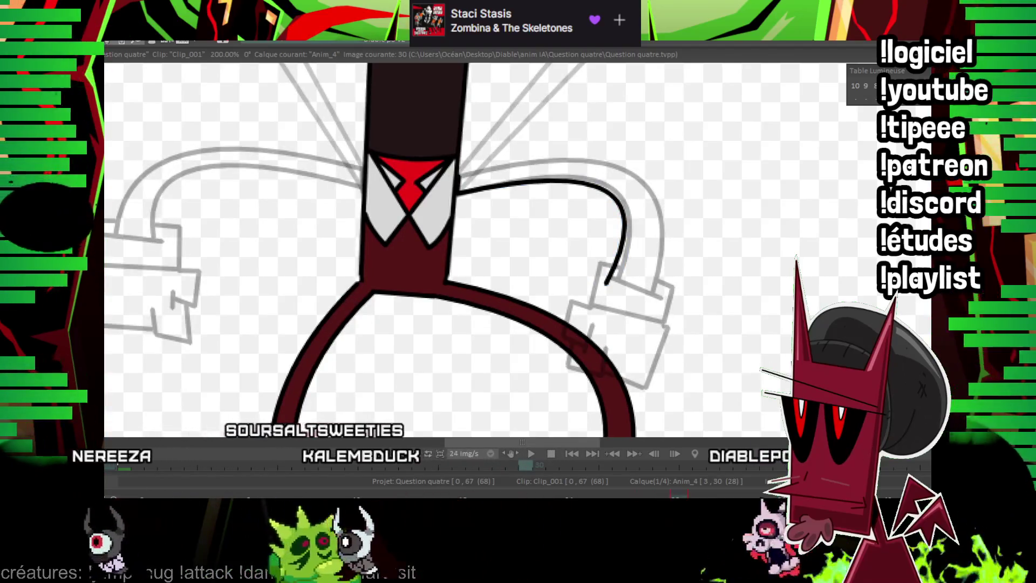
key("ctrl+t")
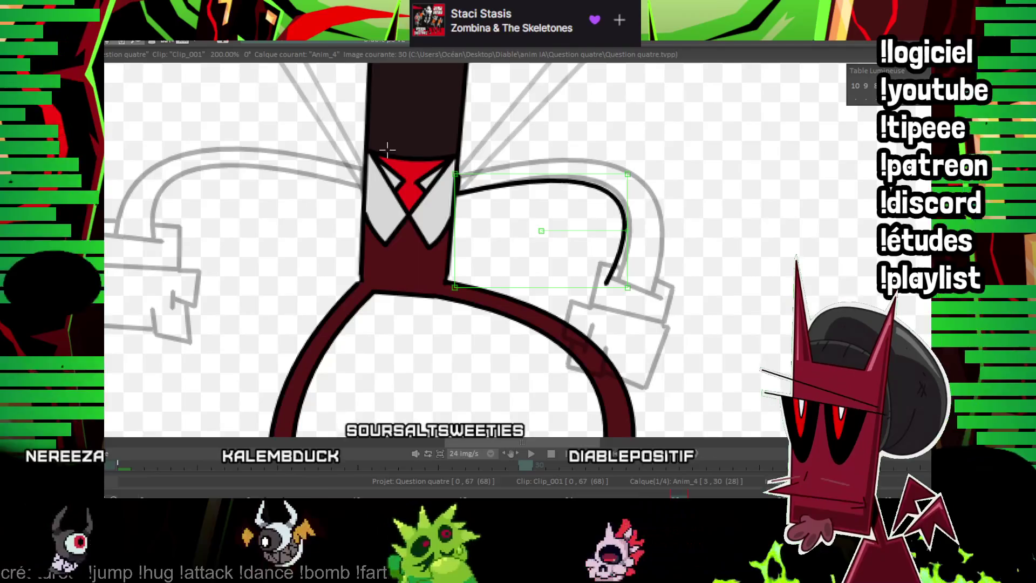
left_click_drag(627, 231, 630, 206)
key("Delete")
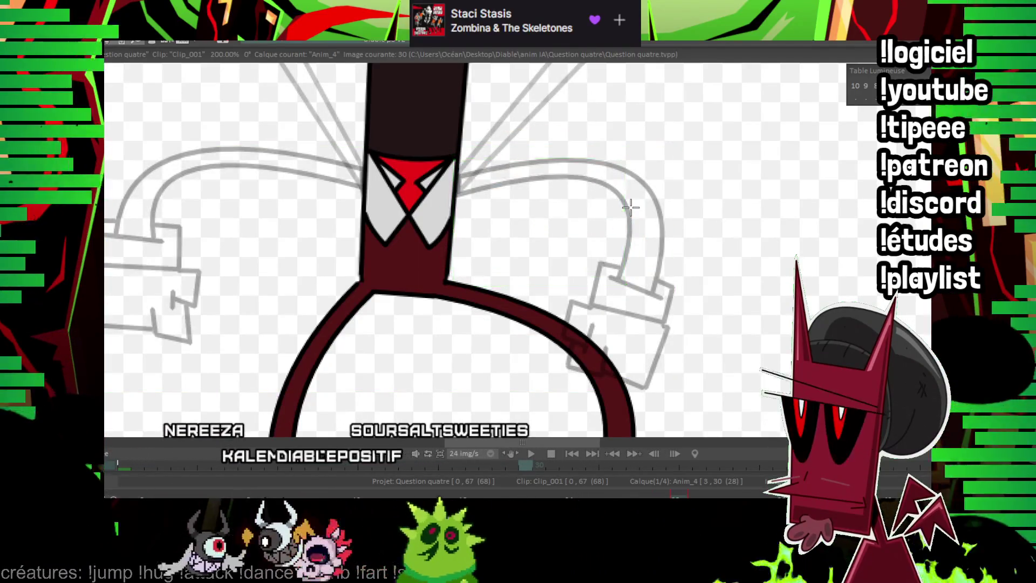
key("Return")
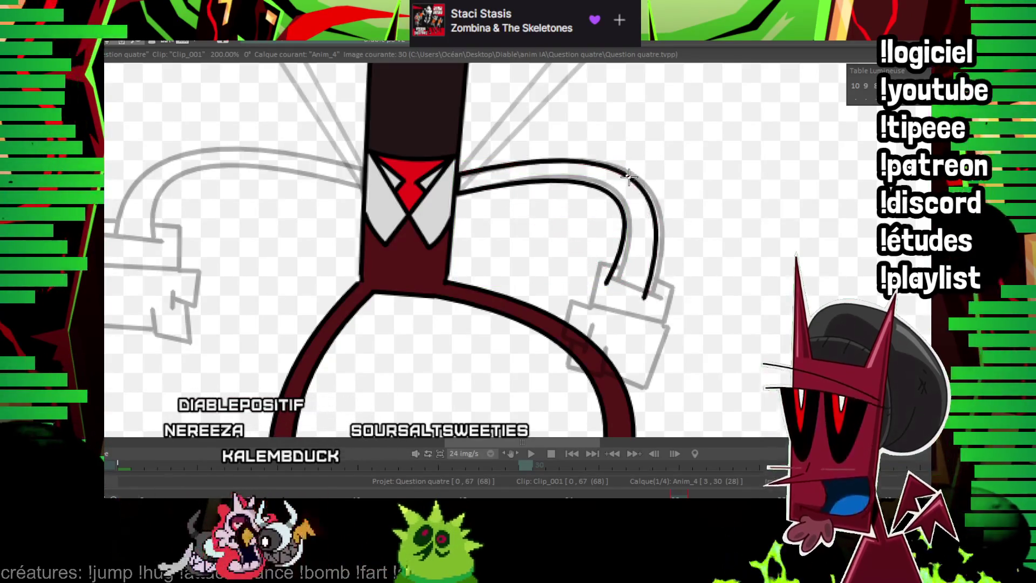
key("Return")
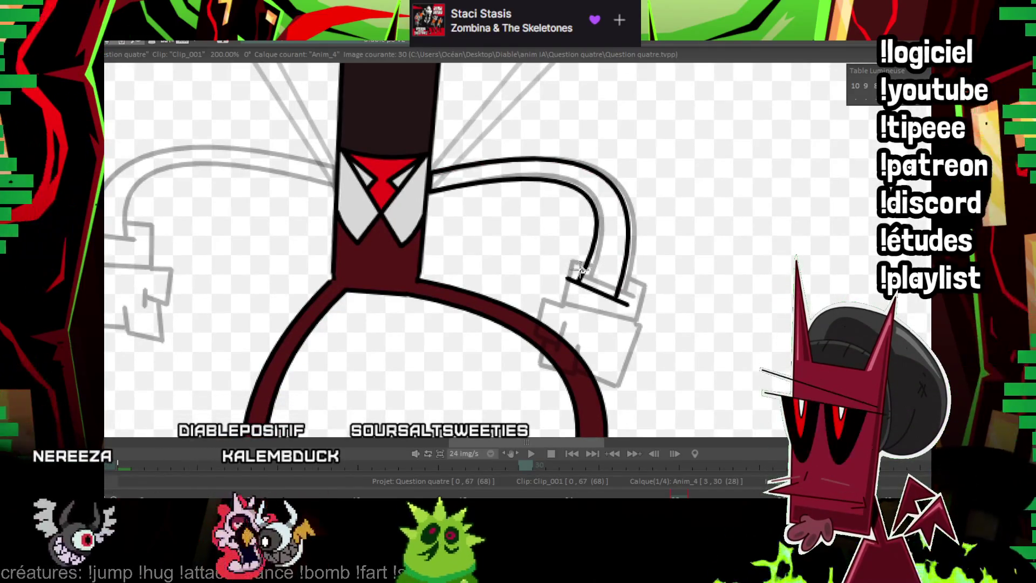
left_click_drag(625, 323, 634, 330)
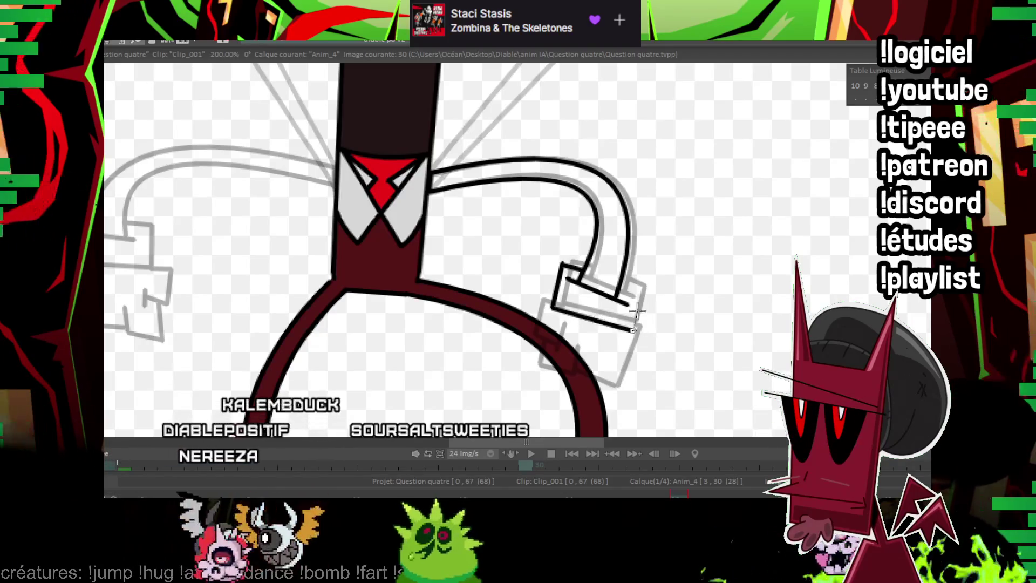
mouse_move(537, 304)
left_mouse_down()
mouse_move(531, 343)
mouse_move(570, 374)
left_mouse_up()
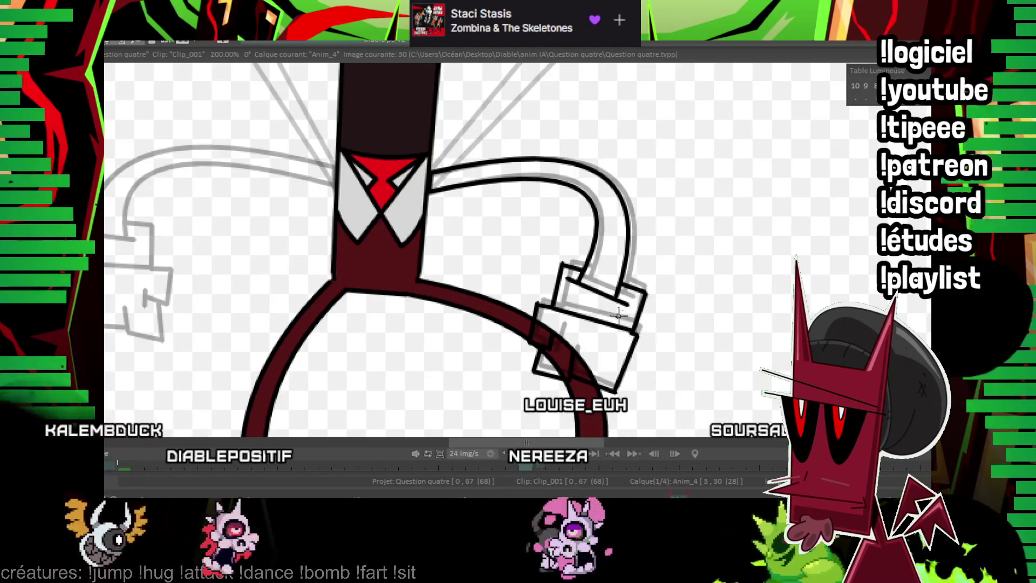
Draw the curve along the top of the left arm.
left_click_drag(564, 255, 606, 272)
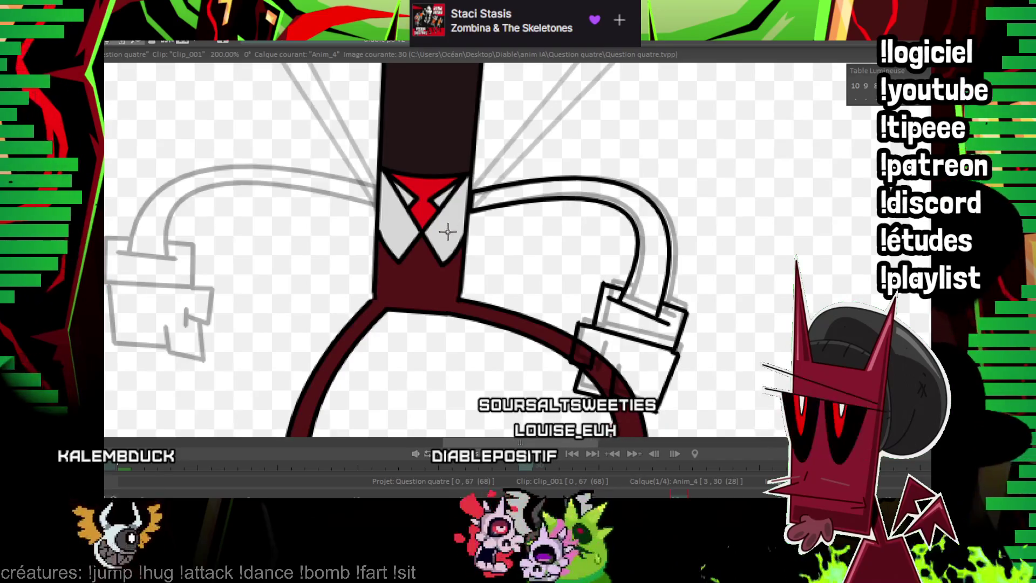
left_click_drag(447, 232, 477, 222)
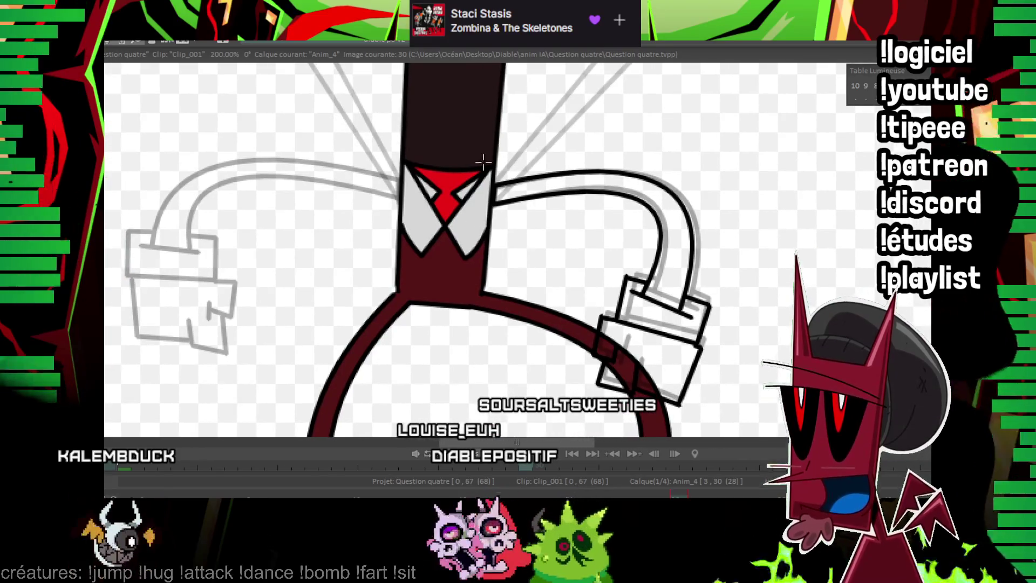
left_click_drag(446, 156, 469, 164)
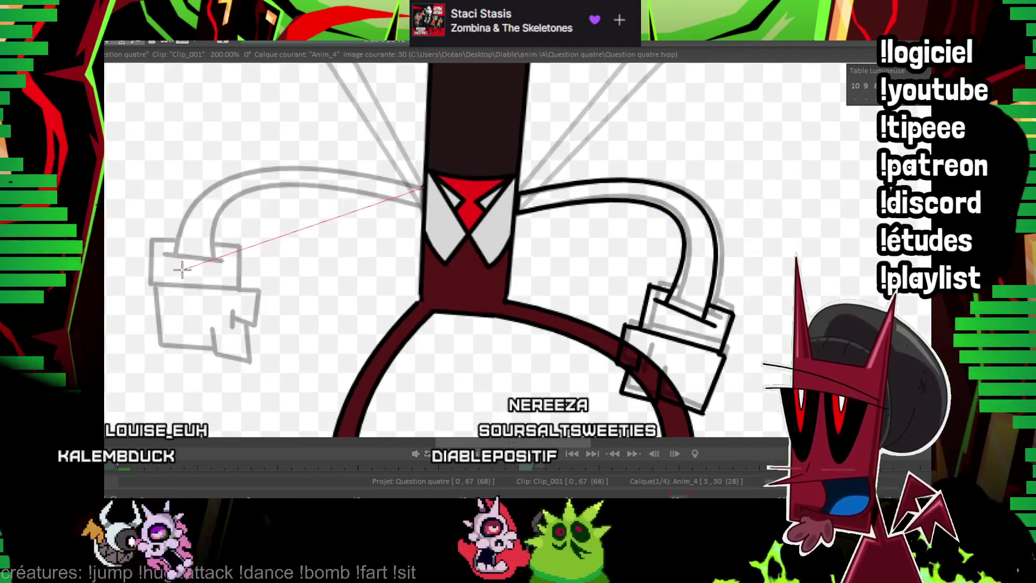
left_click_drag(424, 186, 180, 270)
left_click(241, 179)
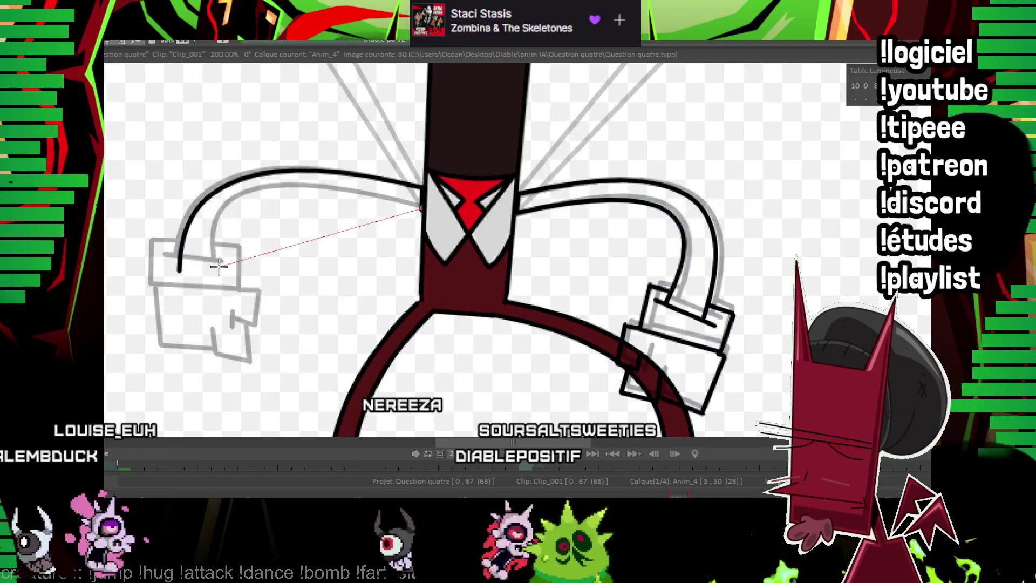
Check the motion against frame 28, then outline the left glove's cuff and hand edges.
key("Left")
key("Left")
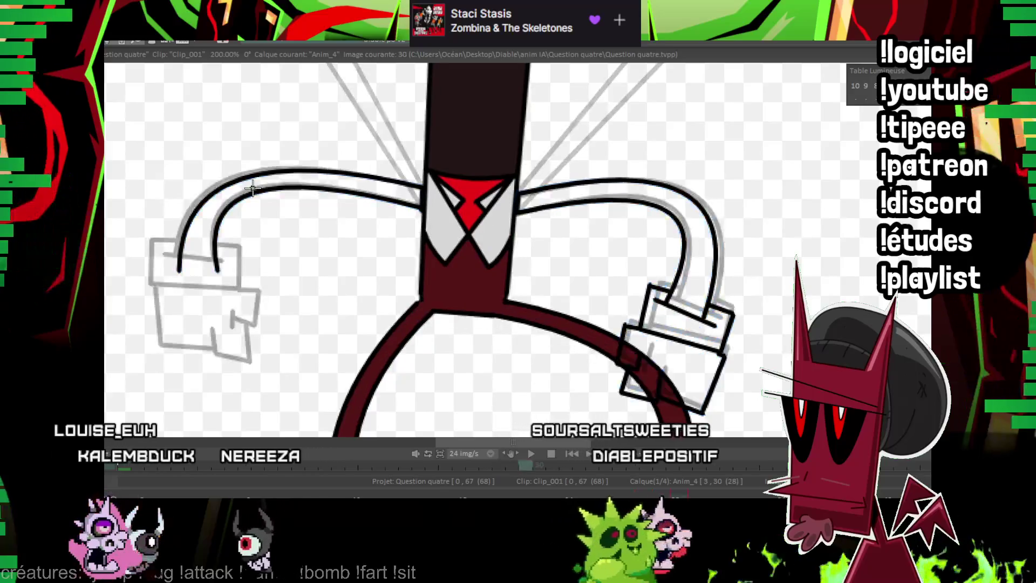
key("Right")
key("Right")
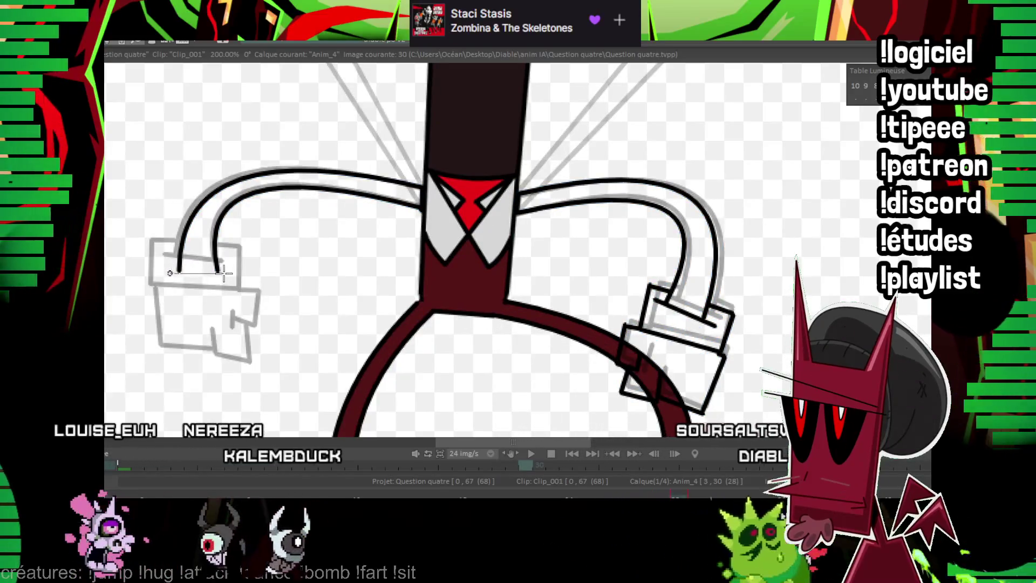
key("Right")
key("Left")
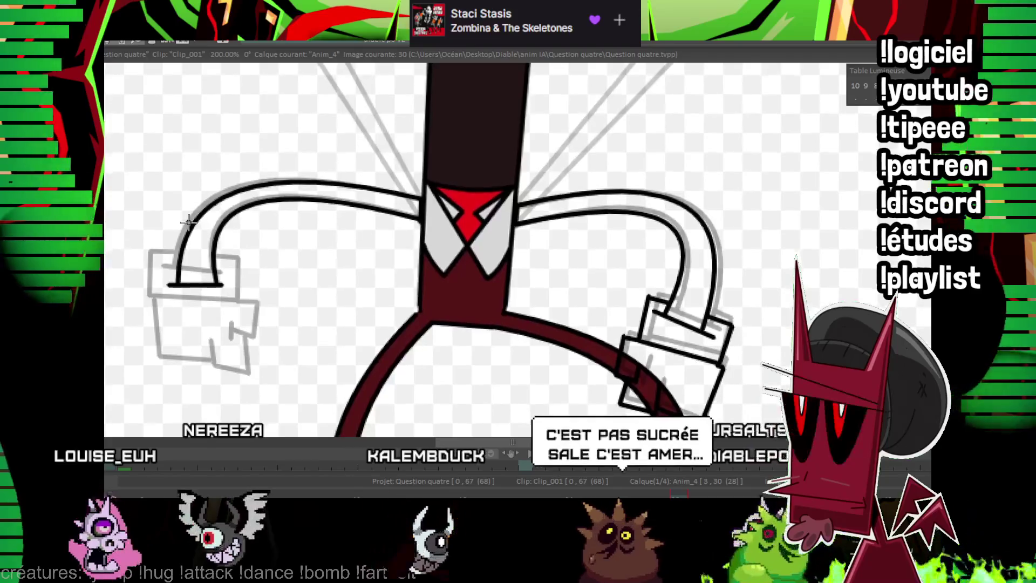
key("Right")
key("Right")
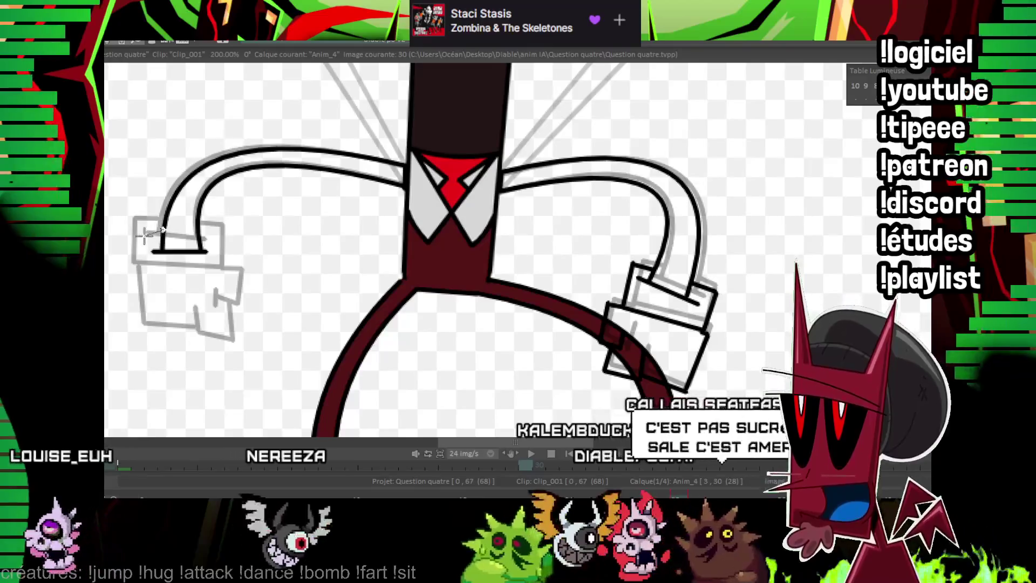
left_click_drag(139, 276, 160, 232)
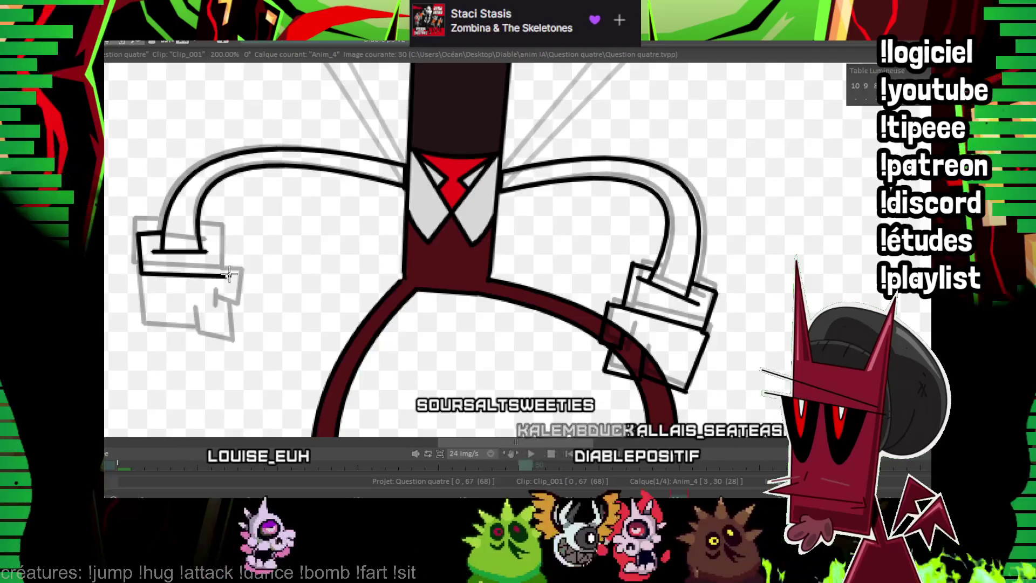
left_click_drag(229, 265, 196, 227)
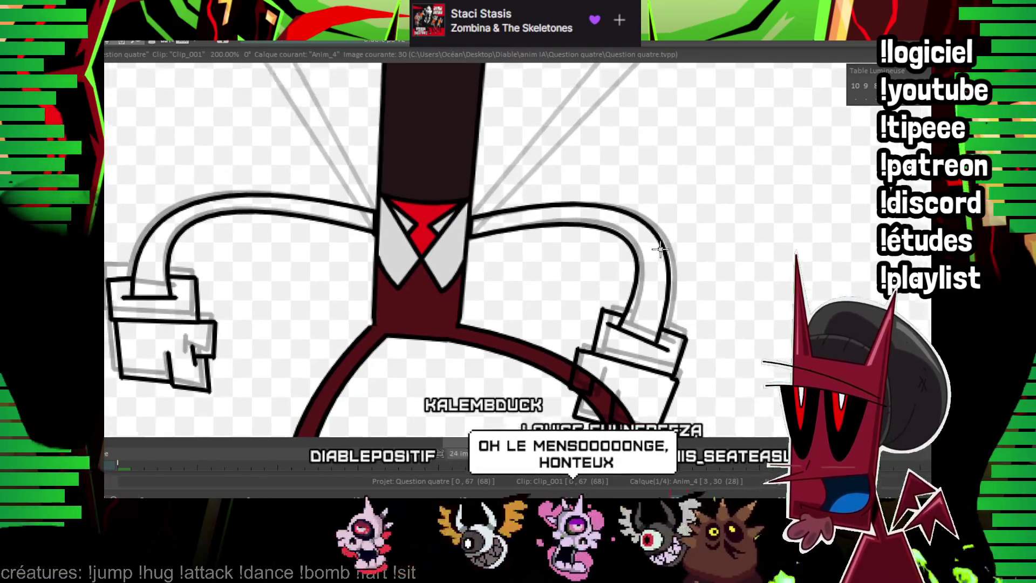
On frame 33, ink the right arm's curve and outline the right glove box.
scroll(540, 216, "down", 2)
scroll(540, 216, "down", 2)
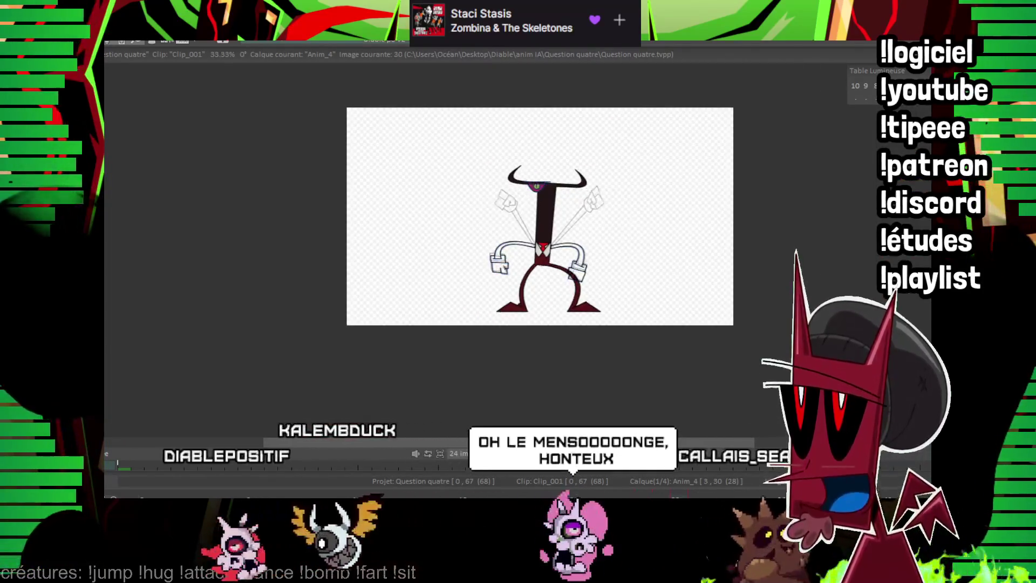
key("Right")
key("Right")
key("Right")
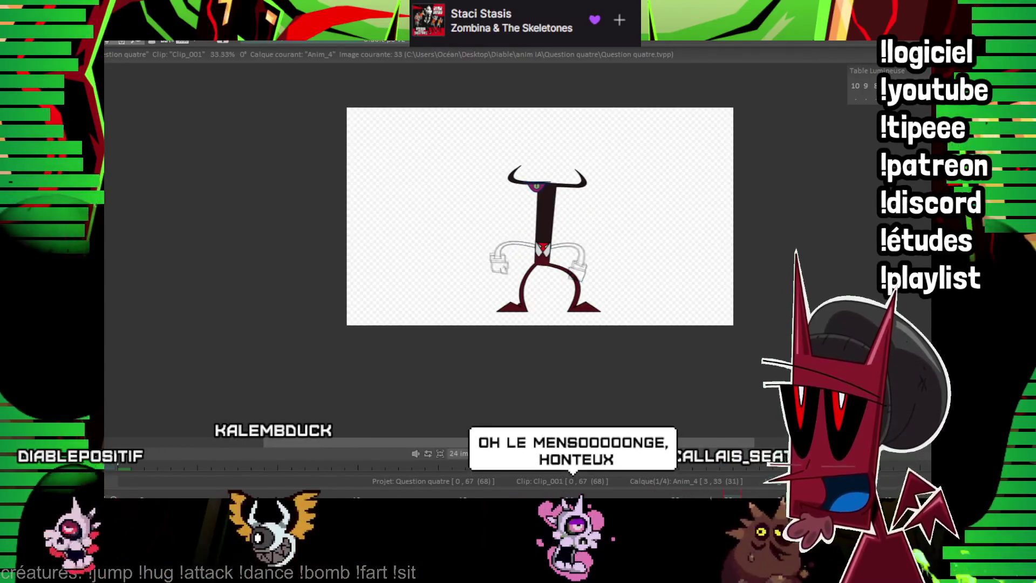
scroll(481, 167, "up", 3)
scroll(481, 166, "up", 1)
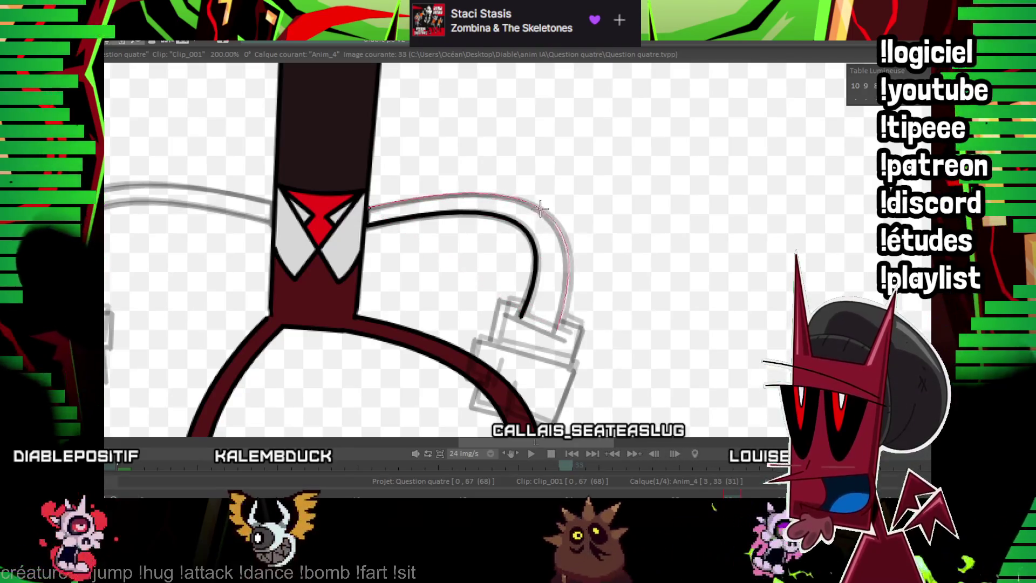
left_click_drag(540, 208, 540, 207)
left_click_drag(504, 258, 455, 259)
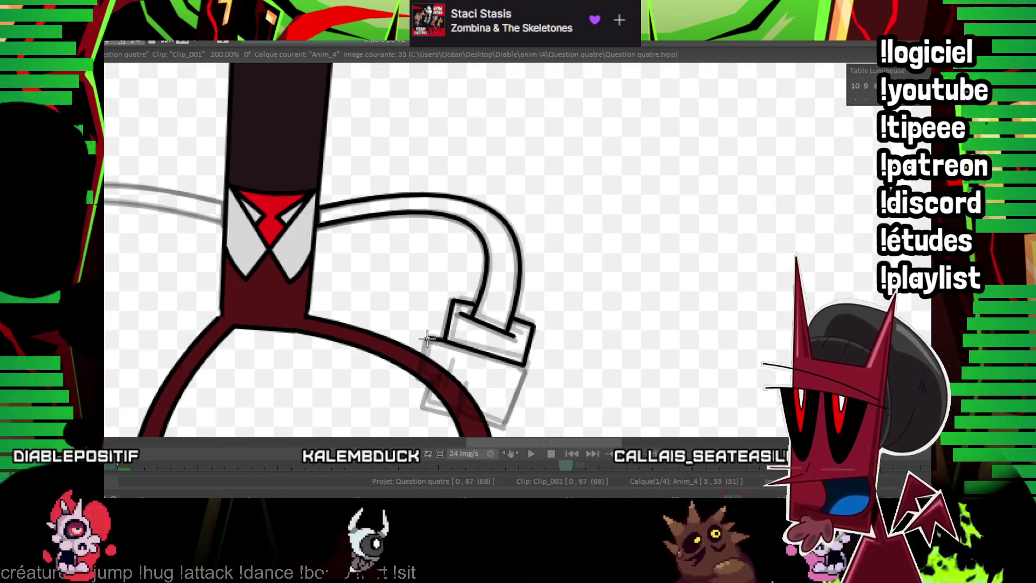
mouse_move(441, 340)
left_mouse_down()
mouse_move(419, 377)
mouse_move(427, 405)
mouse_move(526, 368)
left_mouse_up()
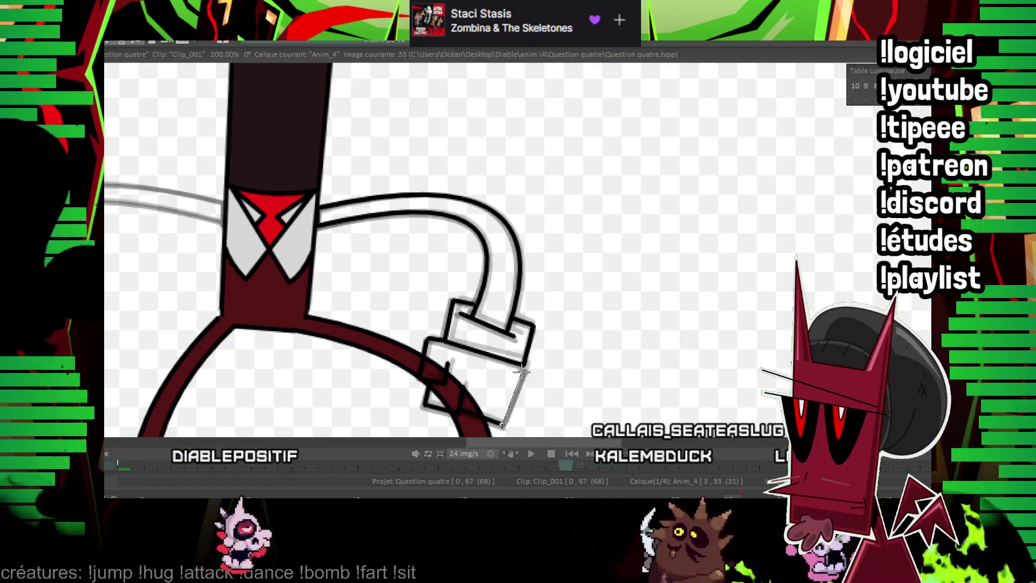
Trace the left arm outline up to the collar and ink the left glove's outline.
left_click_drag(508, 332, 678, 302)
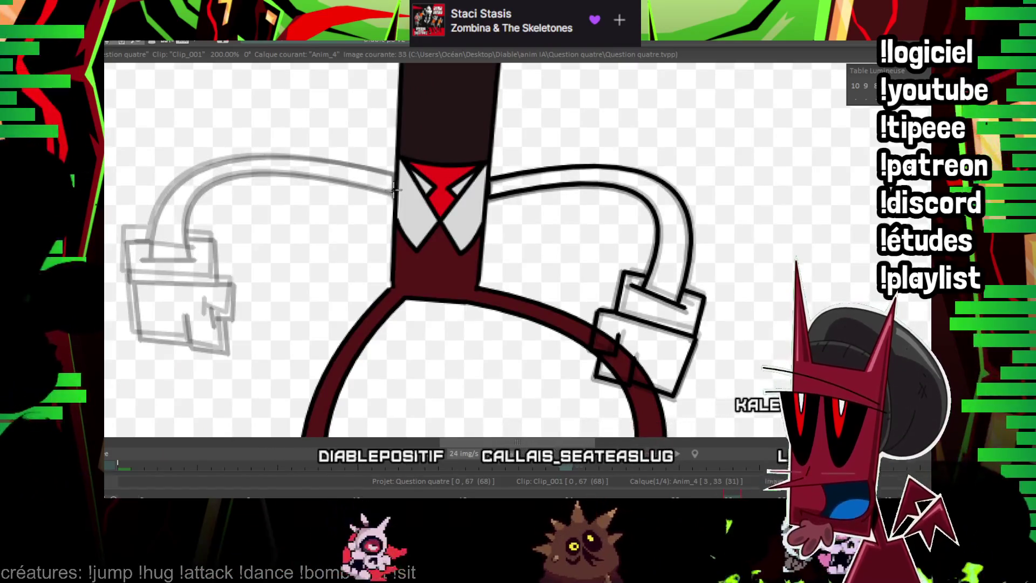
left_click_drag(188, 252, 389, 170)
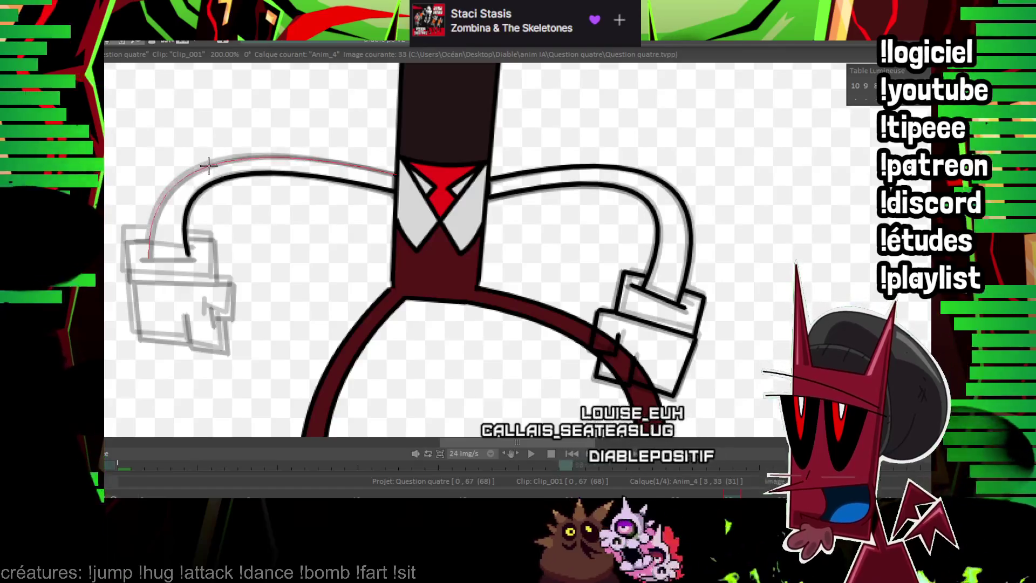
left_click_drag(206, 165, 225, 185)
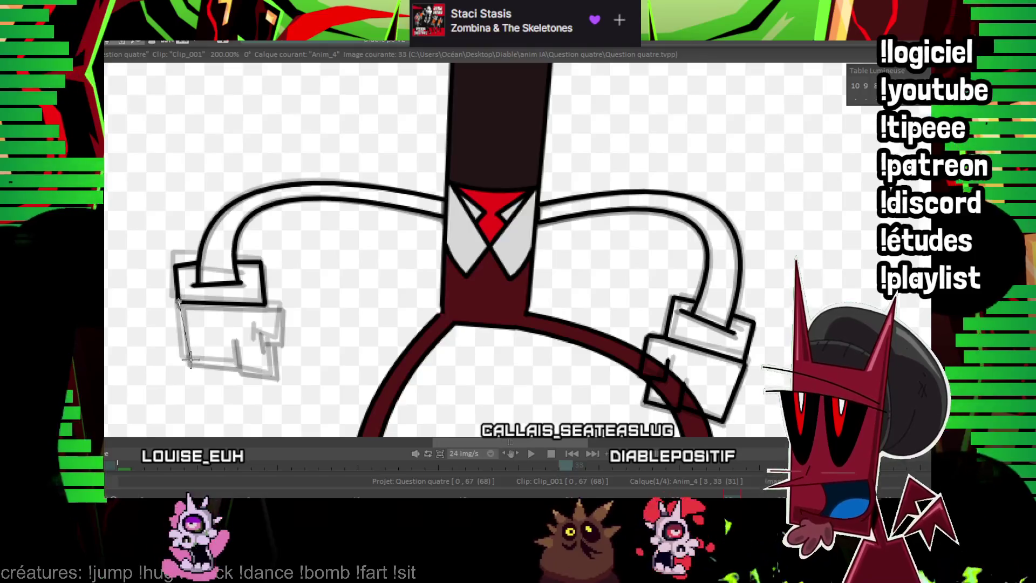
left_click_drag(237, 363, 275, 366)
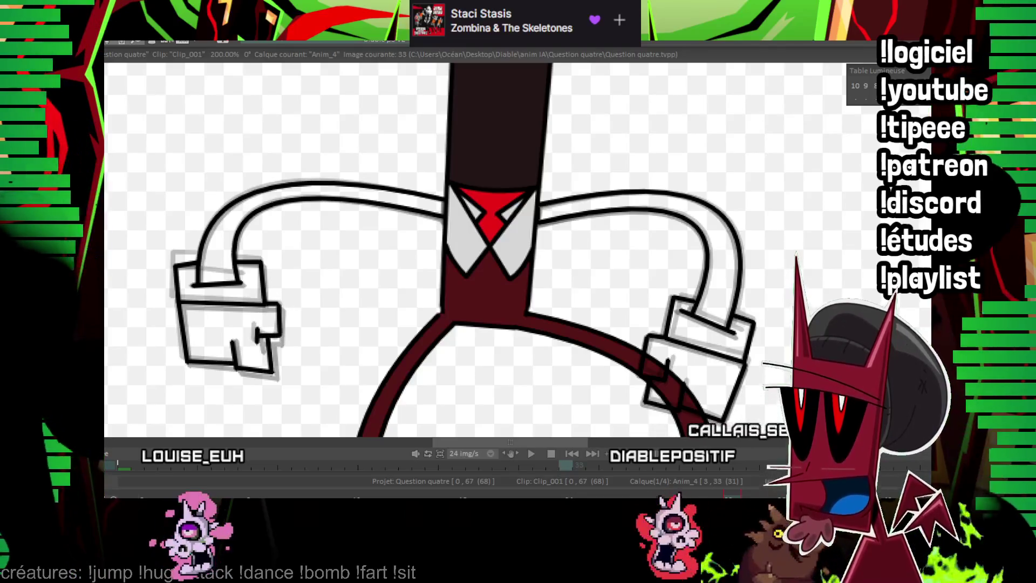
Zoom out and play the animation loop to check the inked arms.
scroll(709, 250, "down", 2)
scroll(710, 249, "down", 1)
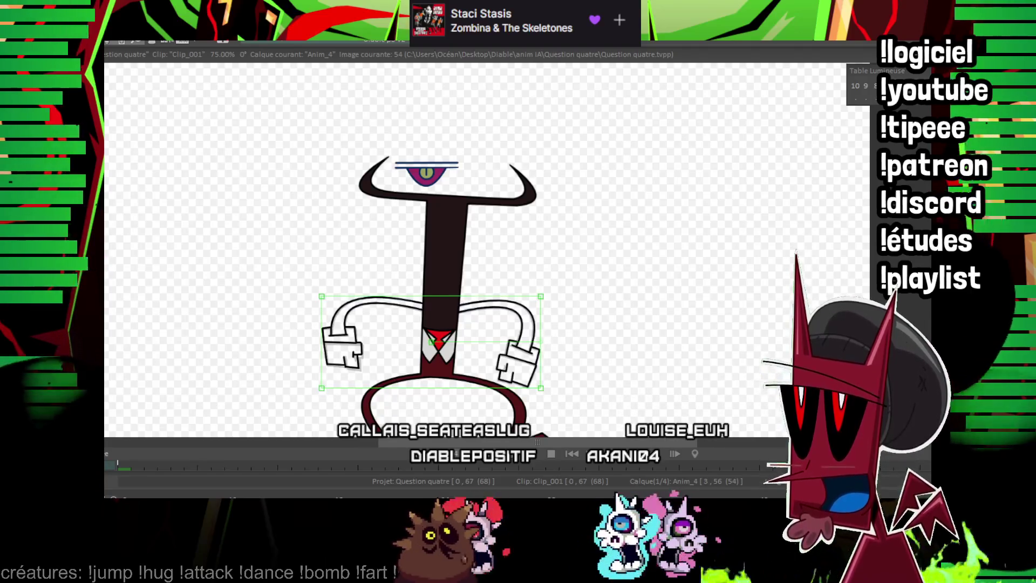
scroll(547, 377, "up", 3)
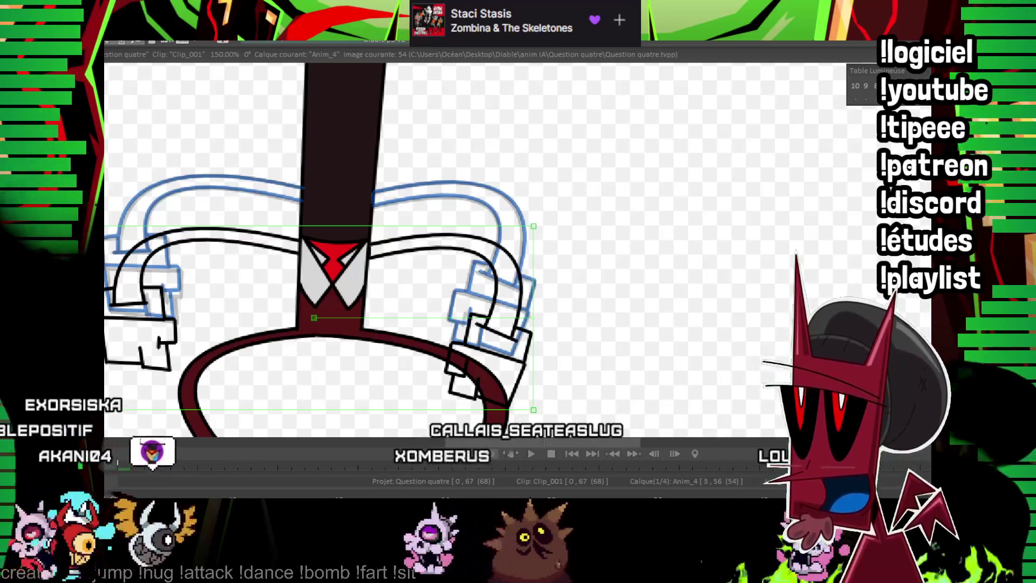
key("space")
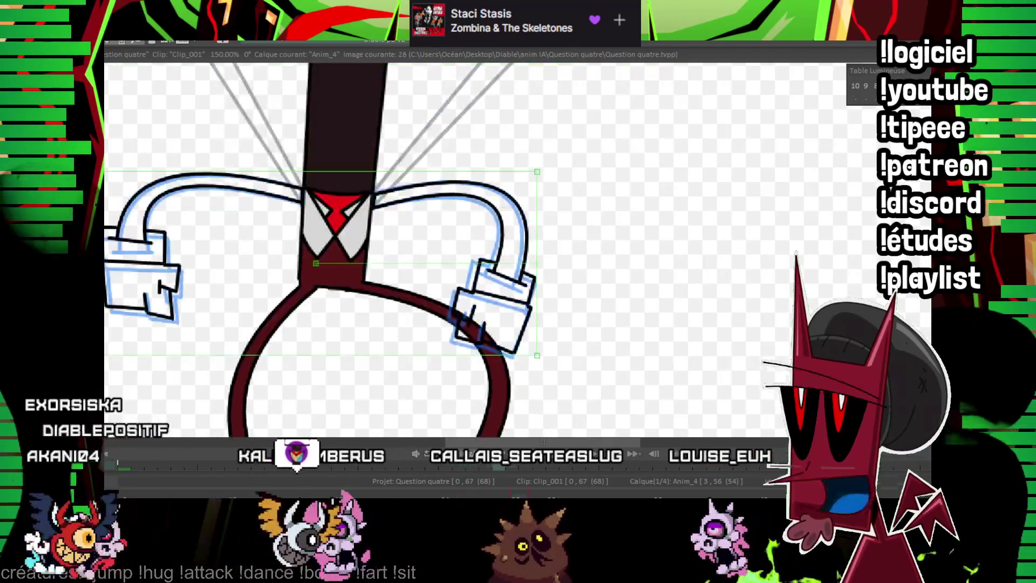
key("space")
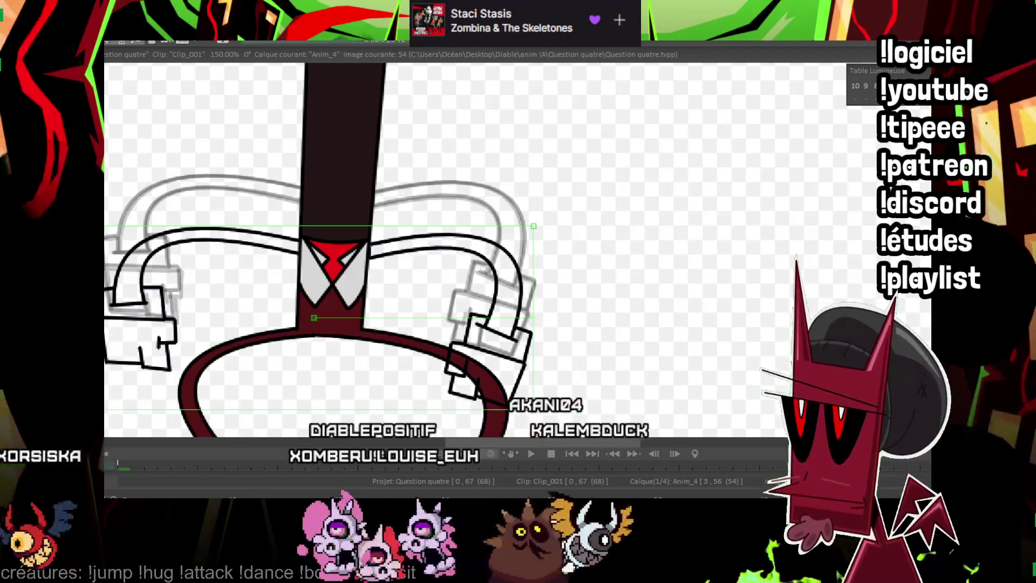
Step through the frames to image 56, undoing an accidental Delete on the way.
key("space")
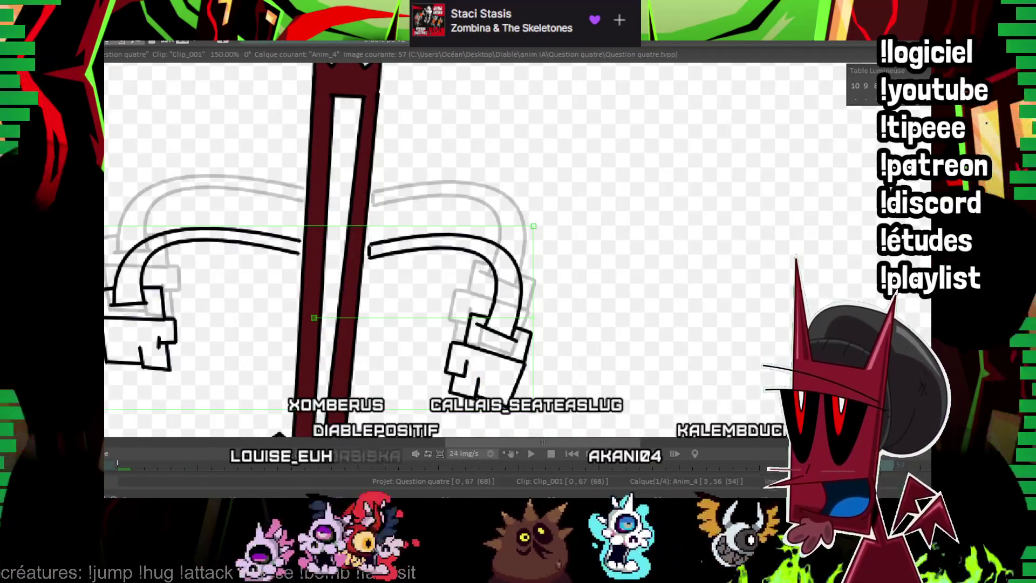
key("Delete")
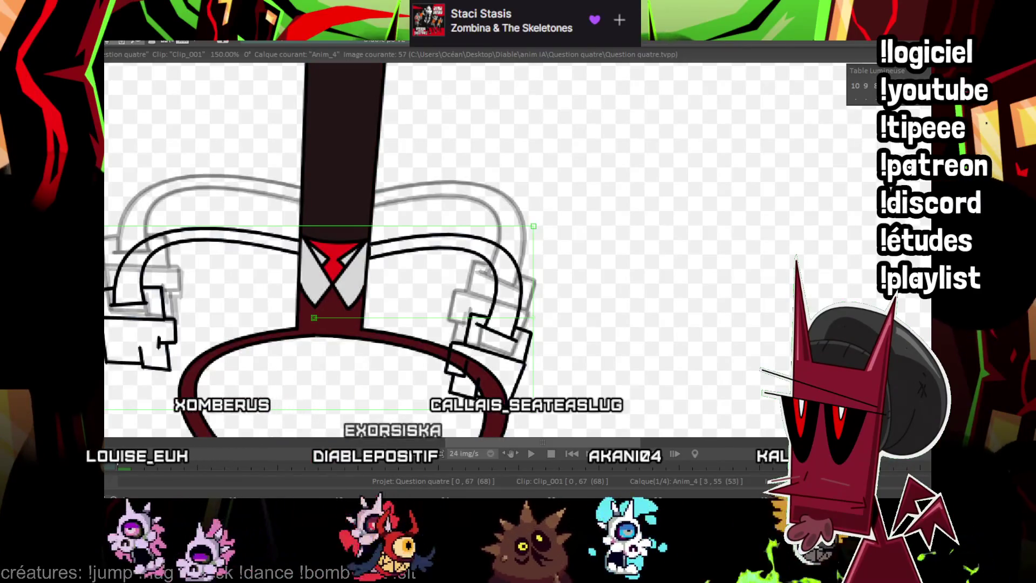
key("ctrl+z")
key("Left")
key("Left")
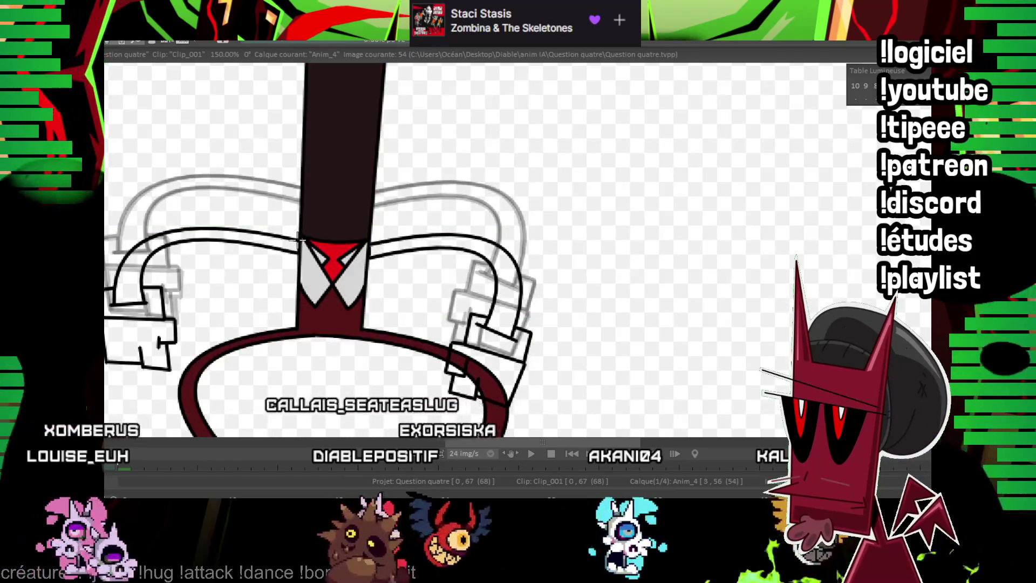
key("Right")
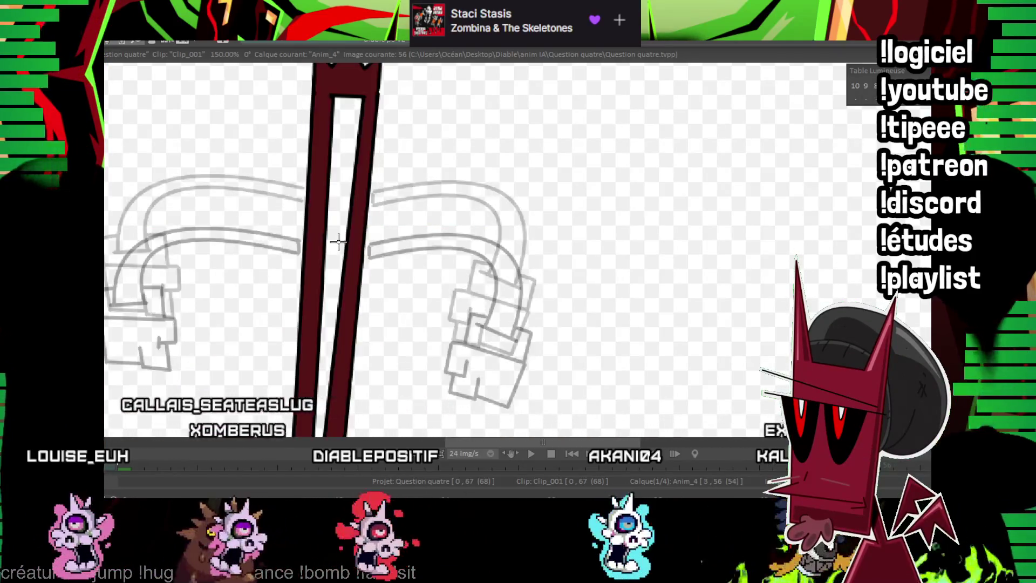
key("Right")
Erase the left arm lines' overshooting ends and draw the right cuff as a rectangle.
scroll(567, 251, "down", 1)
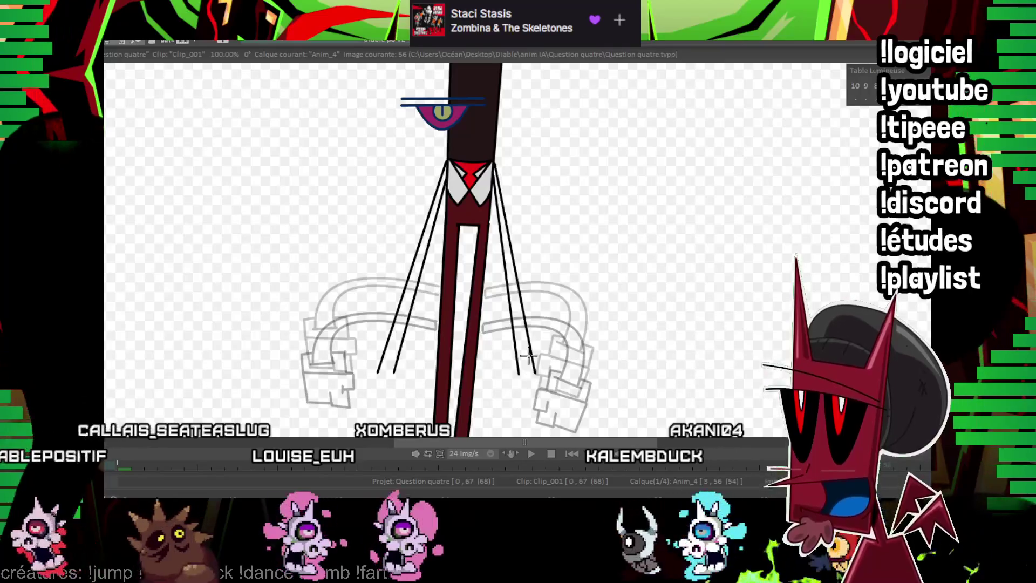
scroll(533, 371, "up", 1)
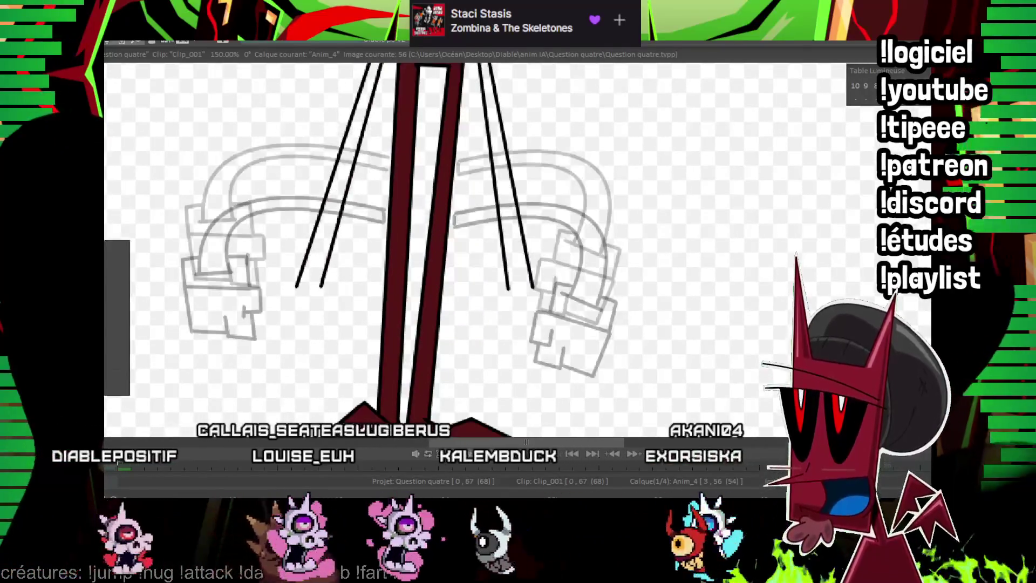
left_click_drag(275, 273, 332, 308)
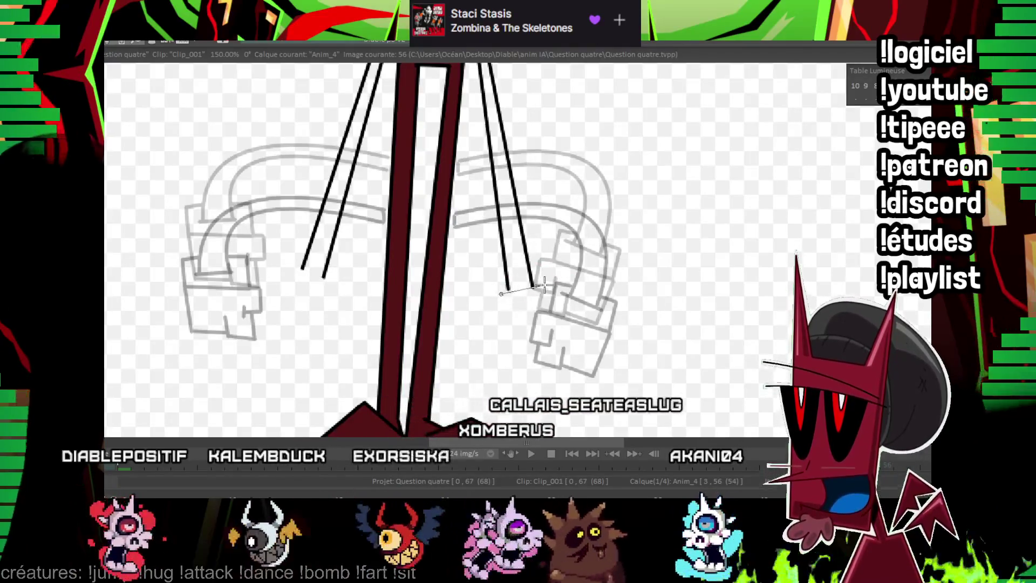
left_click_drag(491, 290, 544, 285)
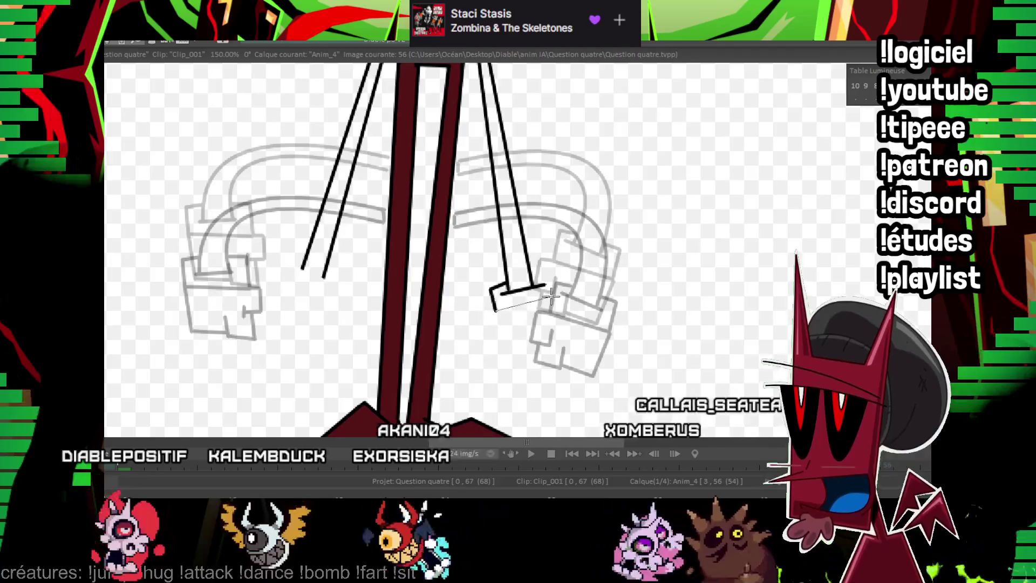
left_click_drag(496, 307, 546, 272)
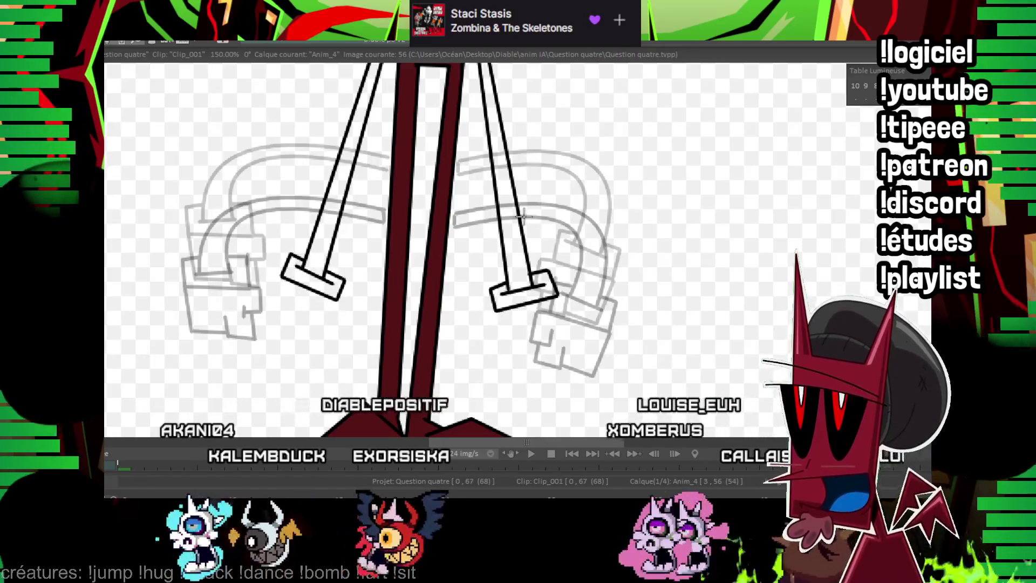
Outline the right glove's box and the left glove's side, bottom and fingers.
left_click_drag(523, 215, 486, 220)
mouse_move(457, 315)
left_mouse_down()
mouse_move(439, 316)
mouse_move(441, 340)
mouse_move(460, 338)
mouse_move(473, 366)
mouse_move(488, 352)
left_mouse_up()
left_click(530, 354, "shift")
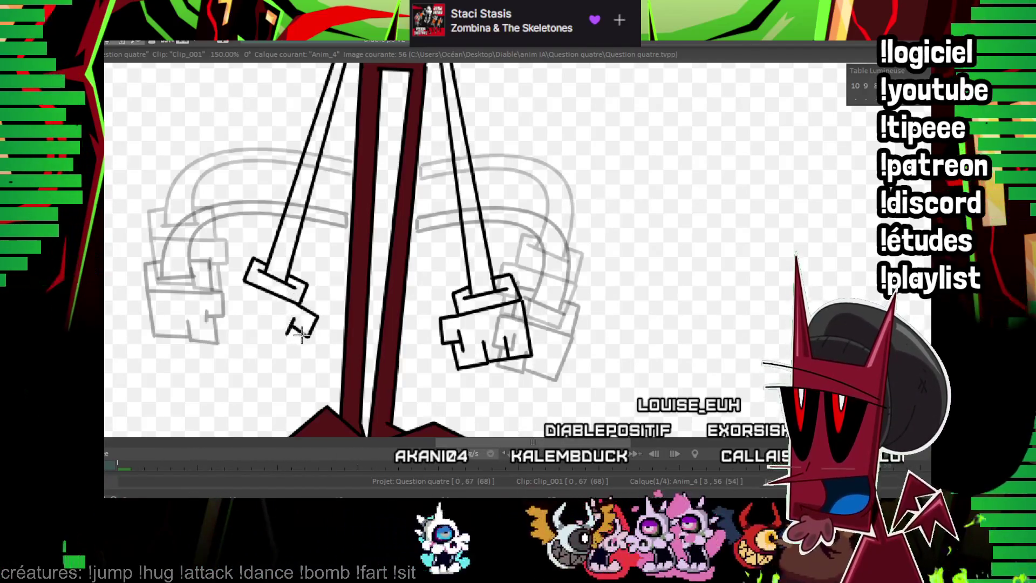
left_click(262, 354, "shift")
left_click(268, 328, "shift")
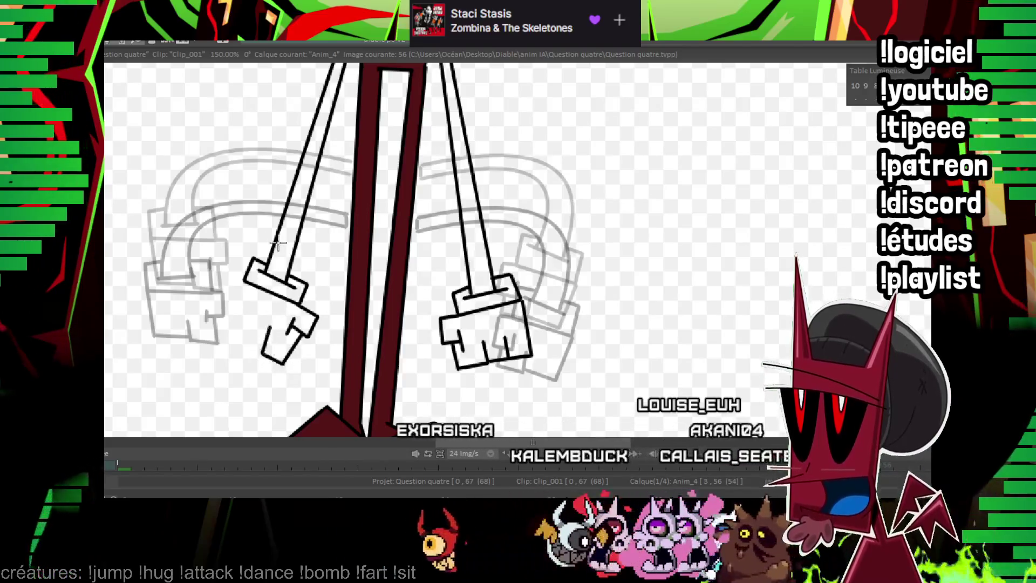
left_click(225, 329, "shift")
left_click(263, 351, "shift")
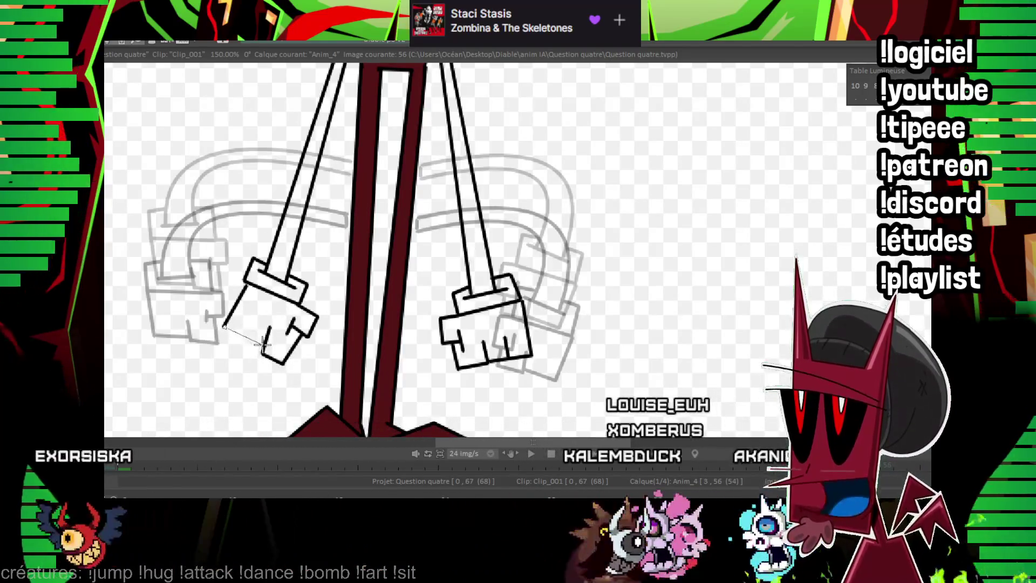
left_click_drag(249, 322, 274, 334)
scroll(619, 263, "down", 2)
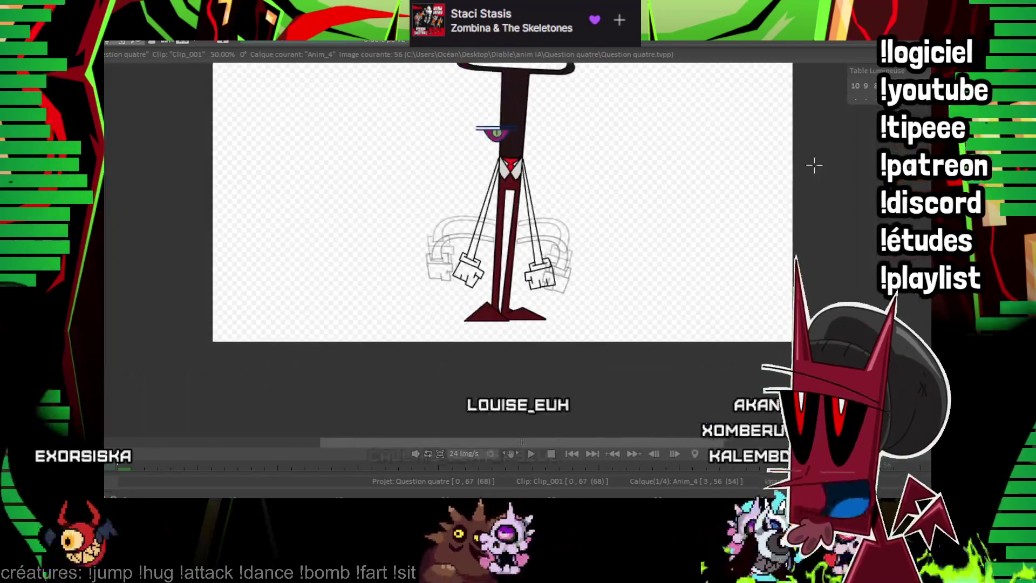
Go to image 58 and rough in thick arm lines from the collar, then undo them.
scroll(619, 263, "down", 2)
key("Right")
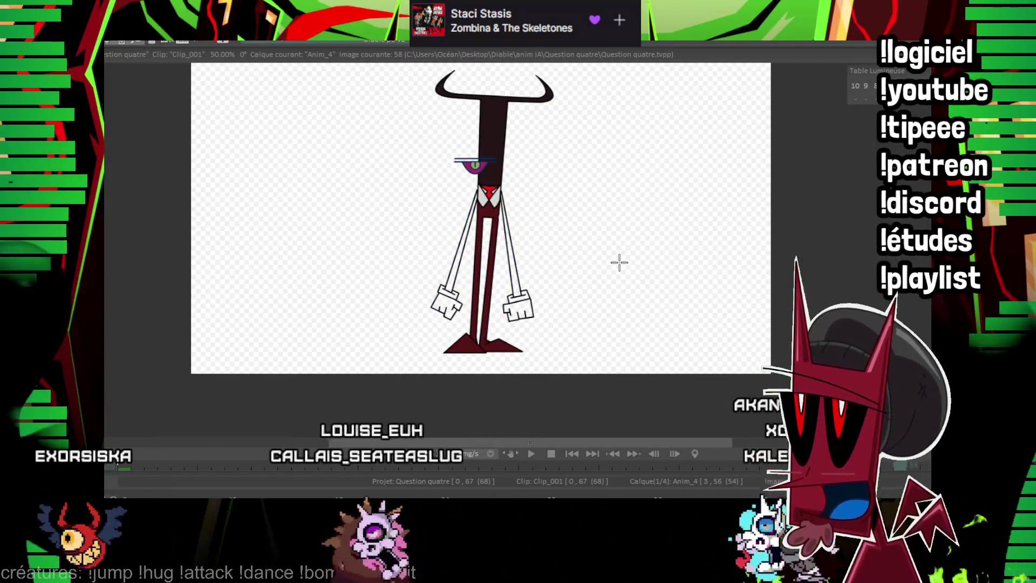
key("Right")
scroll(619, 262, "up", 3)
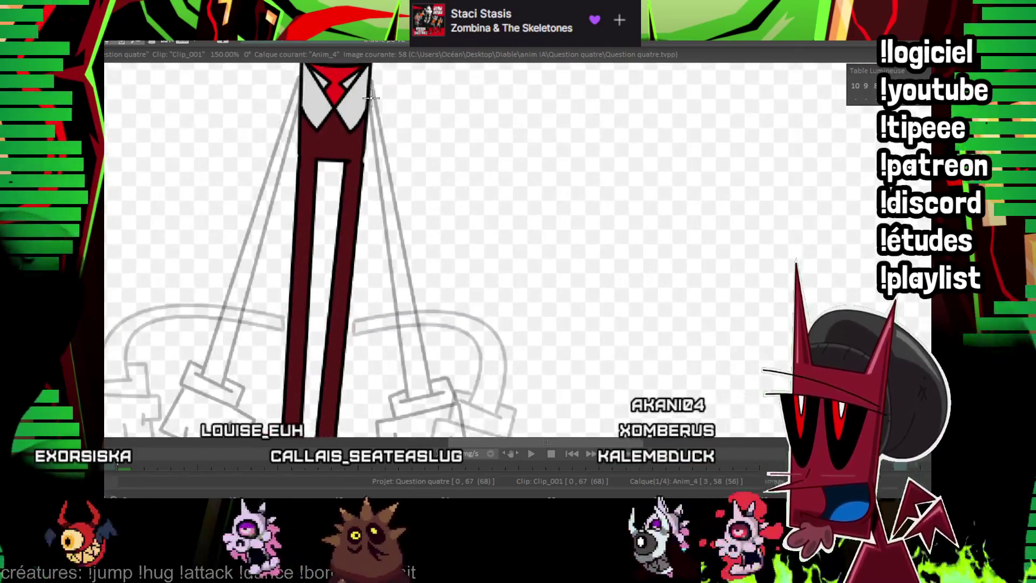
left_click_drag(416, 251, 438, 306)
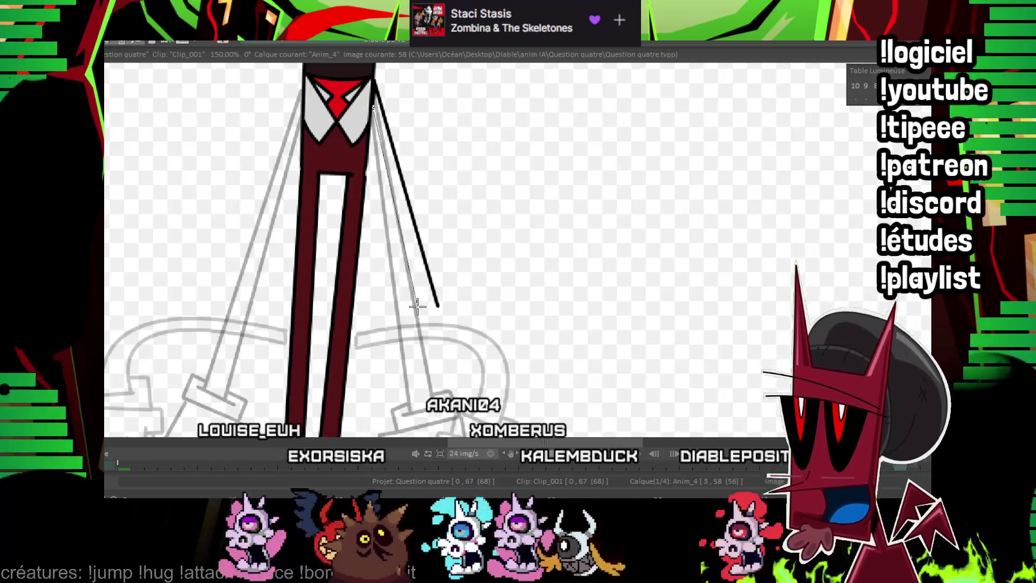
left_click_drag(346, 168, 366, 206)
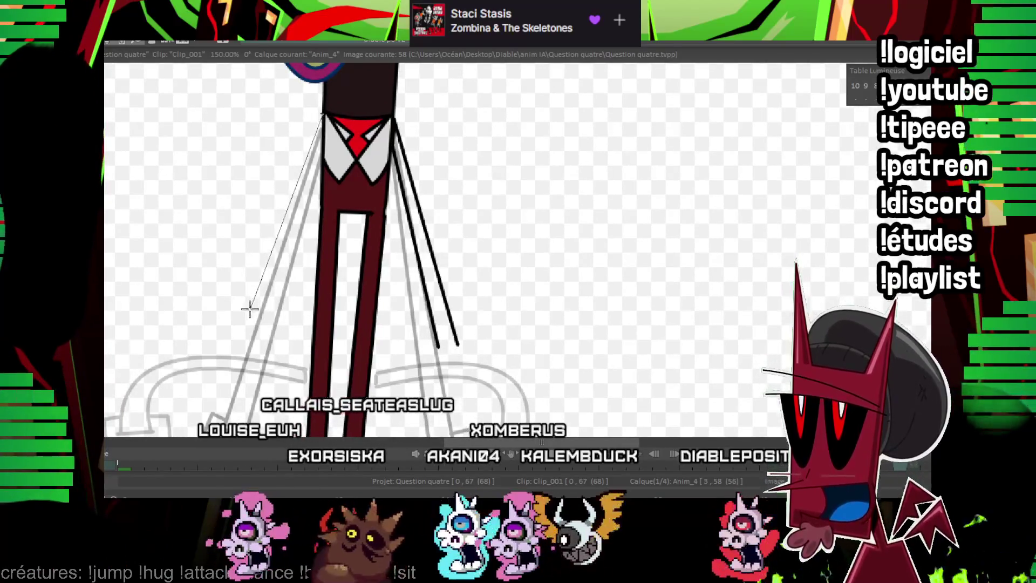
left_click_drag(243, 316, 259, 324)
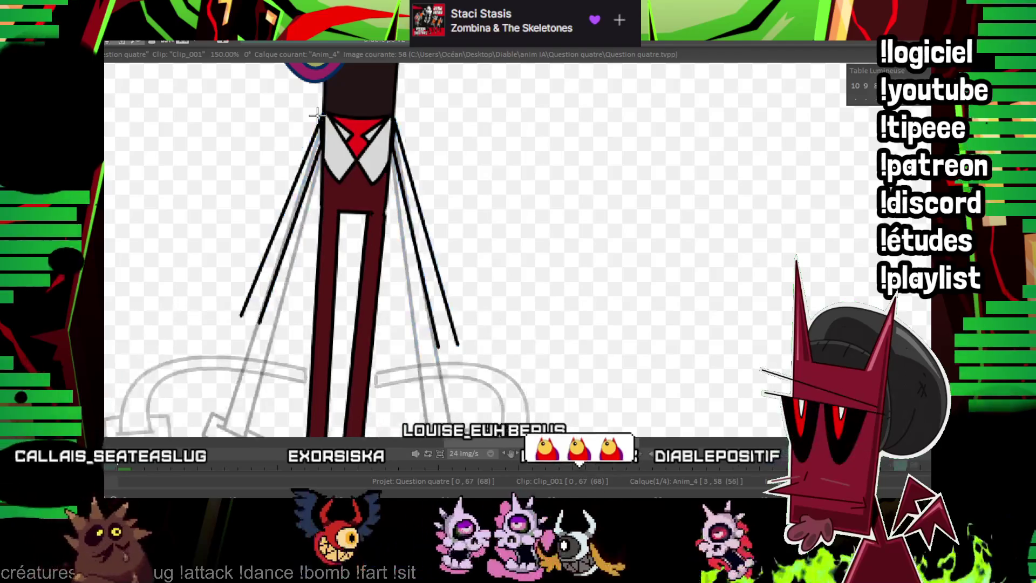
key("ctrl+z")
key("ctrl+z")
key("ctrl+z")
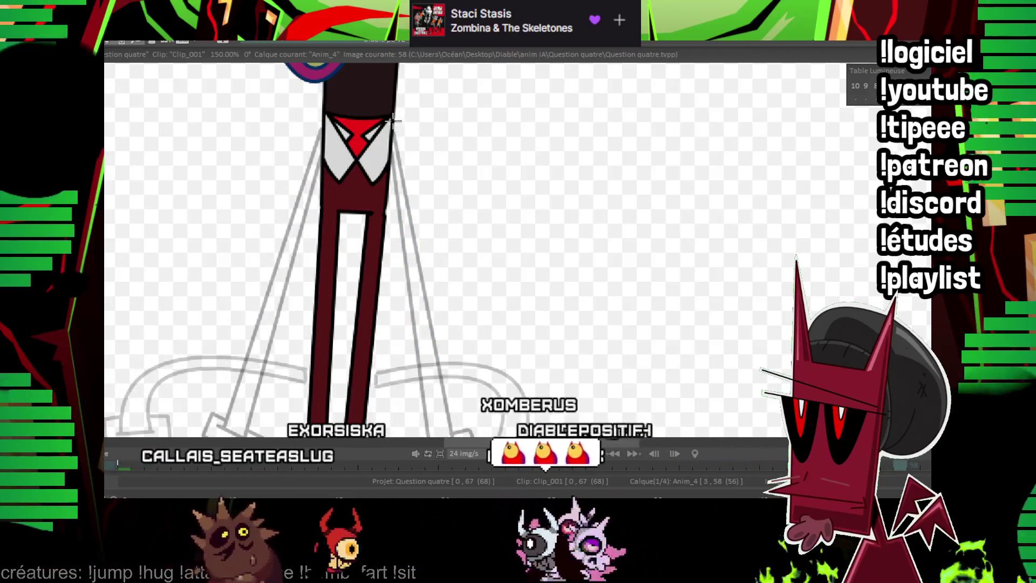
Ink long straight lines for both arms from the collar and erase stray ends near the hands.
left_click_drag(393, 122, 413, 365)
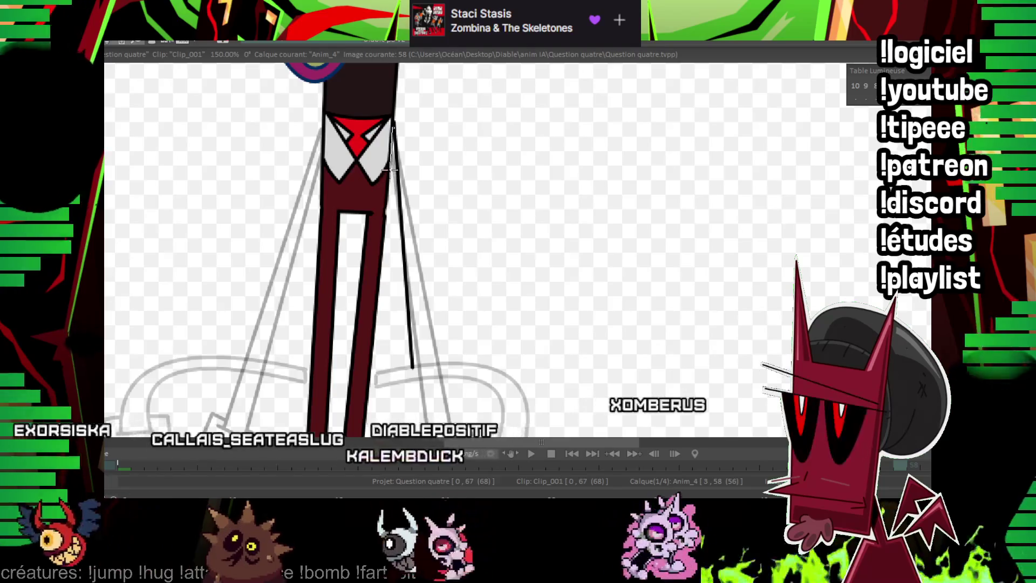
left_click_drag(389, 172, 392, 363)
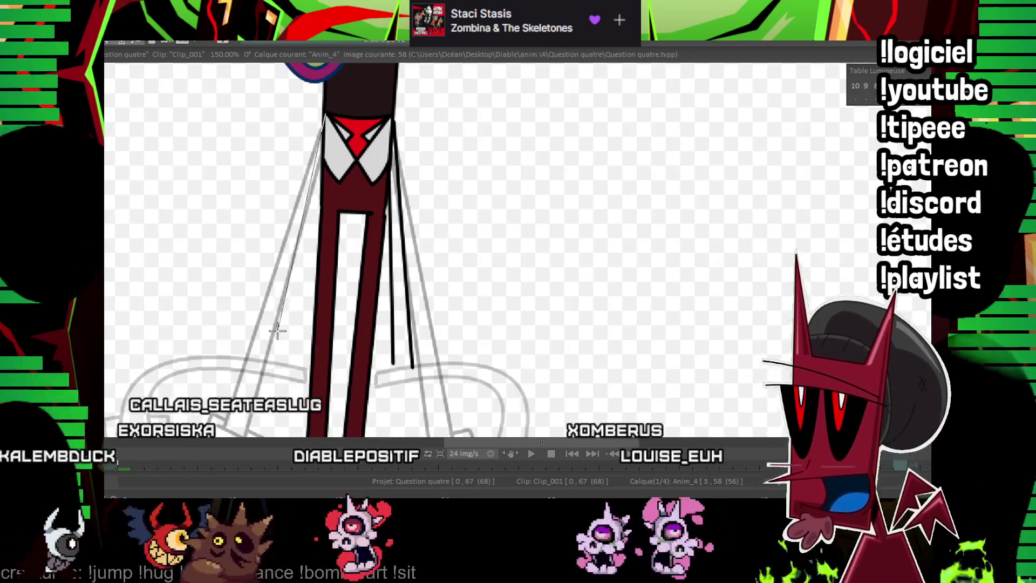
left_click_drag(274, 333, 326, 129)
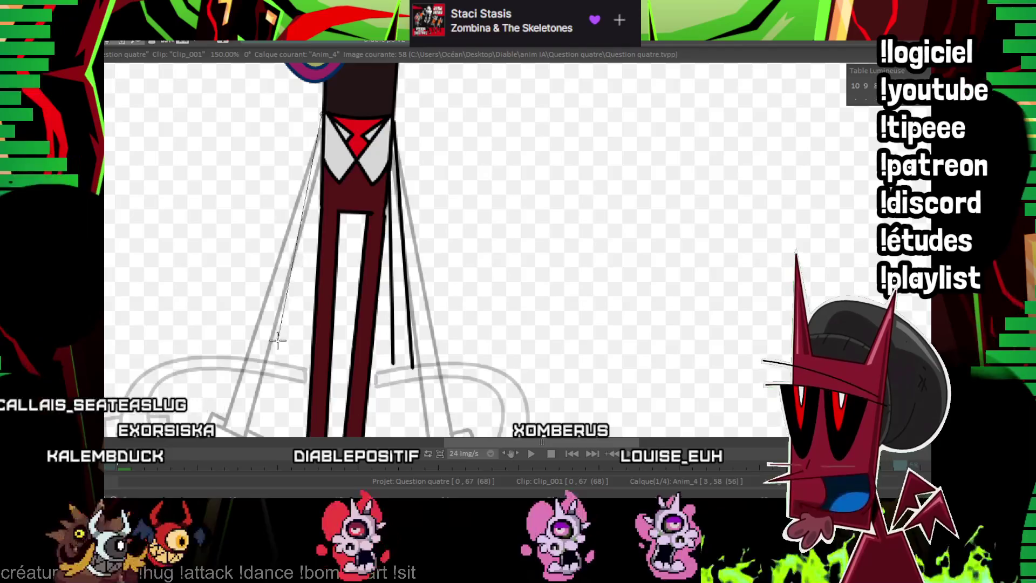
left_click_drag(277, 339, 274, 337)
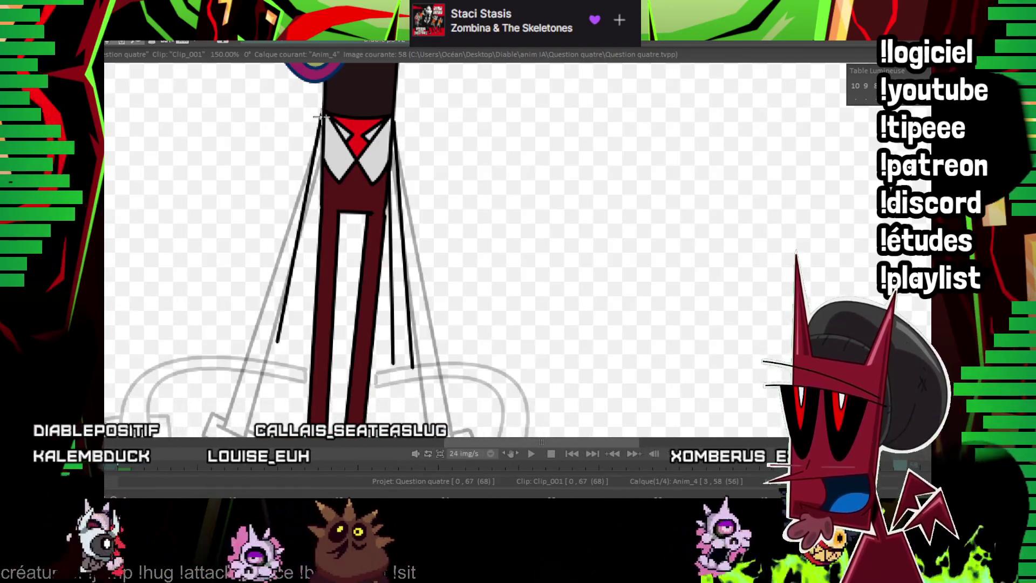
left_click_drag(322, 146, 296, 342)
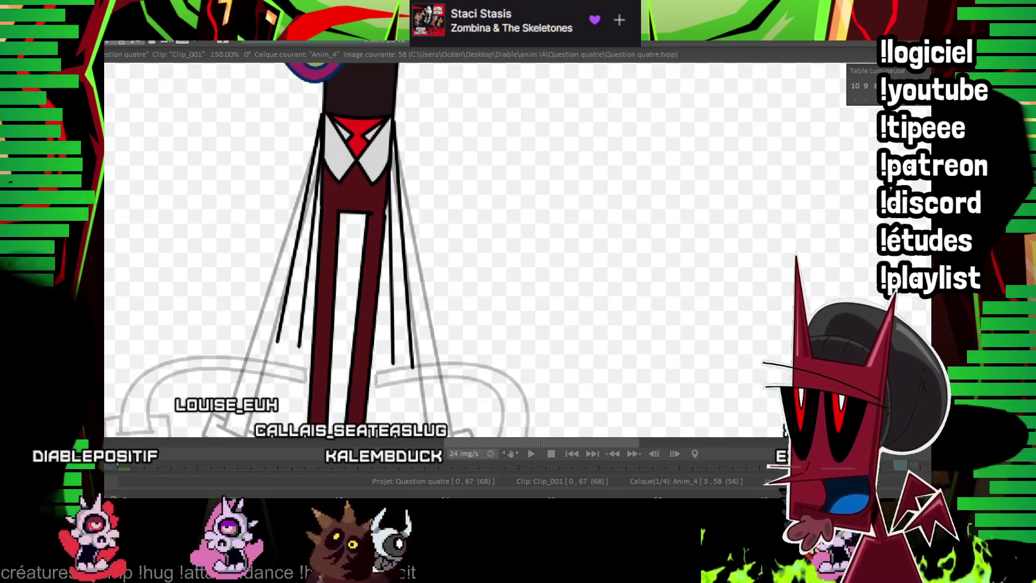
left_click_drag(369, 350, 353, 349)
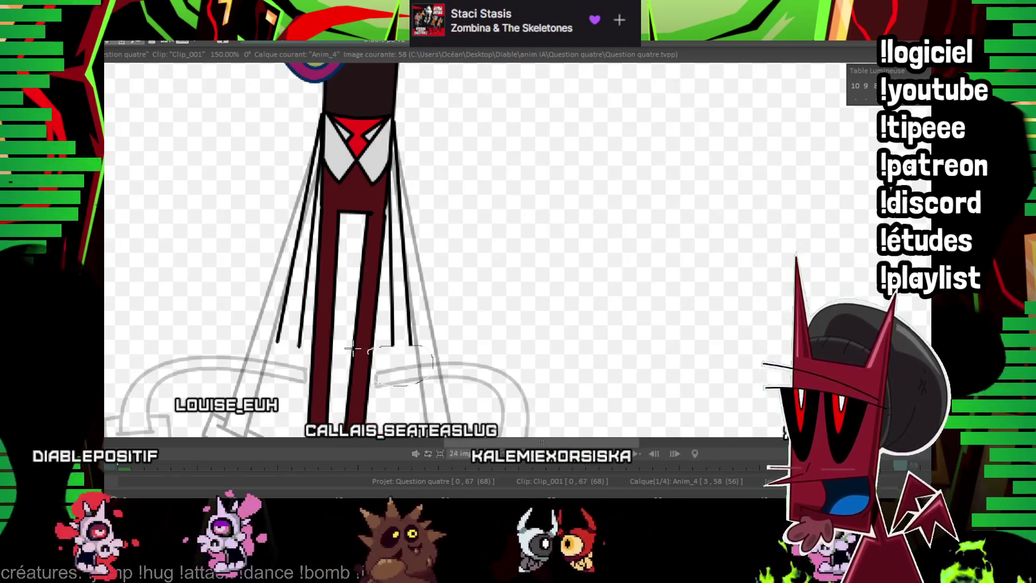
left_click_drag(275, 348, 313, 364)
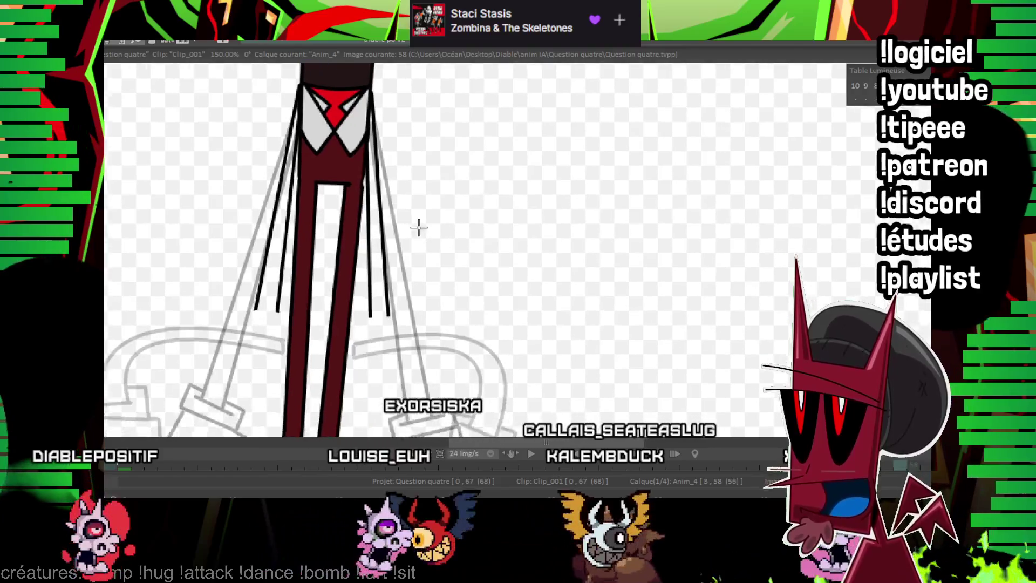
Outline boxy black gloves at the ends of both arms, with a finger line on the right one.
left_click_drag(418, 226, 386, 193)
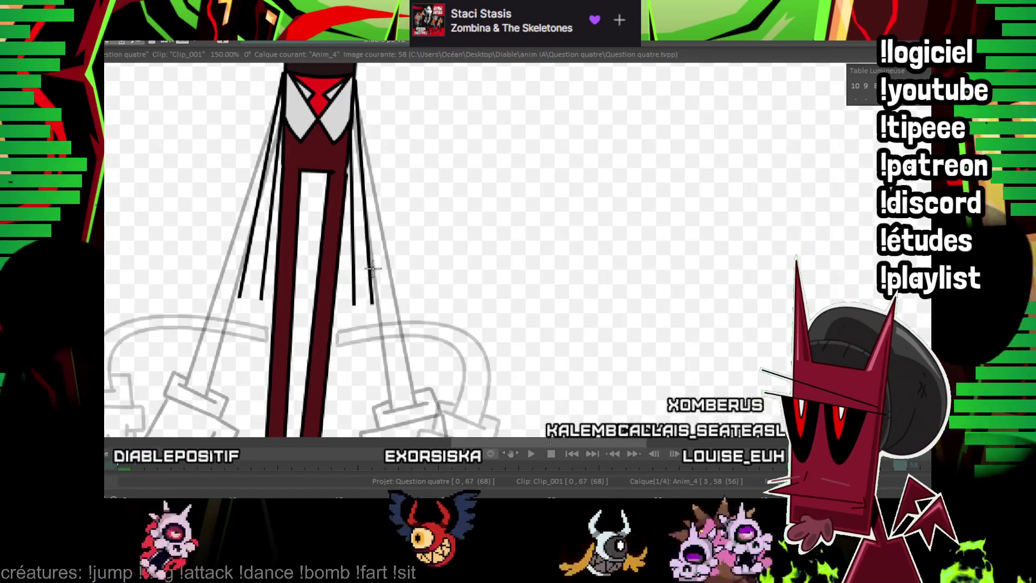
left_click_drag(382, 305, 349, 305)
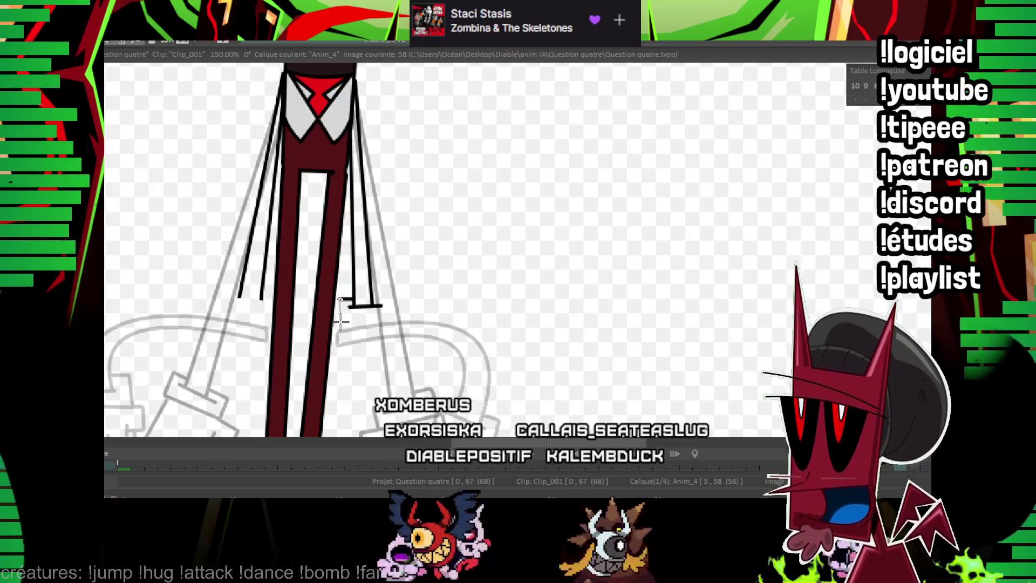
left_click_drag(339, 324, 389, 298)
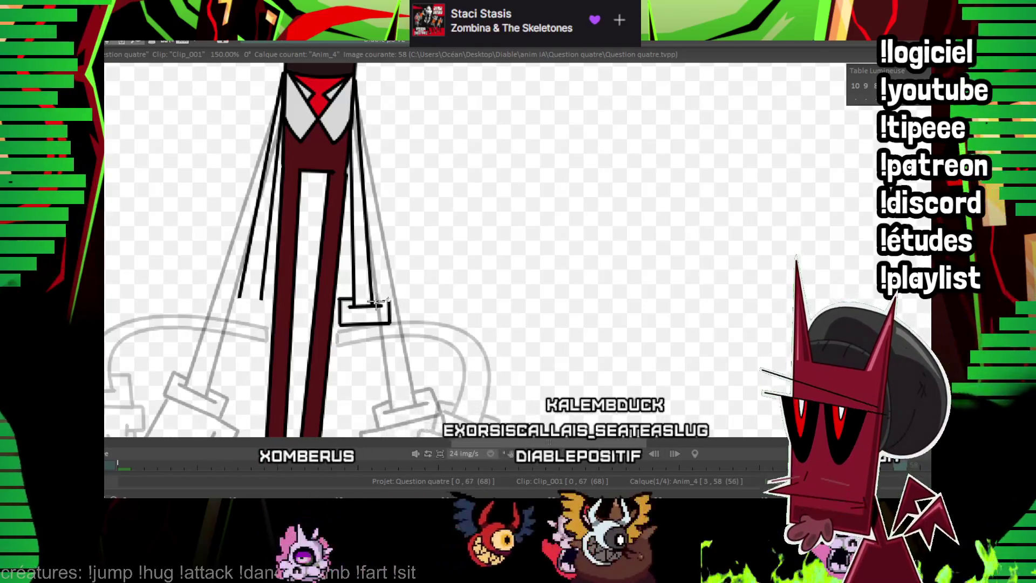
mouse_move(264, 299)
left_mouse_down()
mouse_move(238, 299)
mouse_move(272, 291)
left_mouse_up()
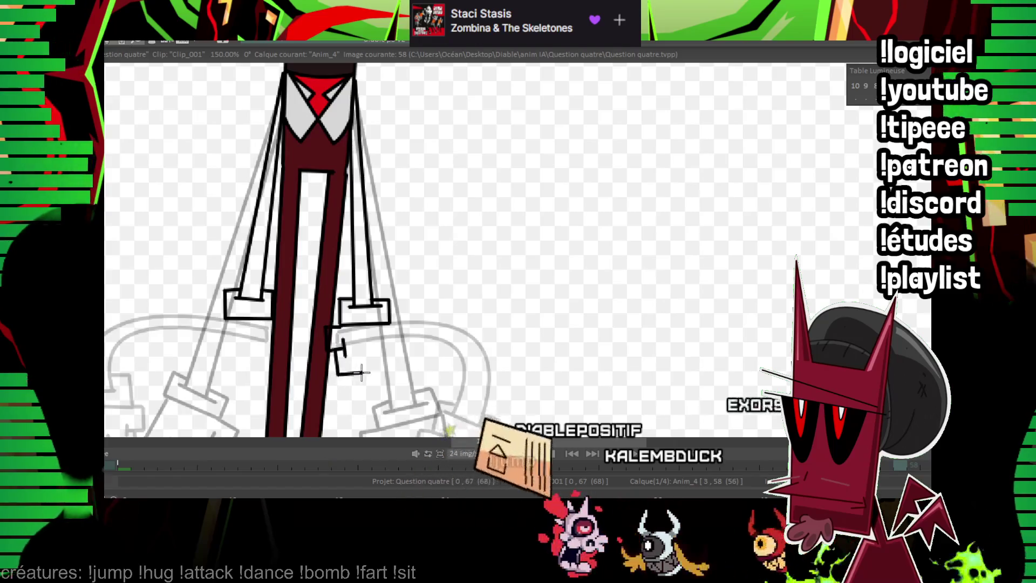
left_click_drag(361, 357, 363, 370)
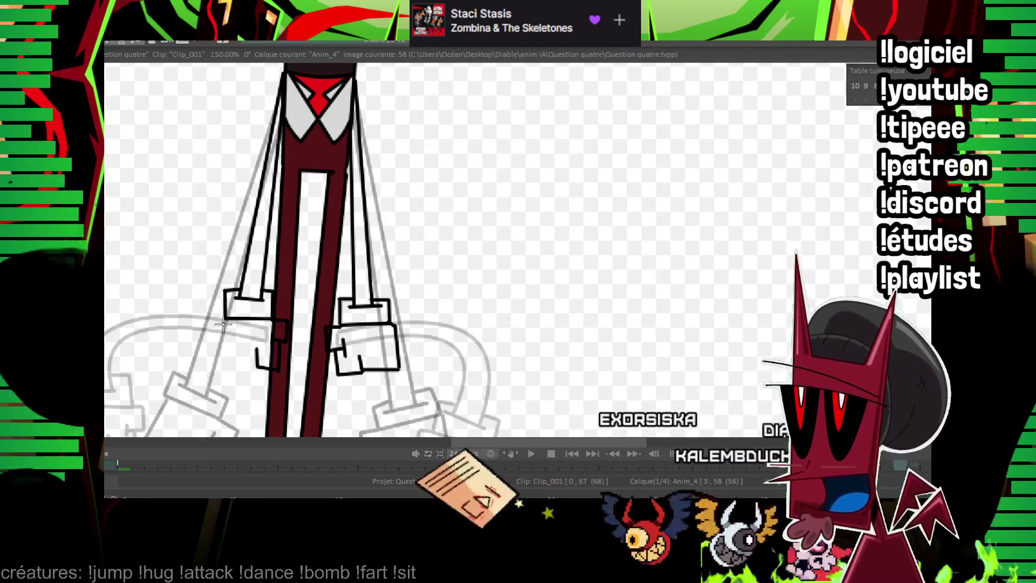
left_click_drag(221, 321, 253, 362)
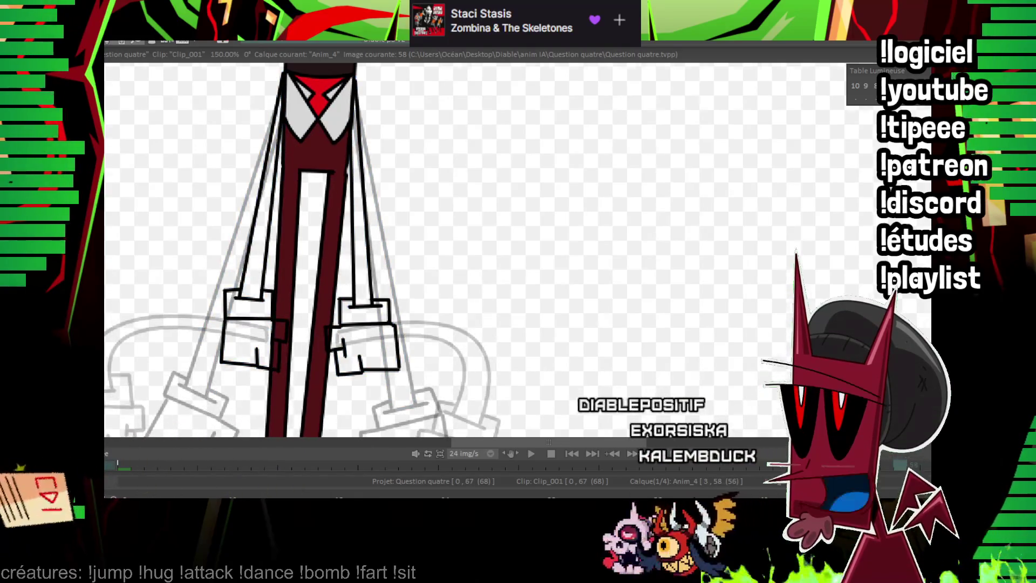
scroll(783, 152, "down", 3)
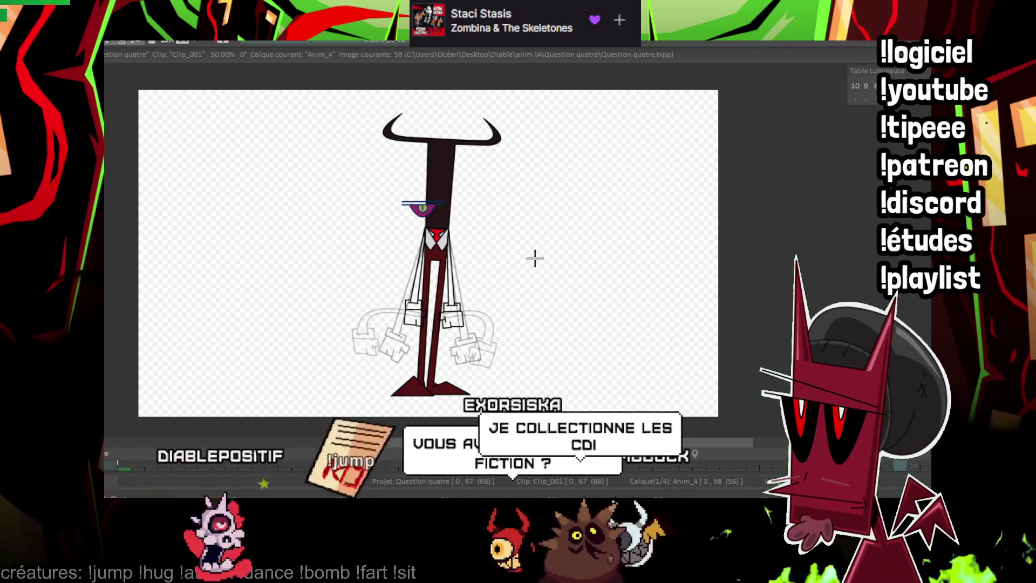
Compare neighbouring frames, then zoom to 150% on image 60's still-sketched arms.
key("Left")
key("Left")
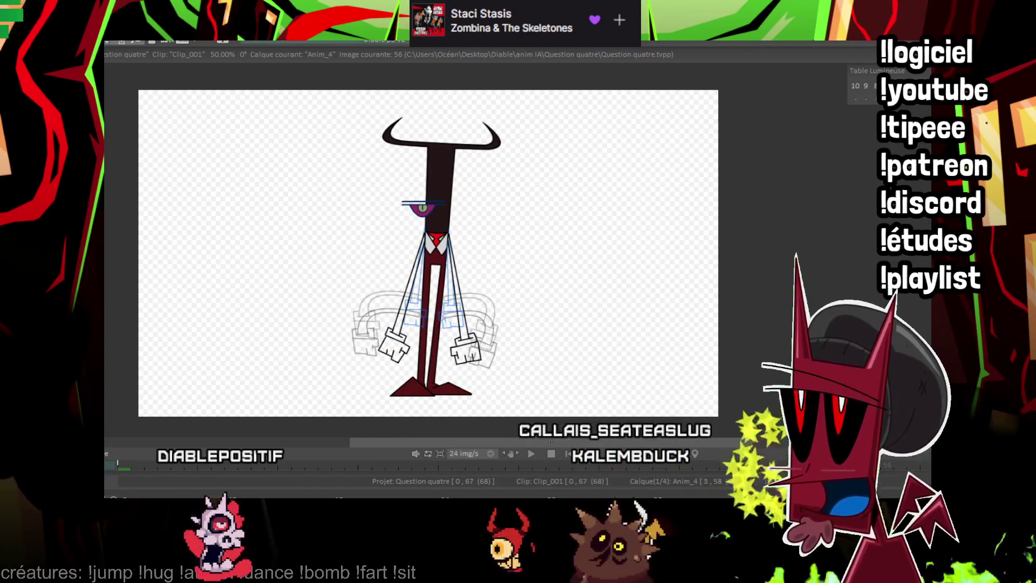
key("Right")
key("Right")
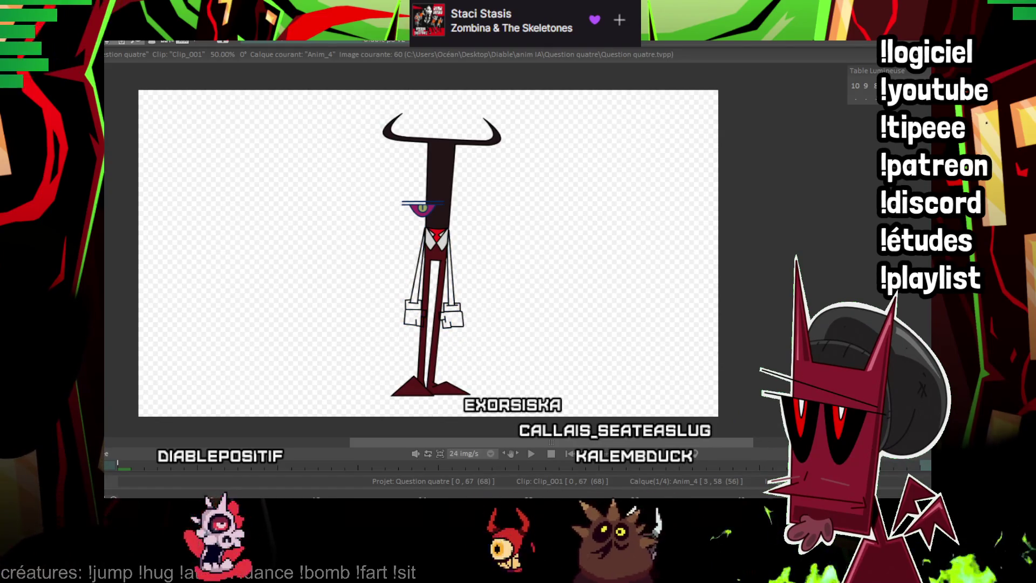
scroll(432, 240, "up", 4)
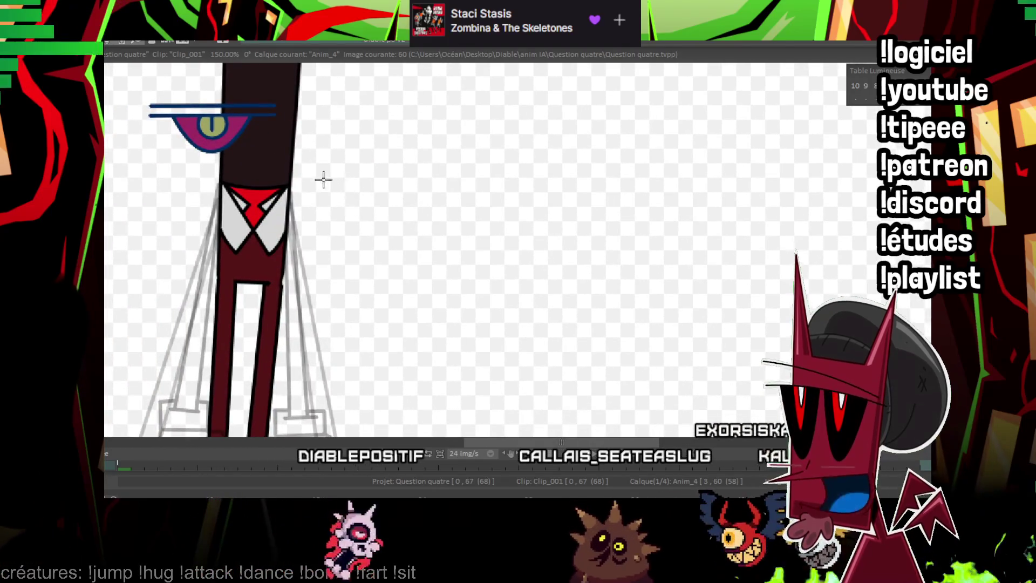
Ink the inner and outer straight lines of the left and right arms on image 60.
left_click_drag(292, 195, 263, 121)
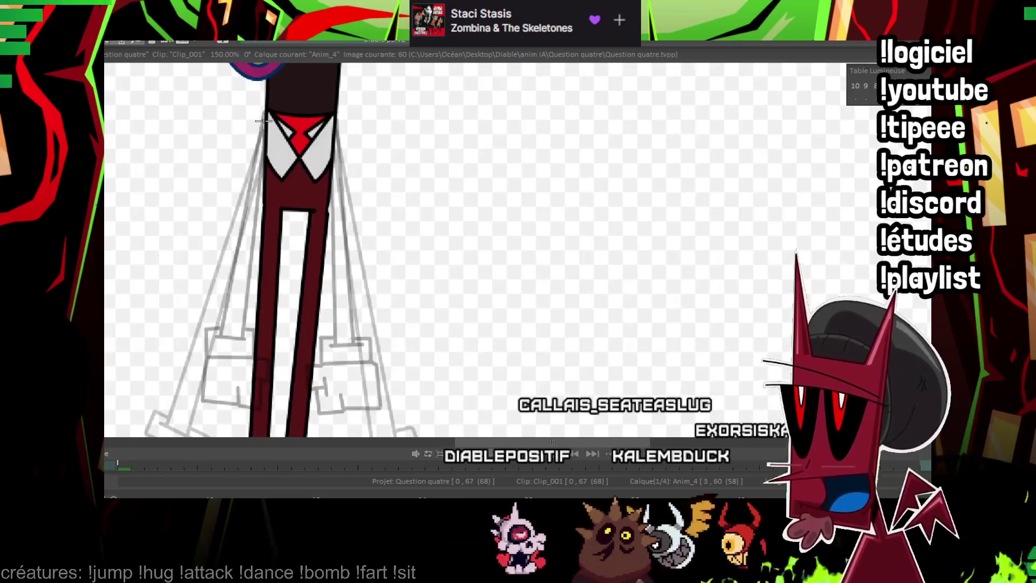
left_click(226, 332, "shift")
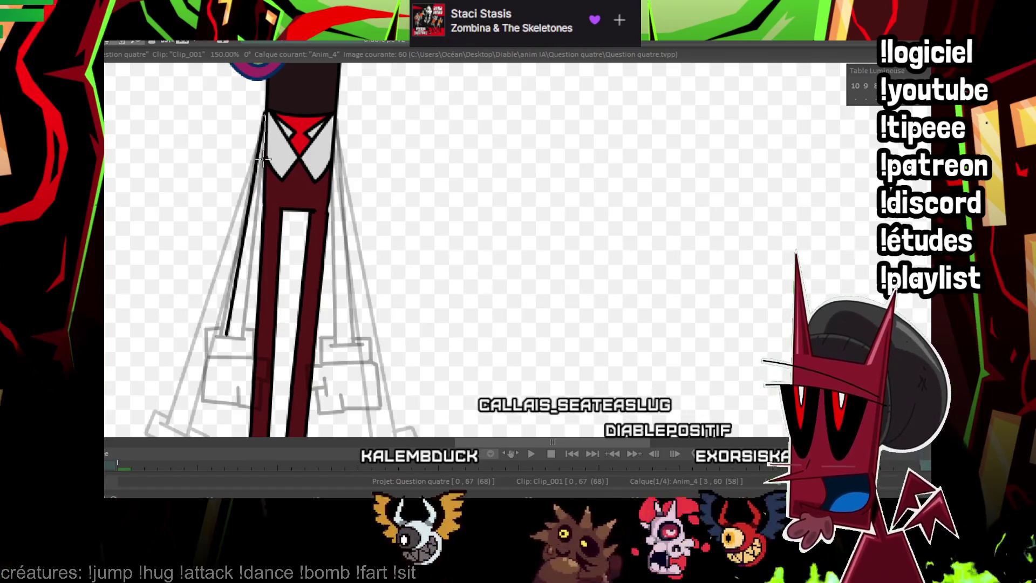
left_click(244, 334, "shift")
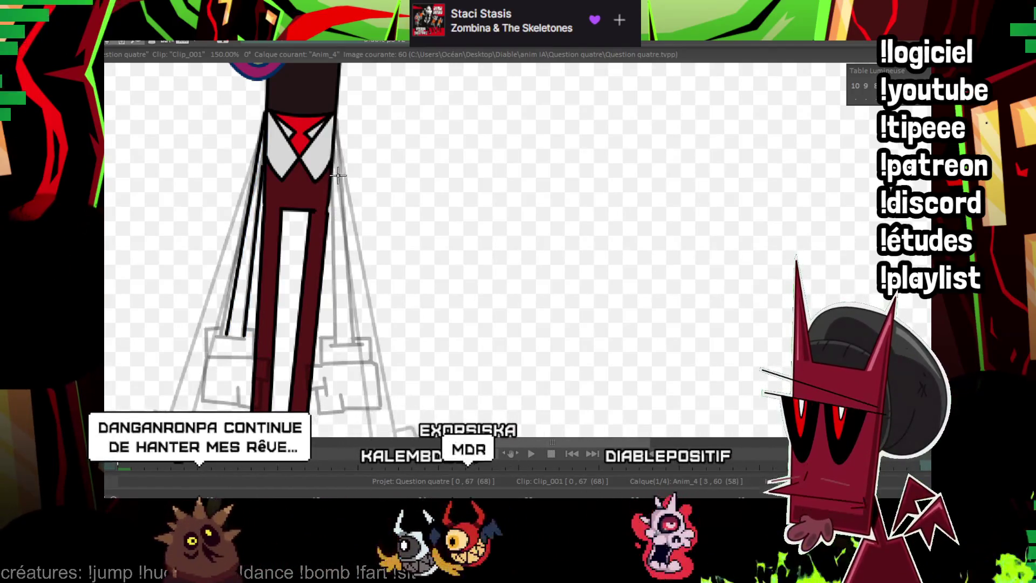
scroll(338, 193, "up", 1)
scroll(338, 193, "down", 1)
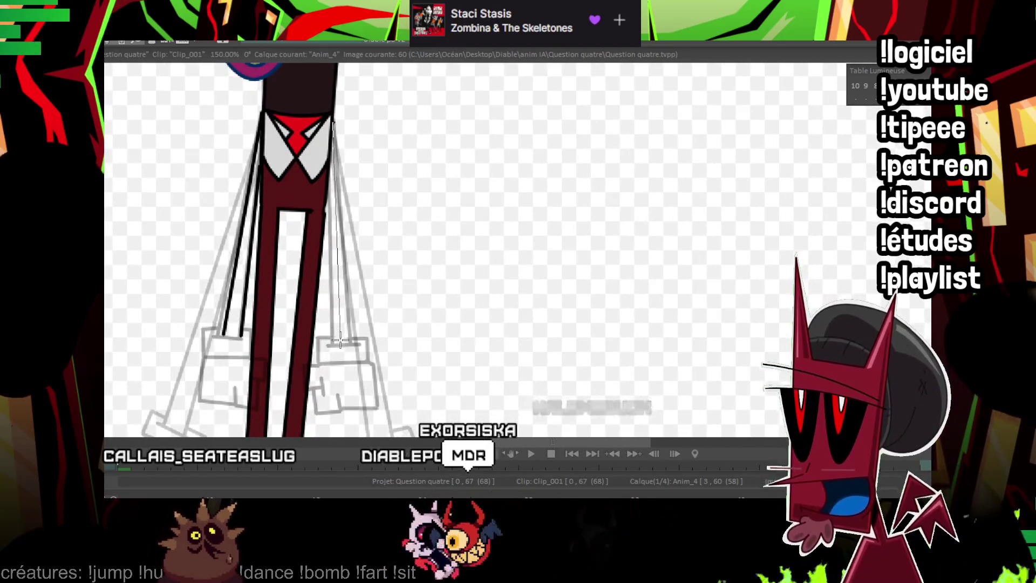
left_click_drag(340, 339, 340, 339)
left_click_drag(326, 201, 327, 341)
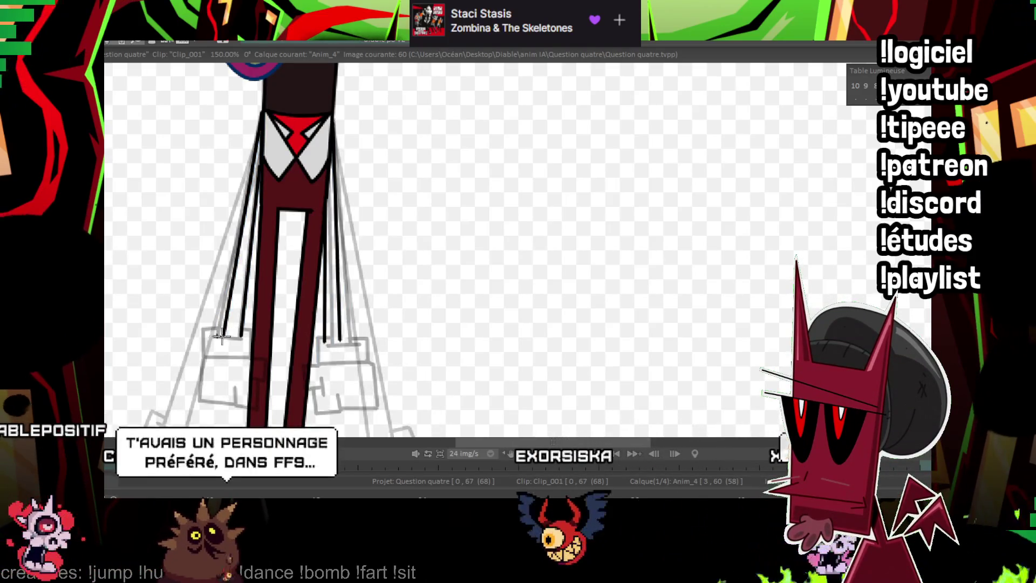
Add cuff lines at both arm ends and zoom out to view the whole character.
left_click(246, 339)
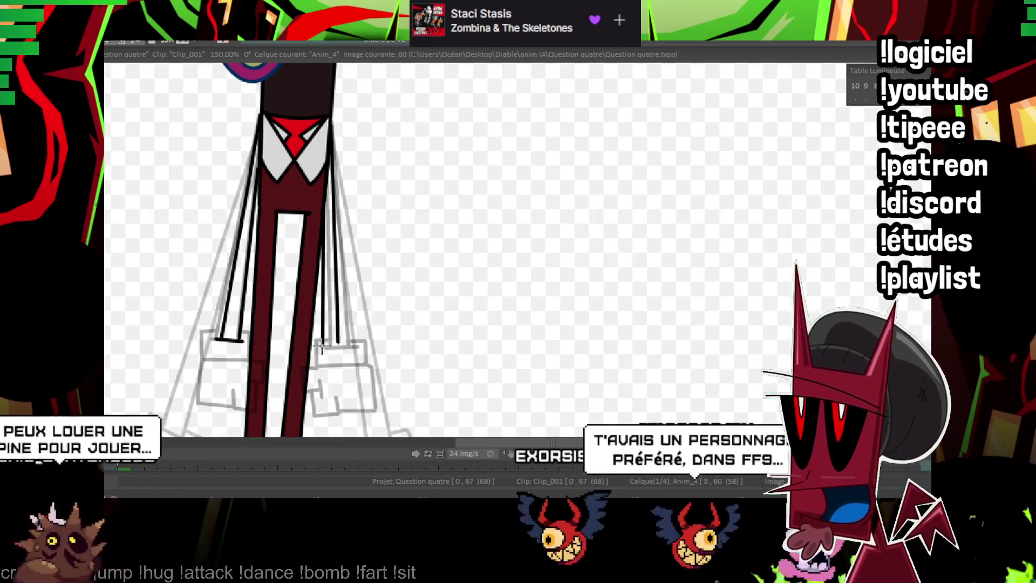
left_click(341, 345)
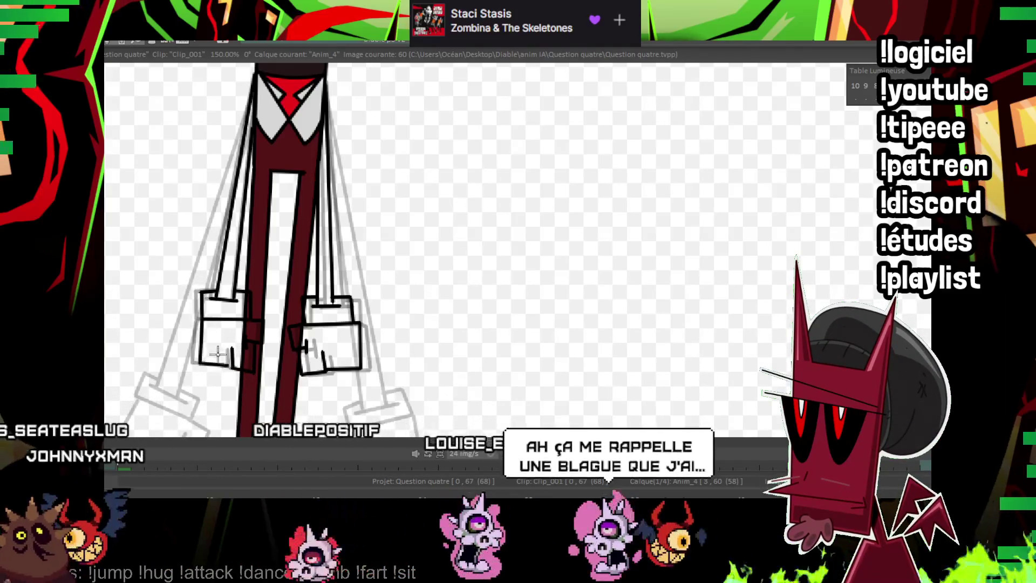
key("Right")
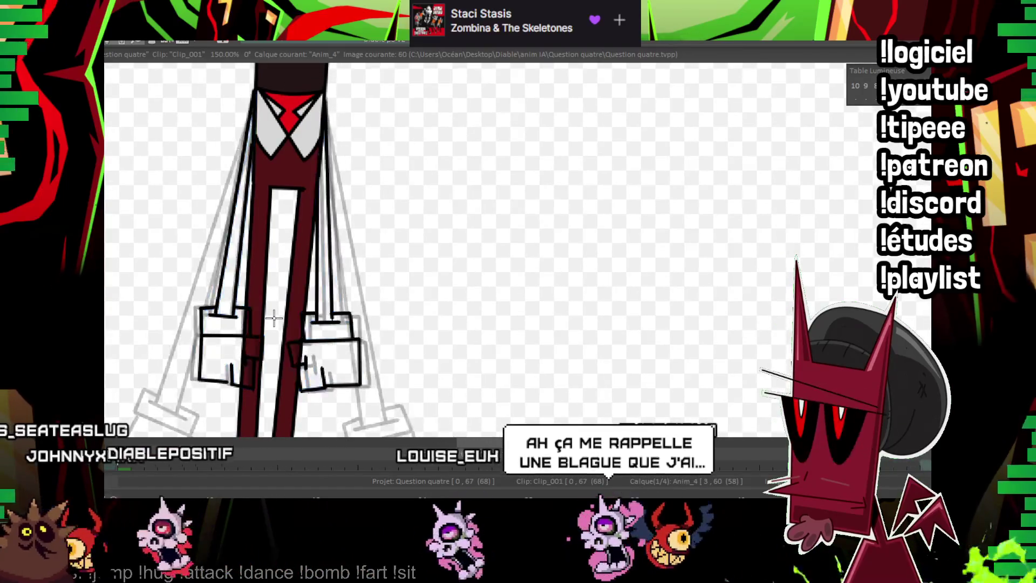
scroll(274, 318, "down", 3)
left_click_drag(583, 271, 545, 319)
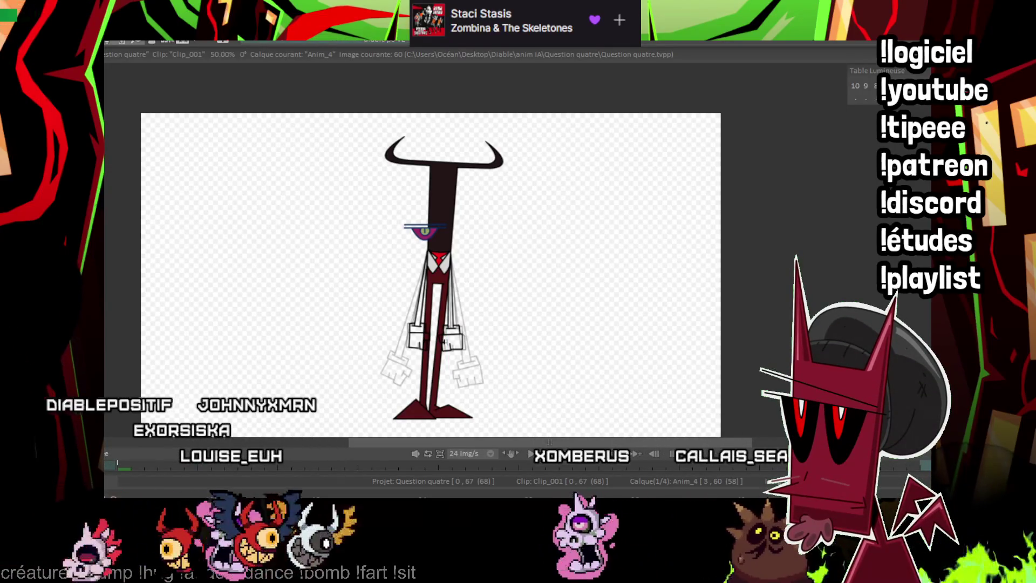
Play the animation to review the newly inked arms.
key("Return")
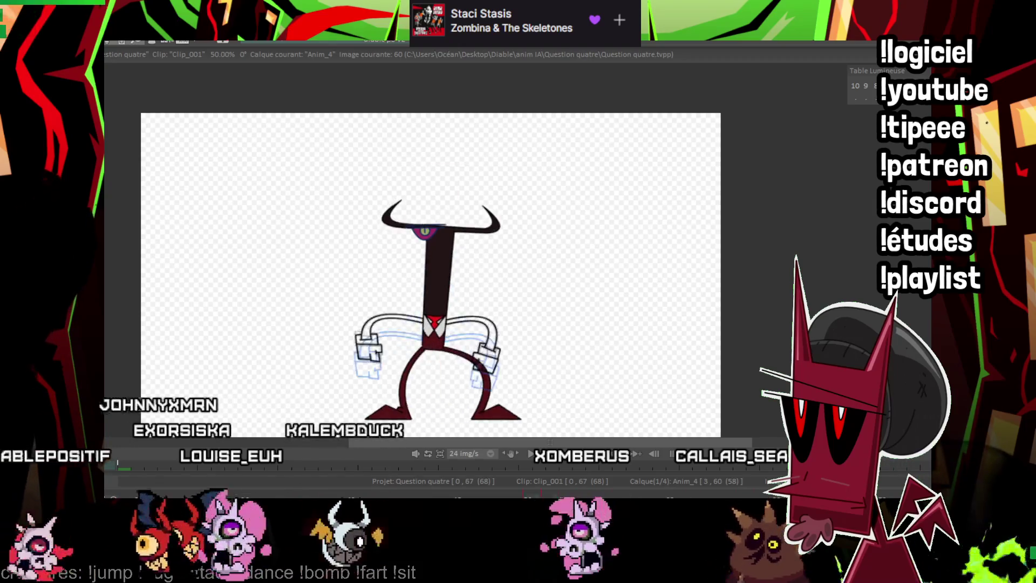
key("Return")
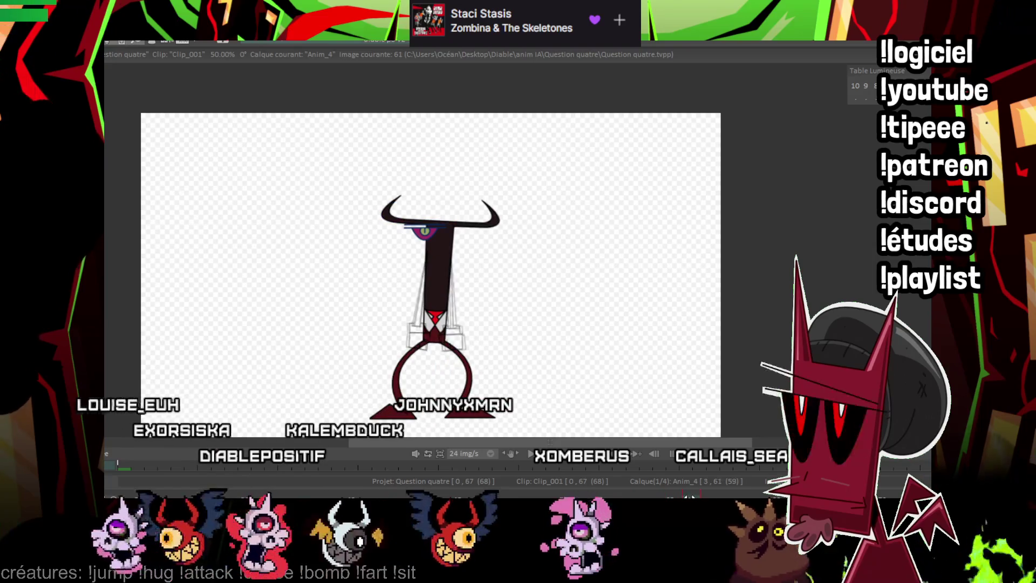
key("Left")
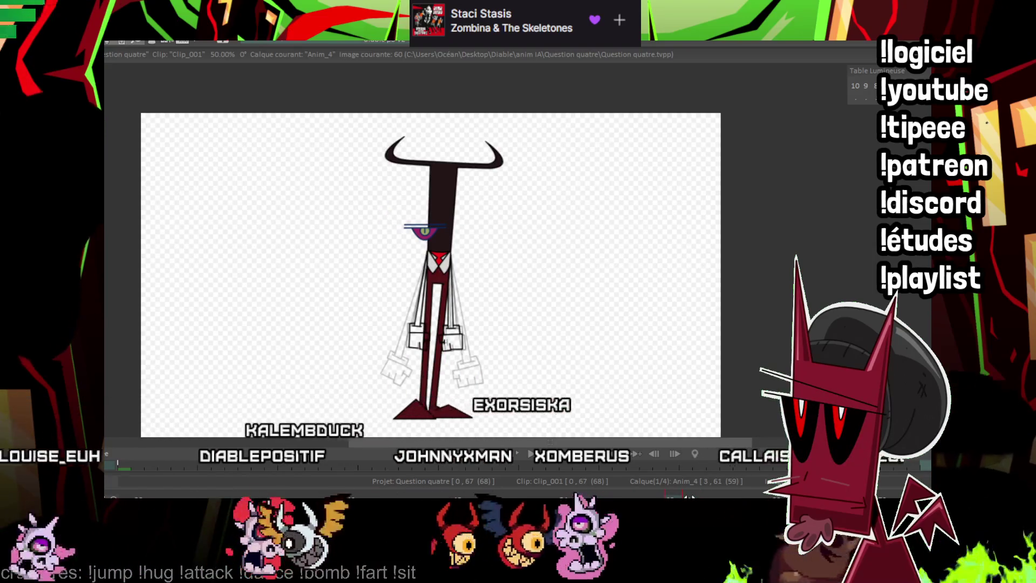
Zoom in on the arms and hands and step forward to image 61.
scroll(594, 216, "up", 1)
scroll(793, 181, "up", 1)
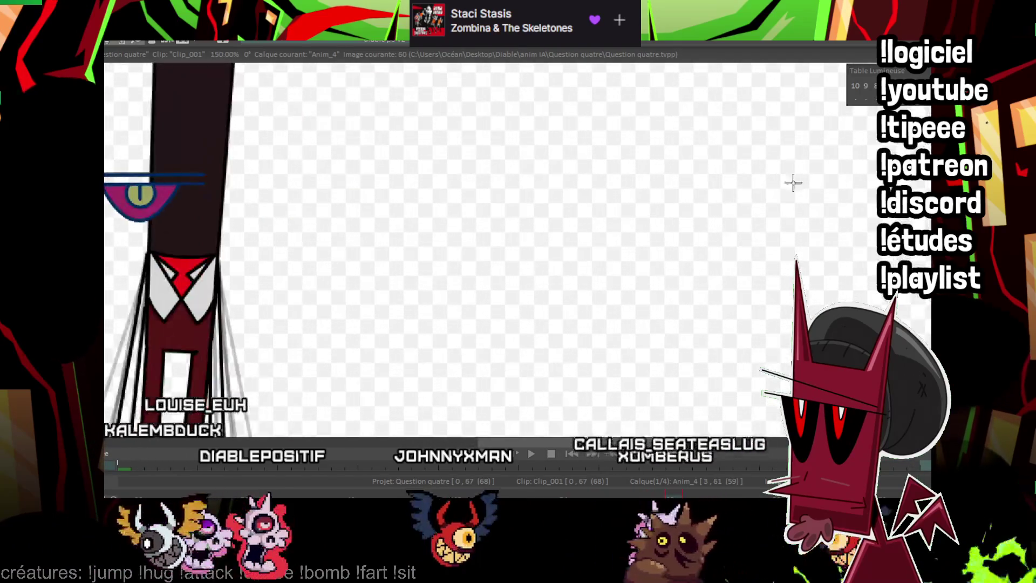
scroll(504, 148, "up", 1)
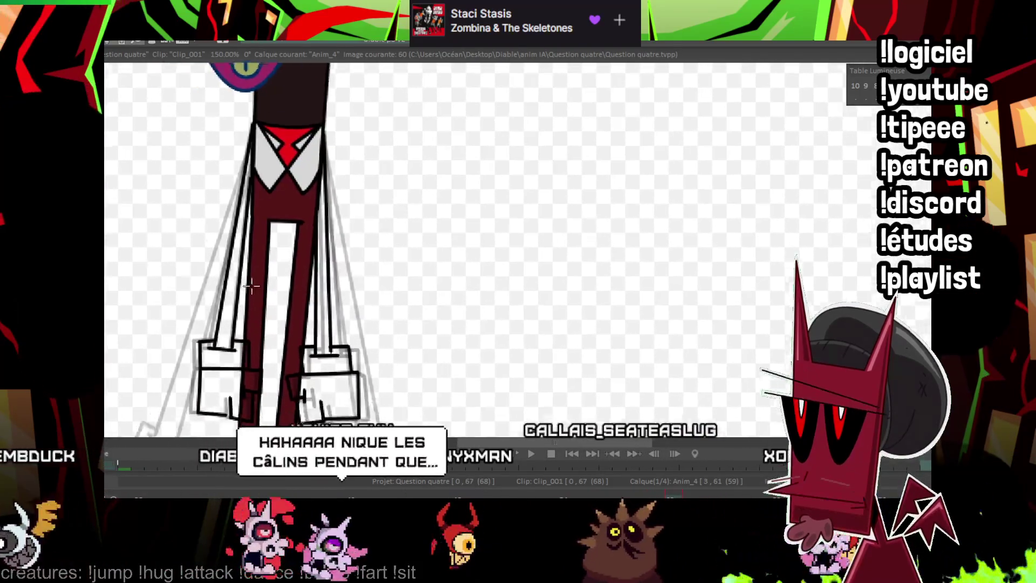
mouse_move(222, 330)
left_mouse_down()
mouse_move(278, 259)
mouse_move(276, 233)
left_mouse_up()
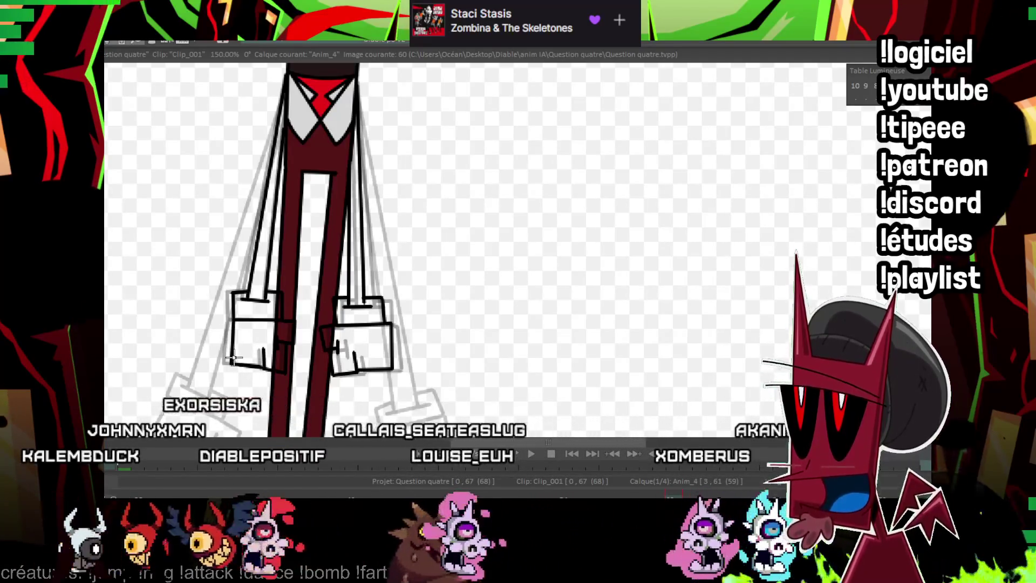
key("Left")
key("Left")
key("Right")
key("Right")
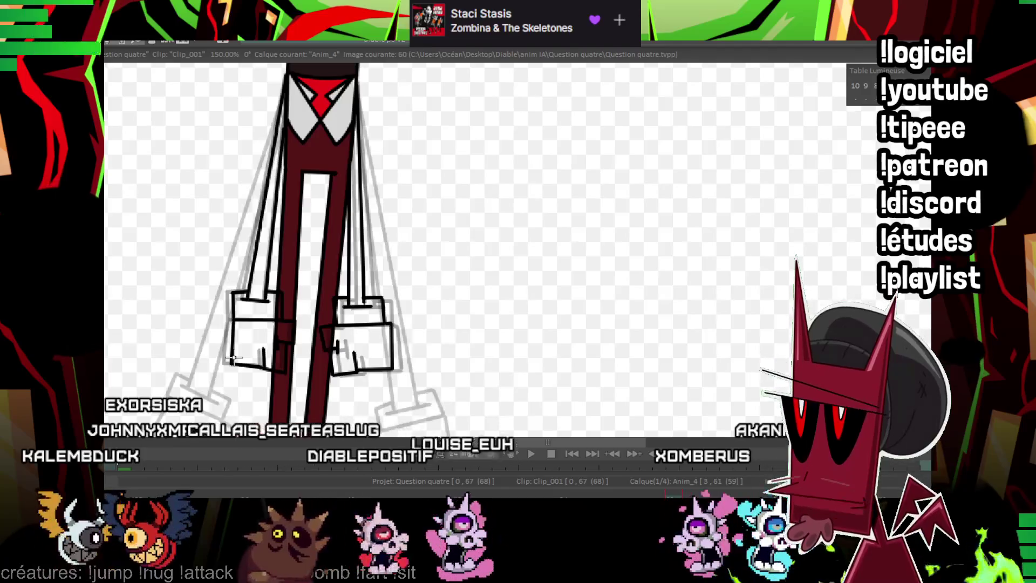
key("Right")
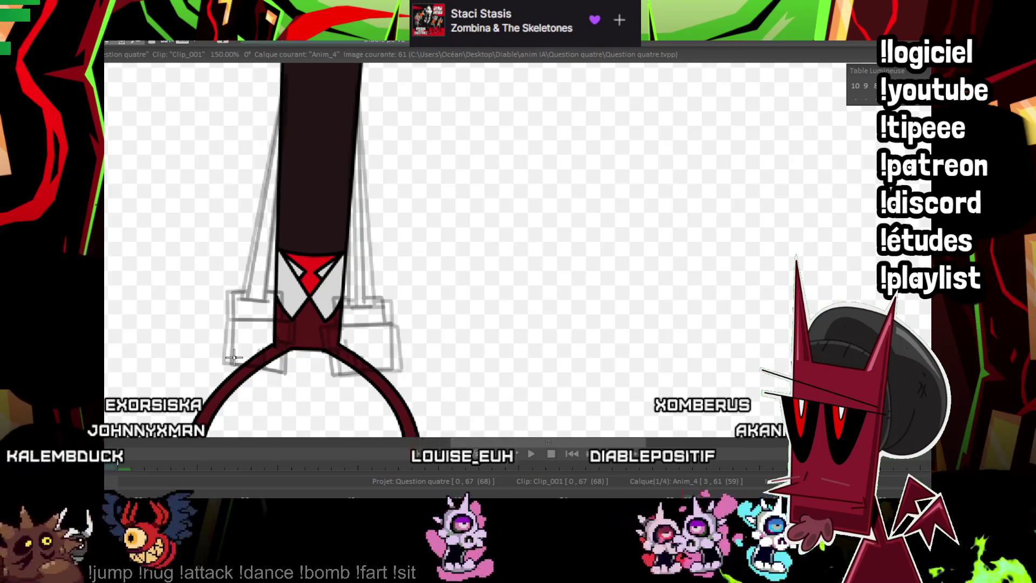
Draw two curved arm lines from the tie, then undo them.
scroll(234, 356, "down", 5)
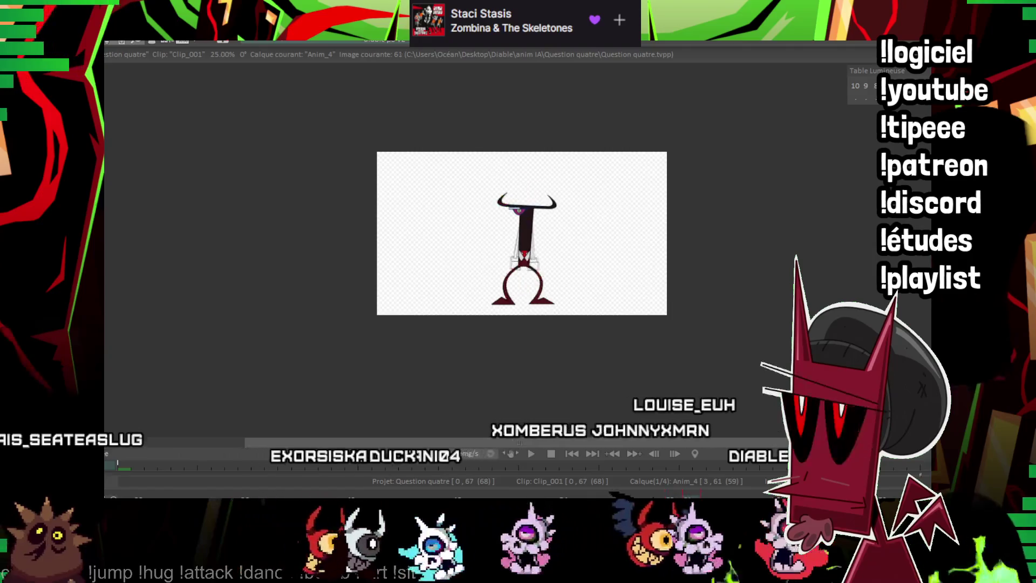
scroll(561, 241, "up", 5)
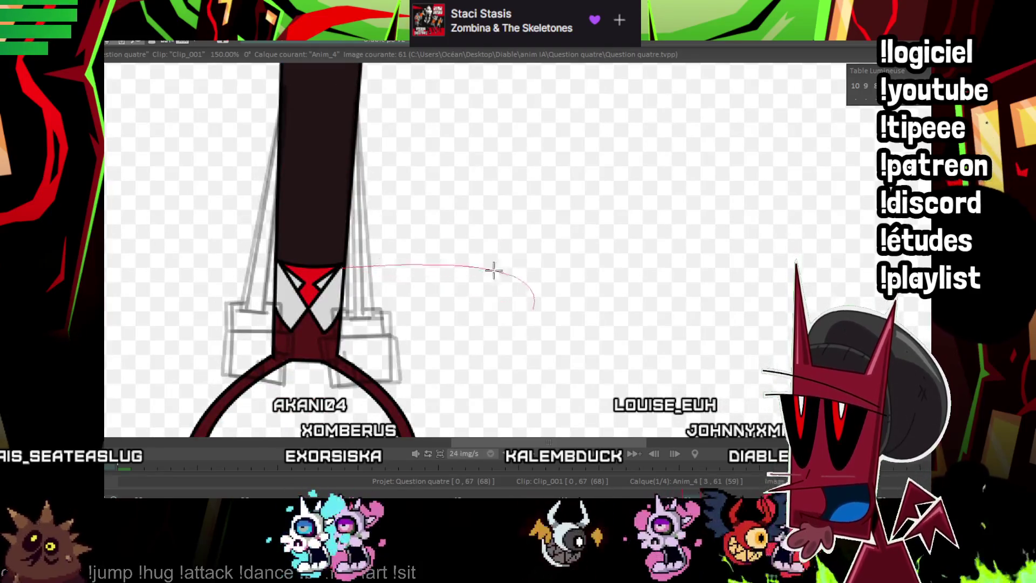
left_click(469, 178)
left_click_drag(343, 281, 504, 302)
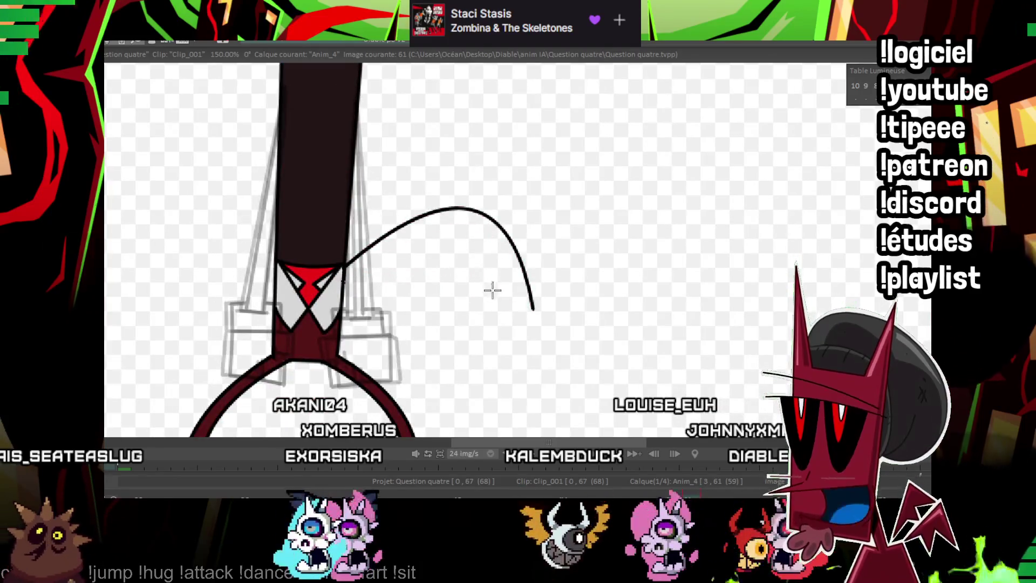
left_click(468, 228)
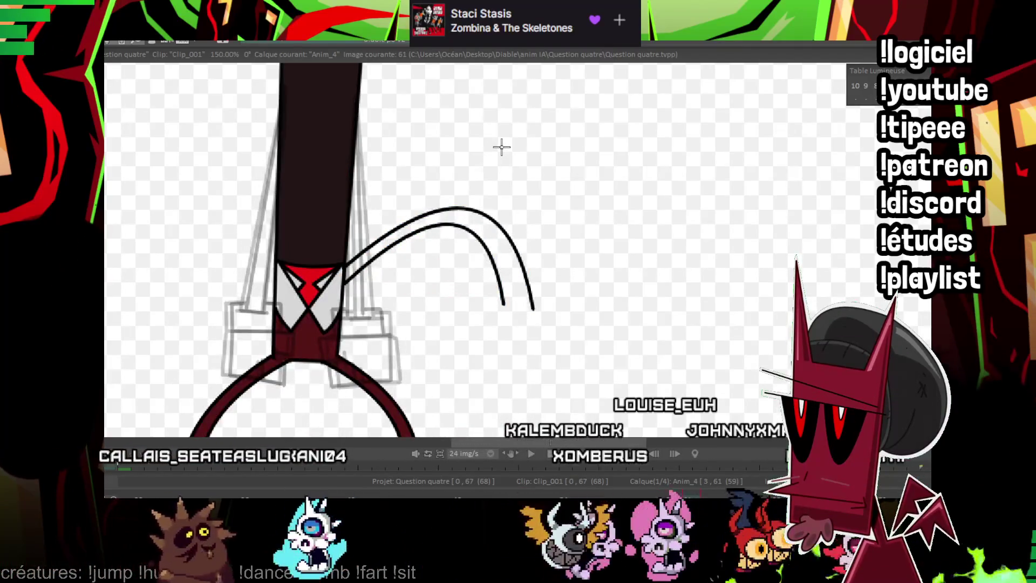
key("ctrl+z")
key("ctrl+z")
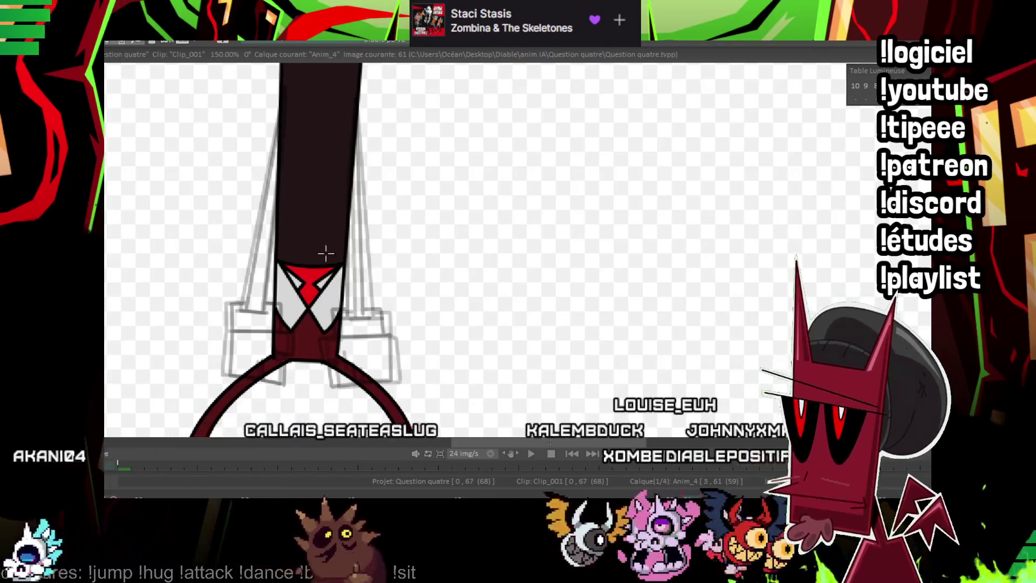
Ink a straight arm down from the tie into the loop ending in a closed boxy glove.
left_click_drag(324, 250, 427, 105)
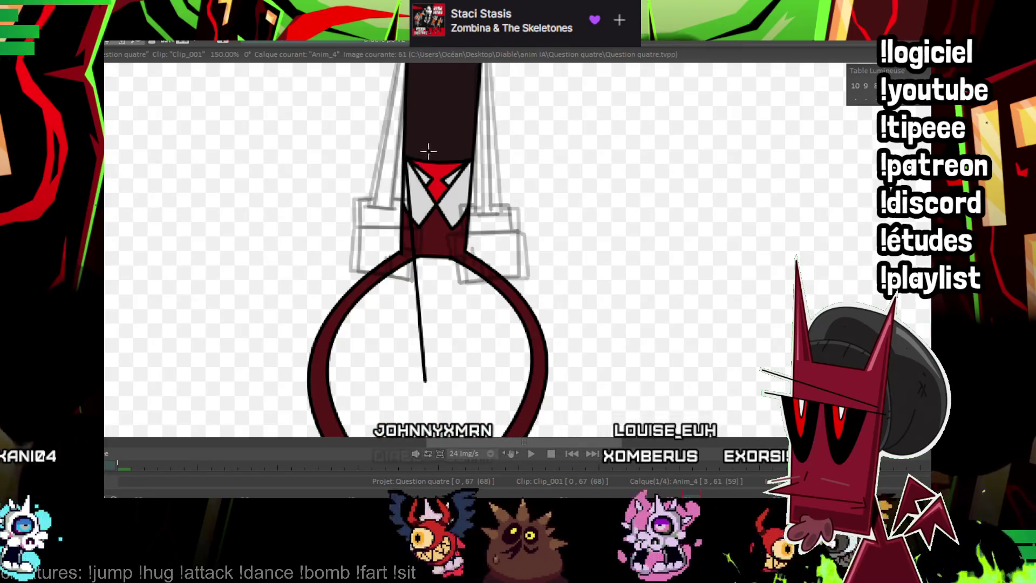
left_click(442, 369)
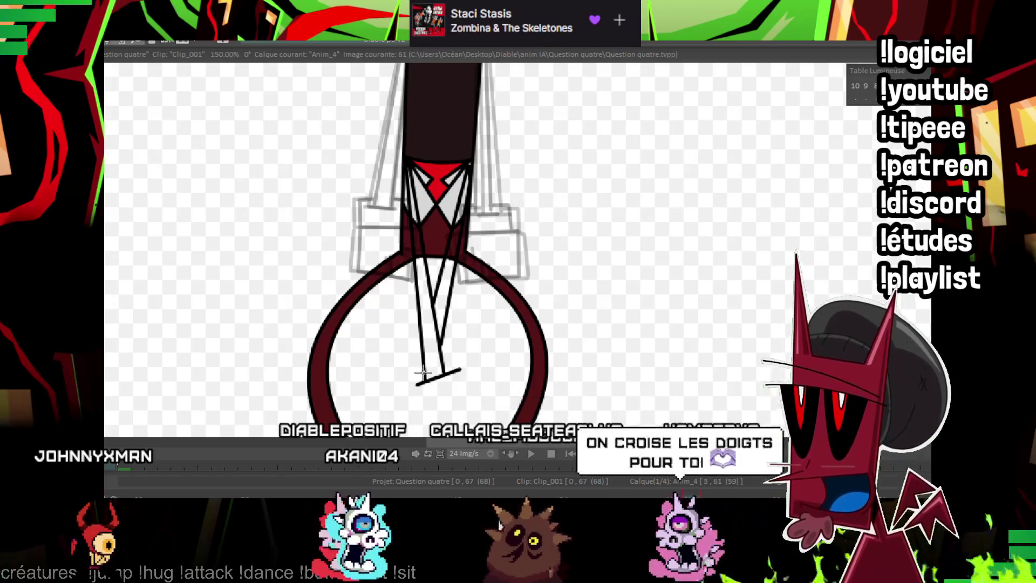
left_click(405, 376)
left_click(414, 406)
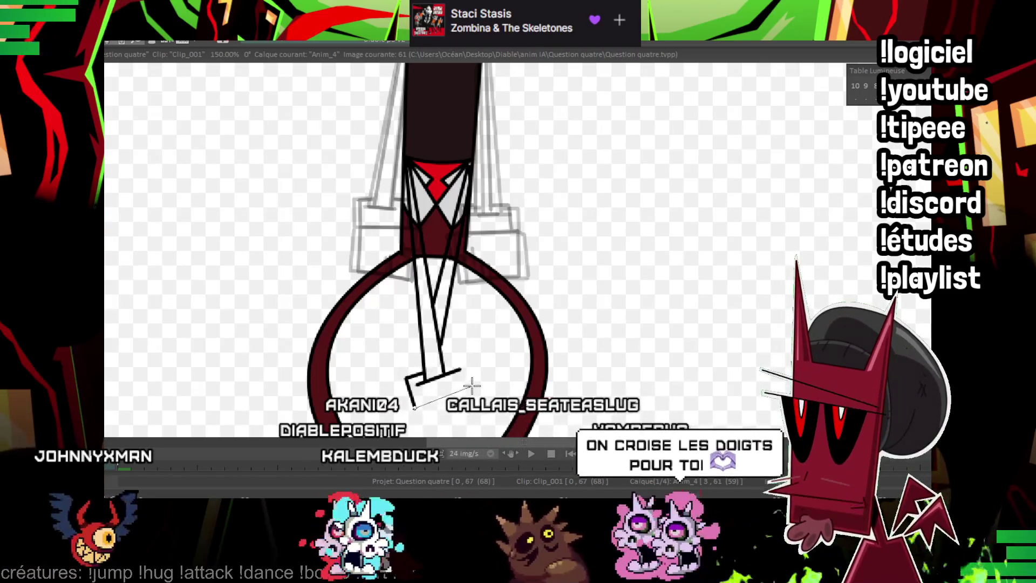
double_click(463, 358)
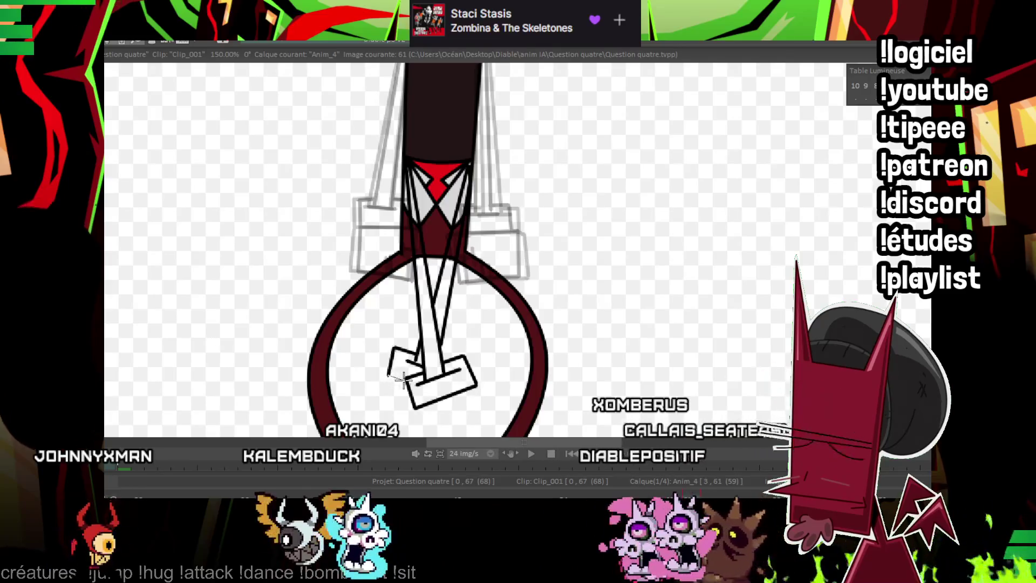
Compare against the previous drawing and outline the second glove's sides and bottom.
key("Left")
key("Right")
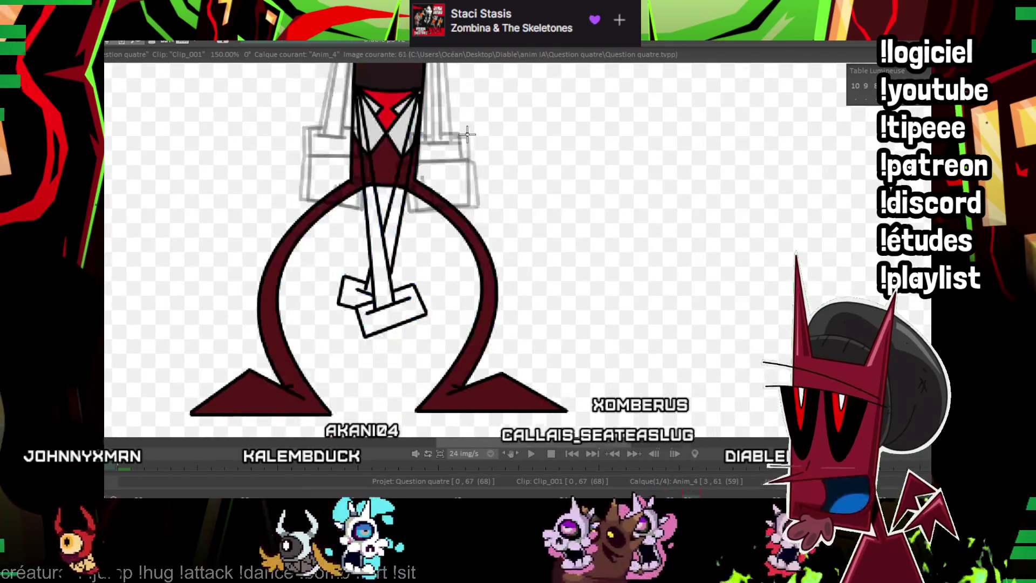
key("Left")
key("Right")
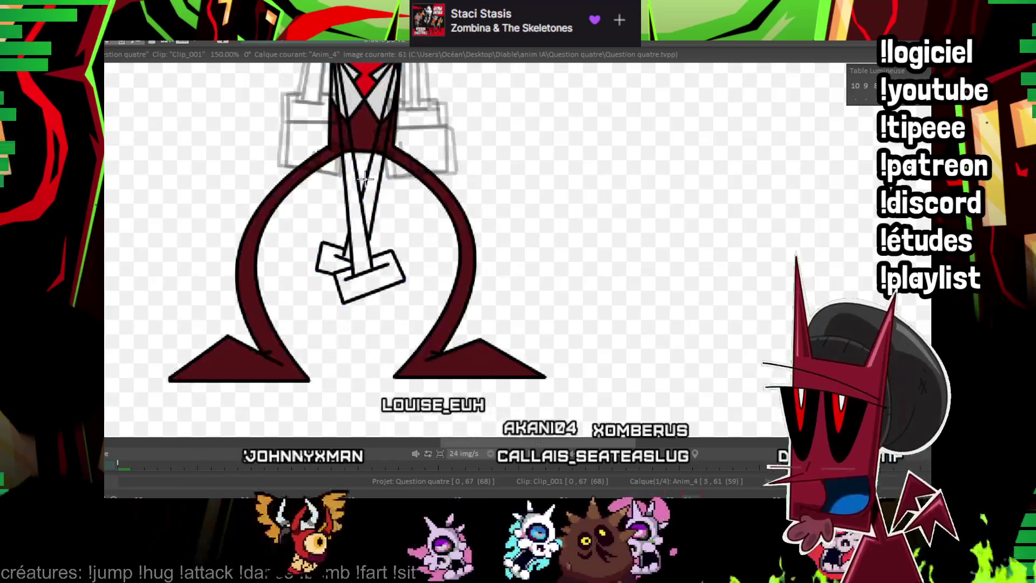
left_click_drag(419, 204, 415, 253)
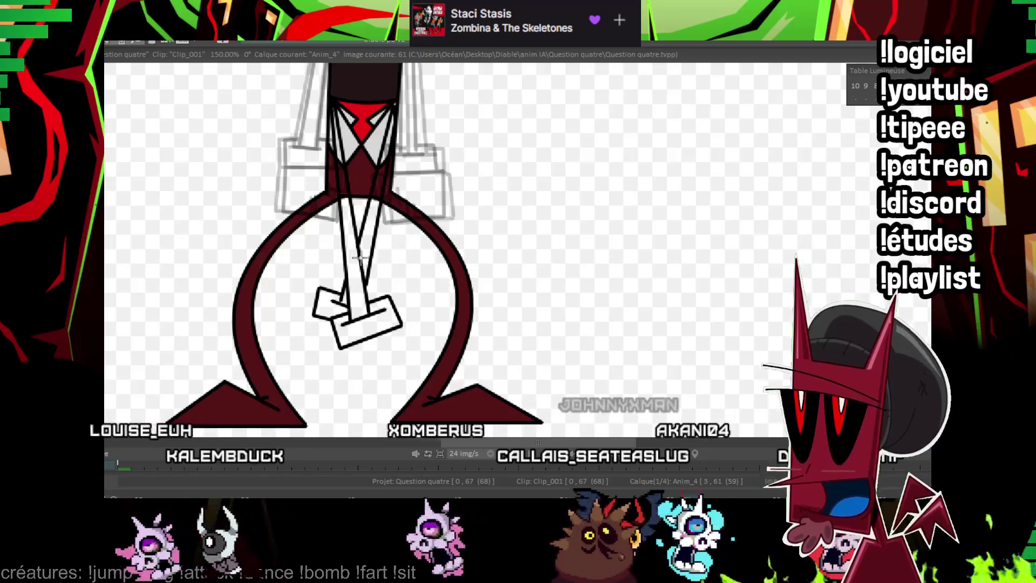
key("Left")
key("Right")
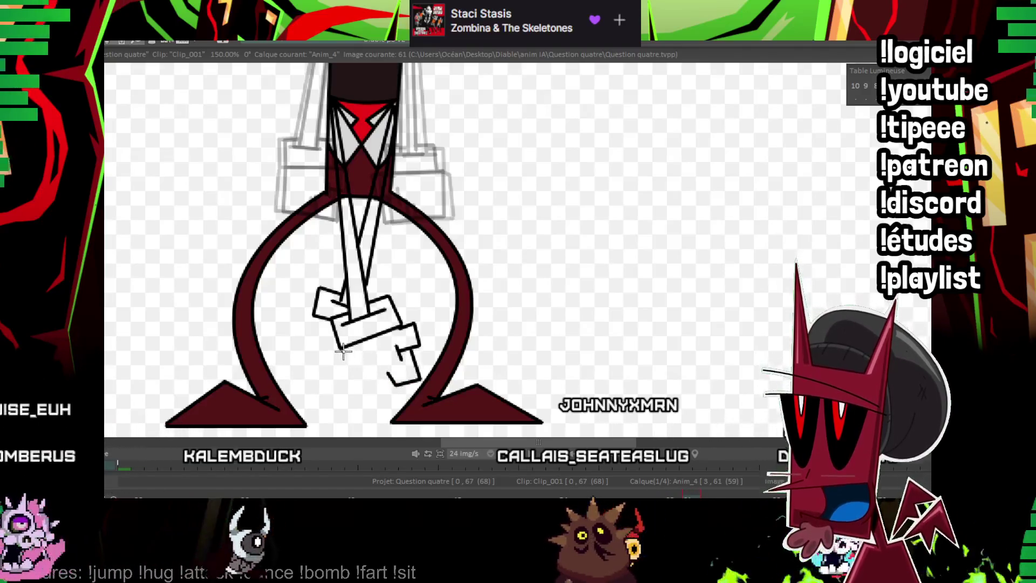
key("Left")
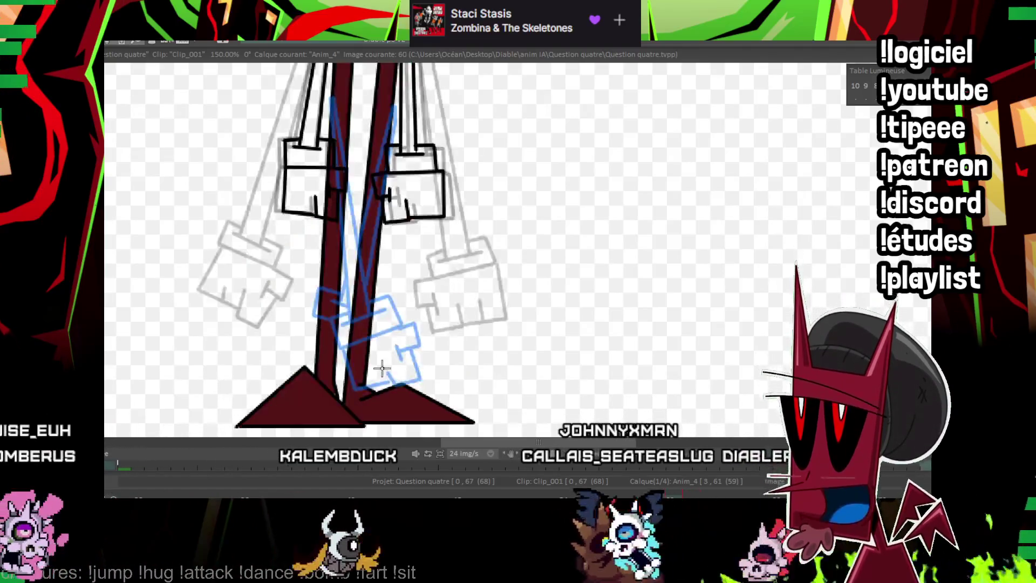
key("Right")
left_click_drag(314, 316, 296, 315)
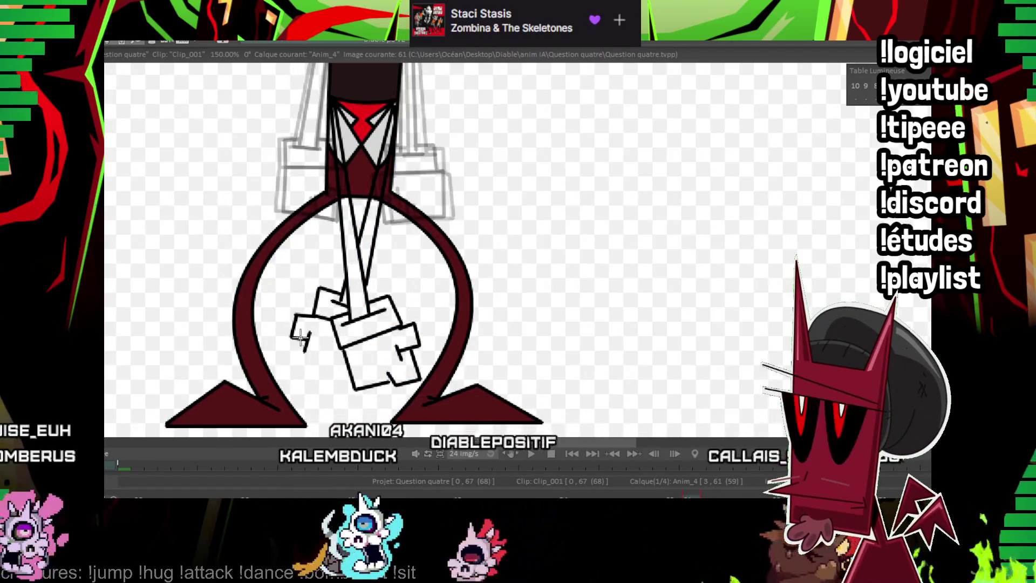
left_click_drag(289, 370, 346, 380)
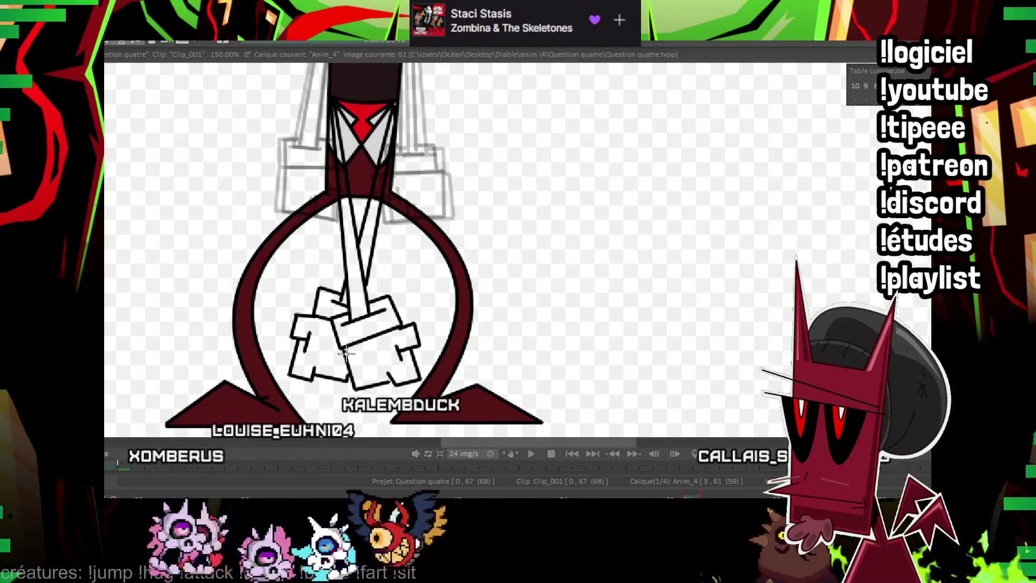
Zoom out and advance to image 64 for the next inking.
scroll(530, 208, "down", 5)
scroll(530, 208, "down", 1)
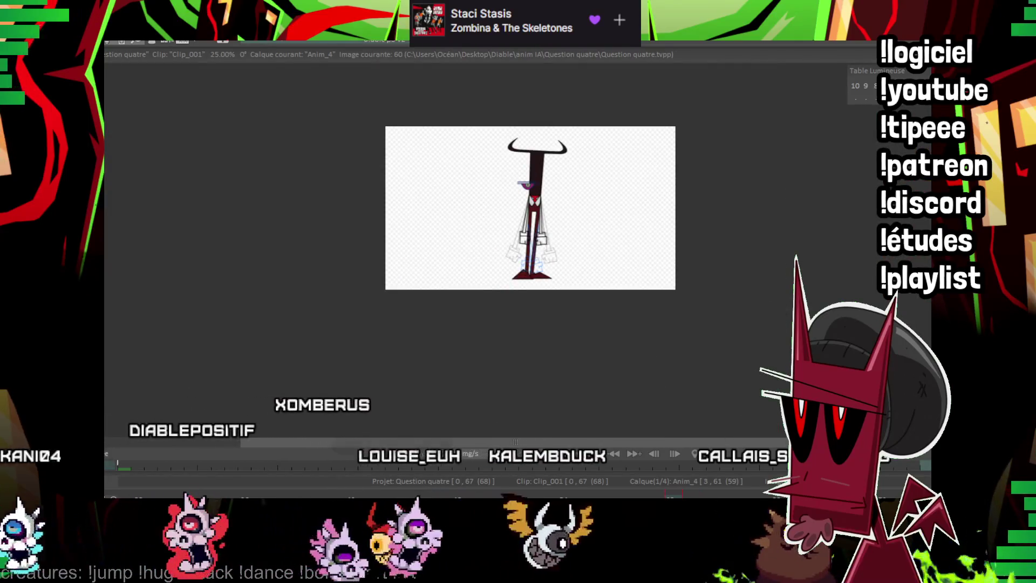
key("Right")
key("Right")
key("Right")
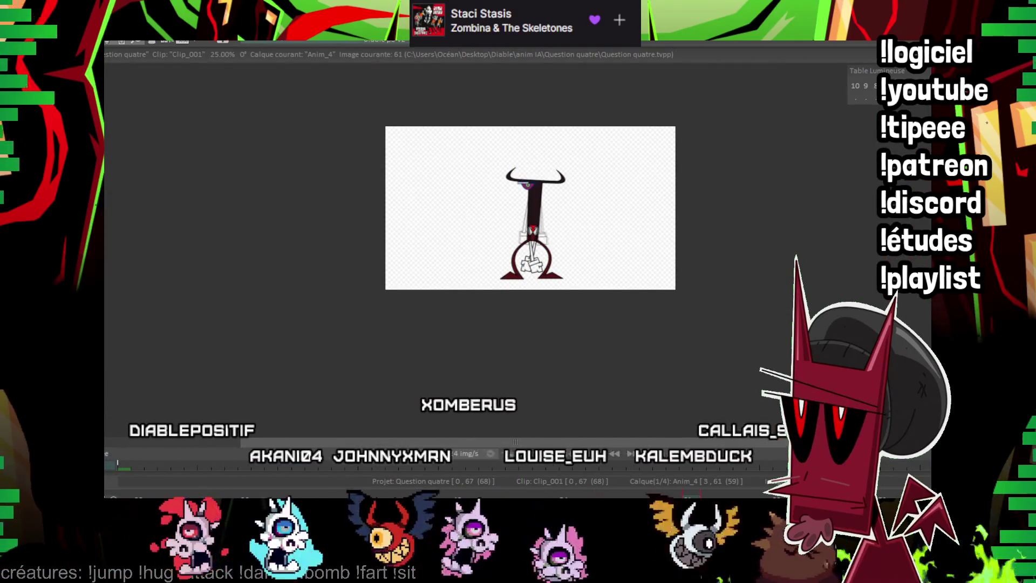
key("Right")
key("Right")
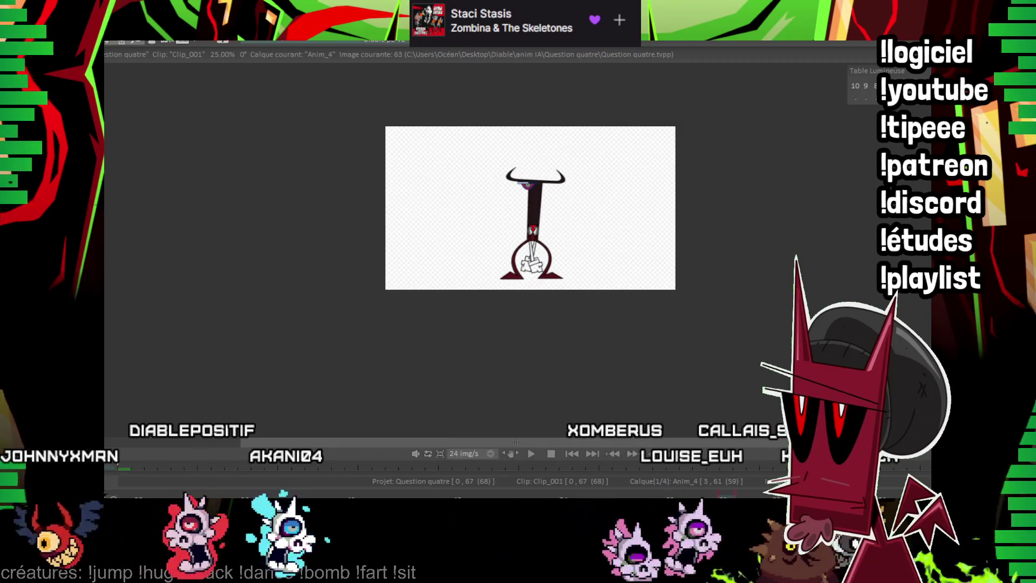
scroll(608, 258, "up", 3)
Ink two crossed arm lines from the tie and the glove's top edge and outline.
scroll(608, 258, "up", 3)
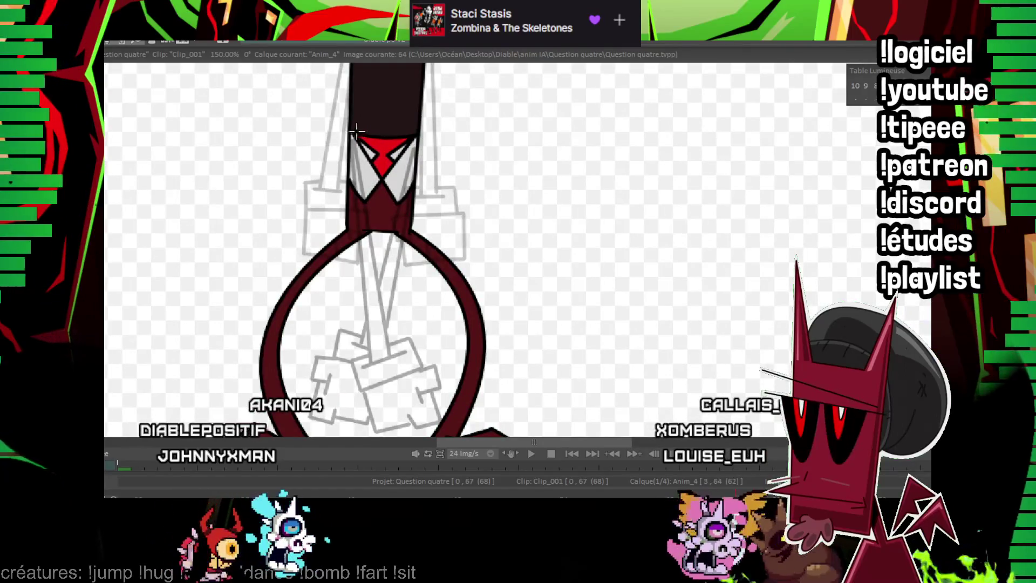
left_click_drag(391, 334, 352, 135)
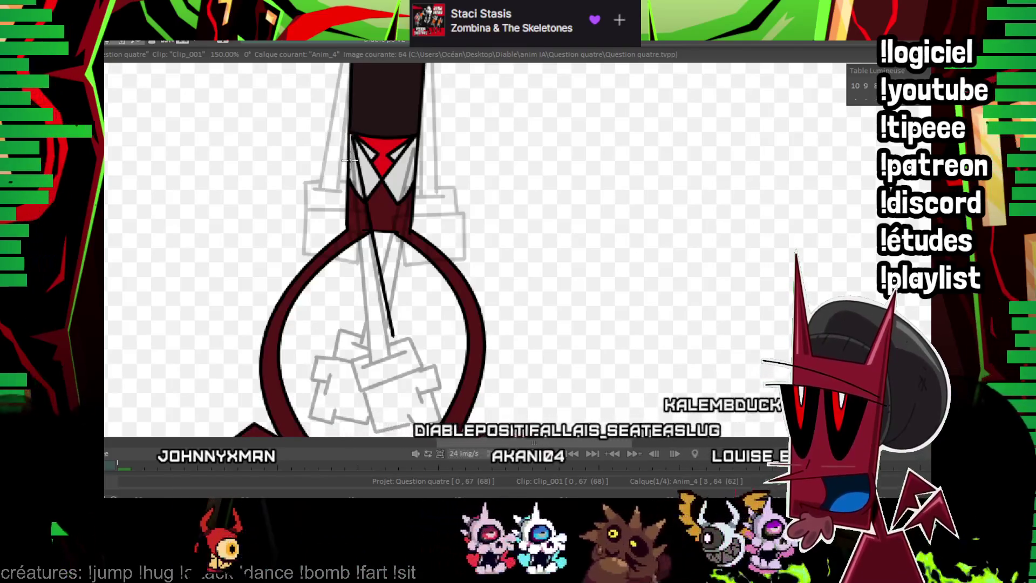
left_click_drag(349, 160, 375, 344)
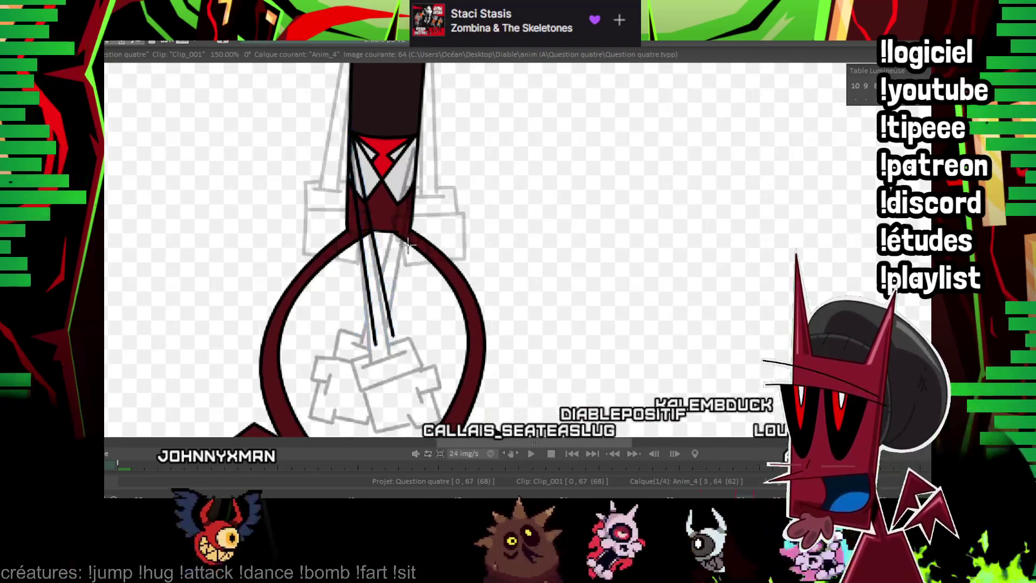
left_click_drag(402, 331, 356, 337)
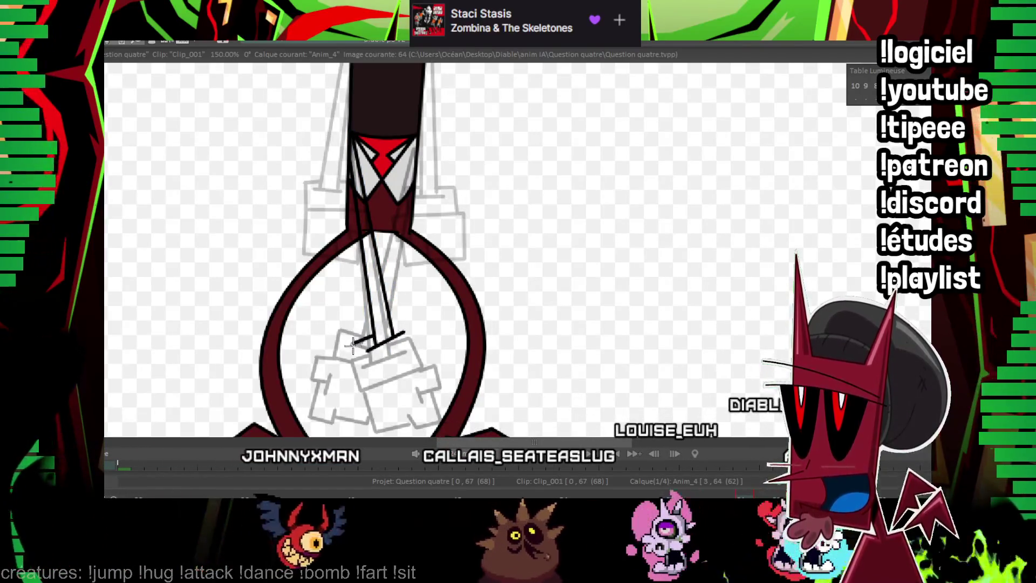
left_click_drag(409, 353, 421, 351)
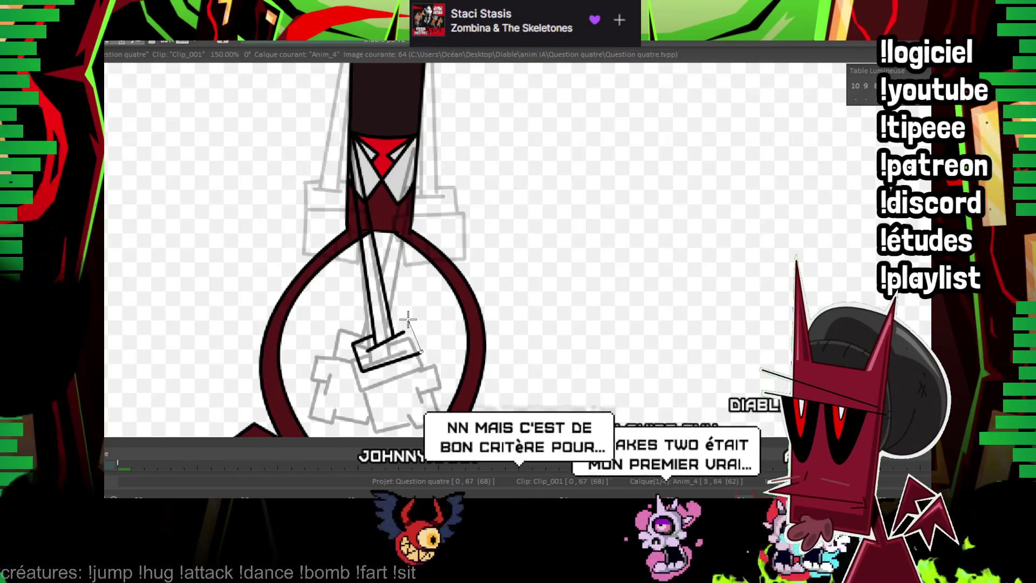
Extend the arm line up toward the tie and the glove outline rightward, checking earlier drawings.
key("Left")
key("Left")
key("Left")
key("Right")
key("Right")
key("Right")
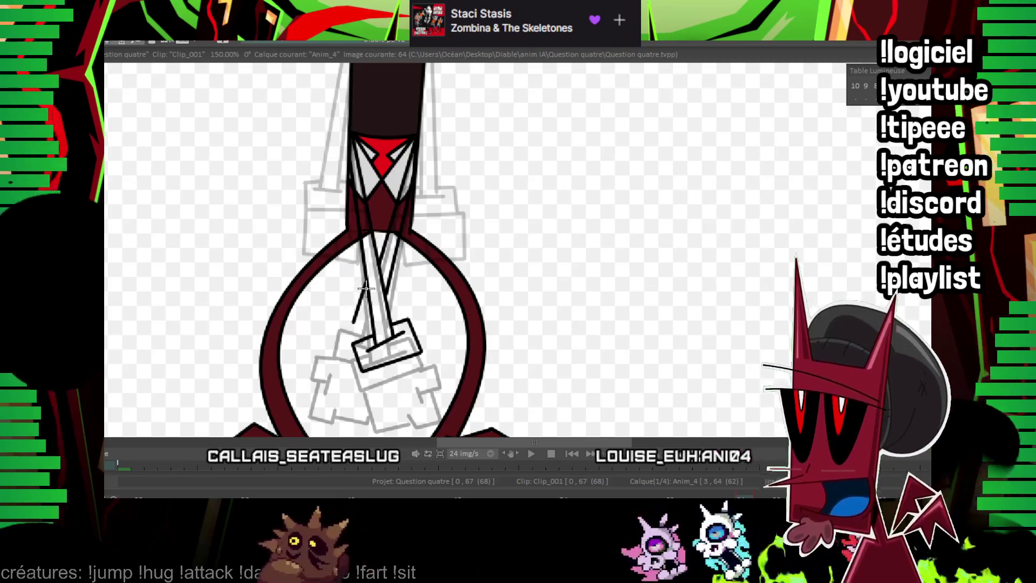
key("Left")
key("Left")
key("Left")
key("Right")
key("Right")
key("Right")
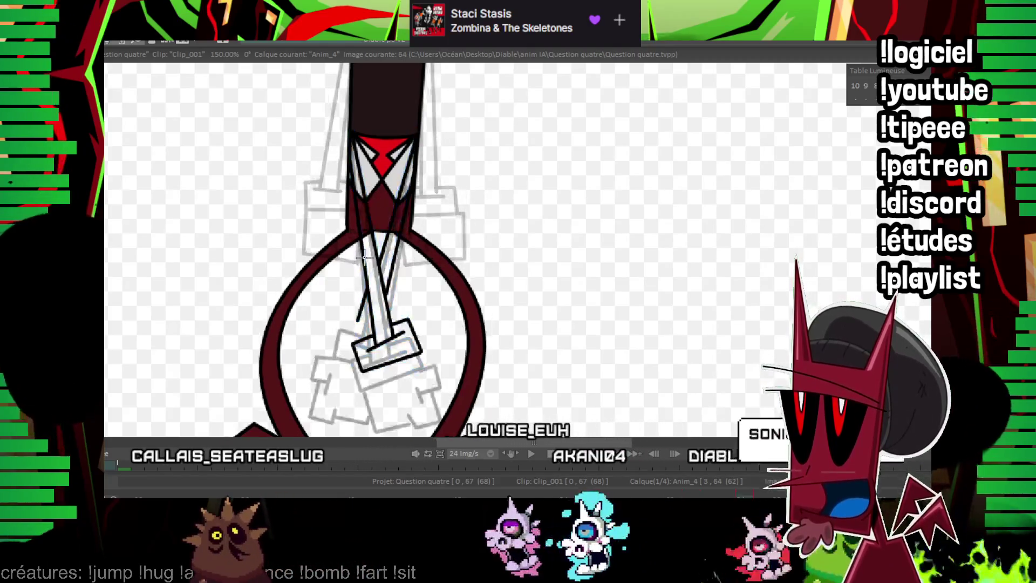
left_click_drag(358, 318, 364, 257)
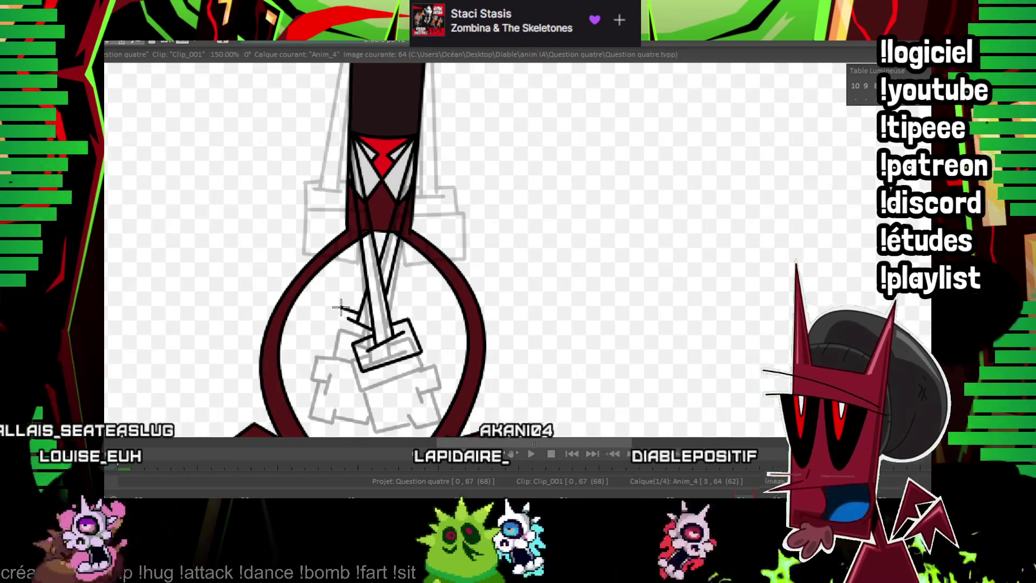
key("Left")
key("Left")
key("Left")
key("Right")
key("Right")
key("Right")
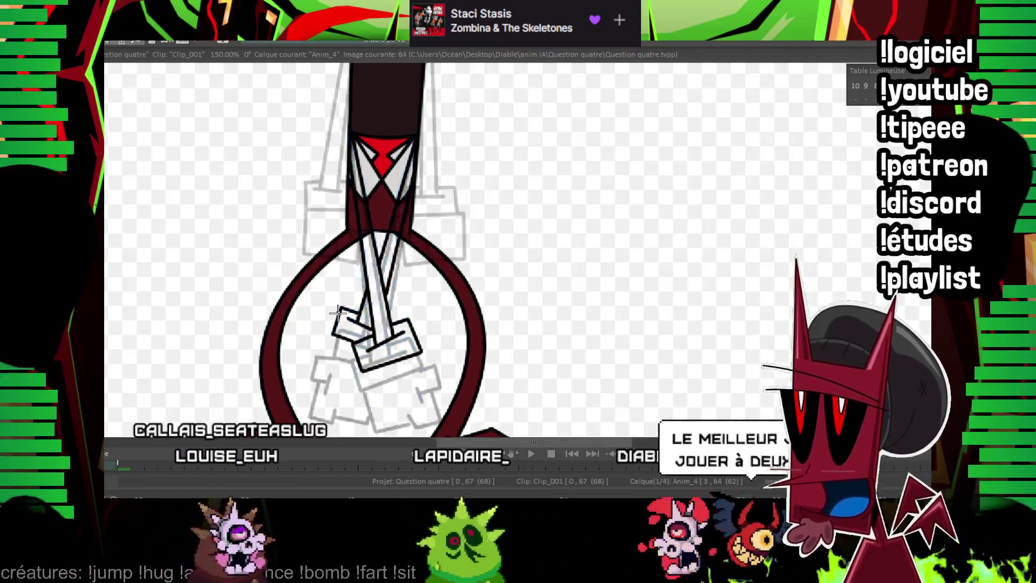
left_click_drag(434, 349, 439, 372)
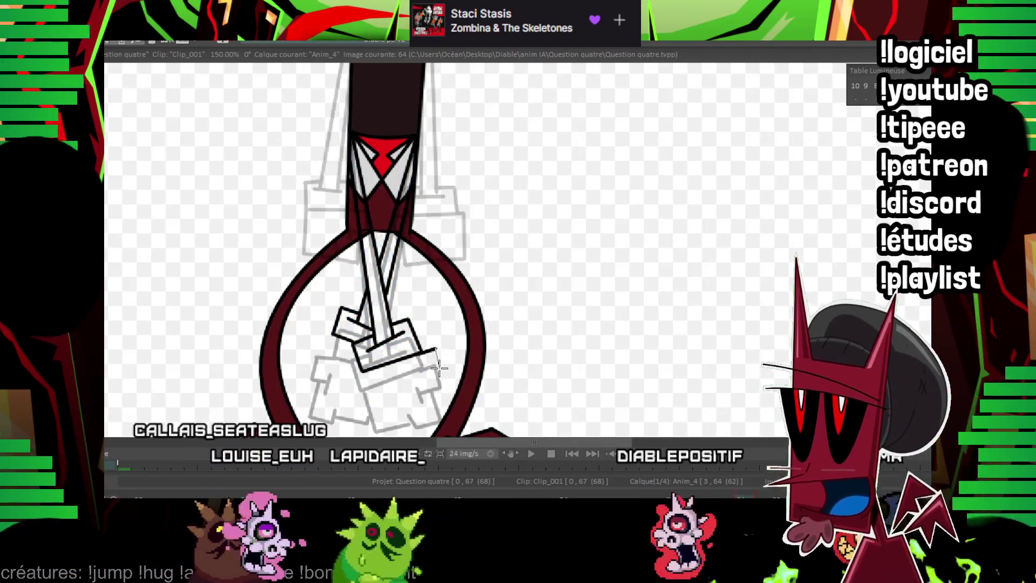
Flip between drawings to check the motion and add a stroke to the crossed glove.
key("Right")
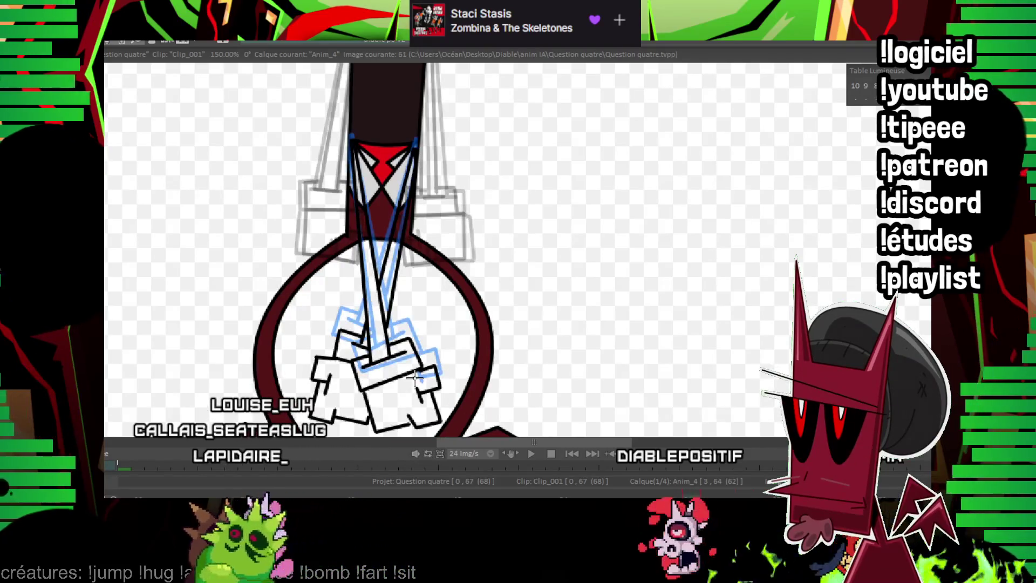
key("Right")
key("Right")
key("Right")
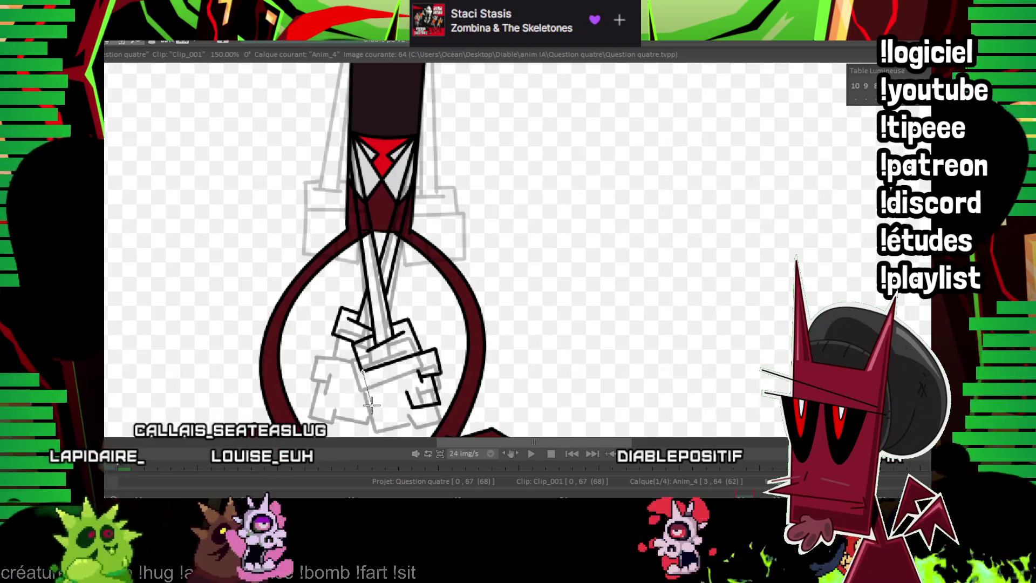
key("Left")
key("Right")
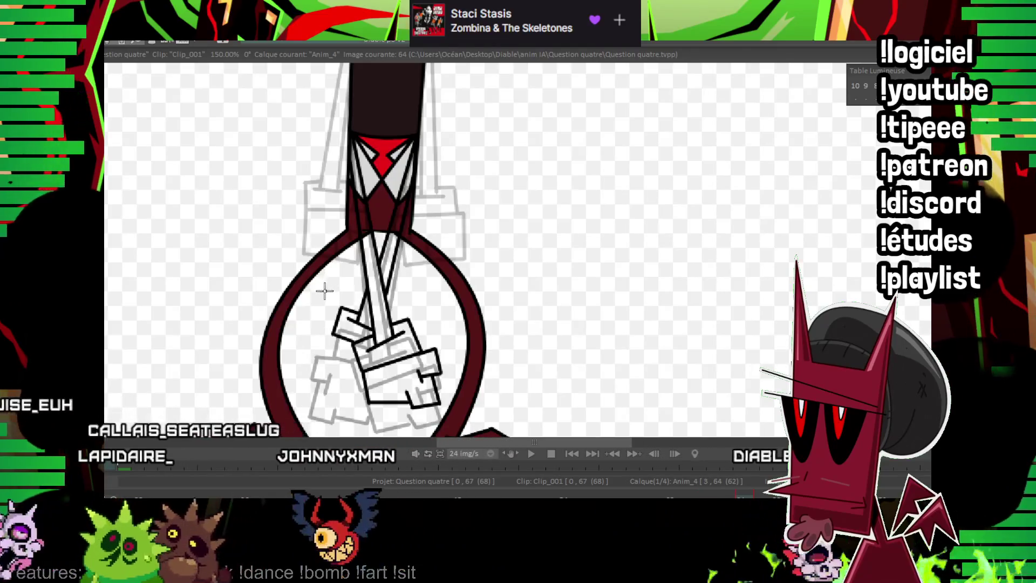
key("Left")
key("Right")
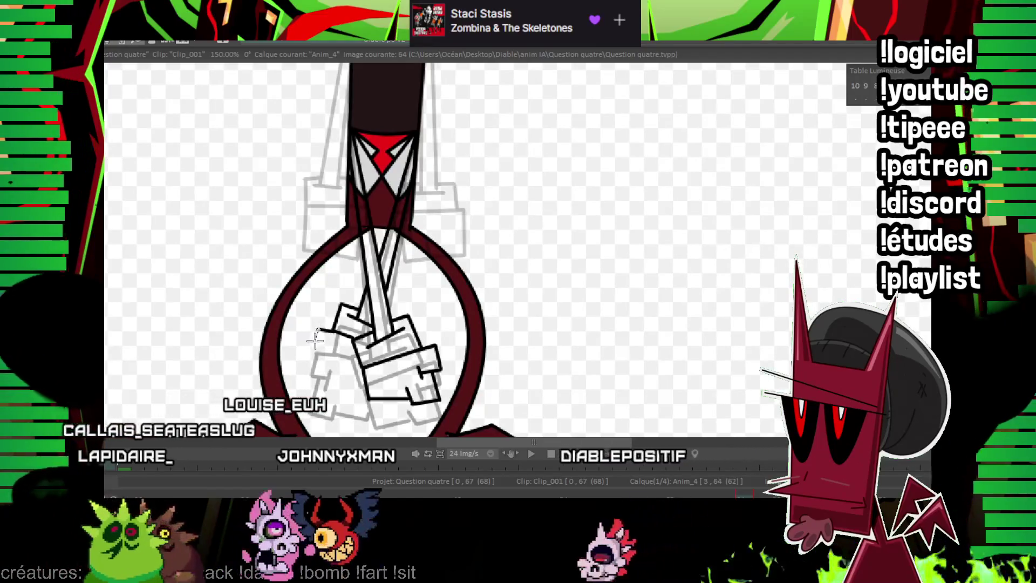
left_click_drag(336, 329, 314, 351)
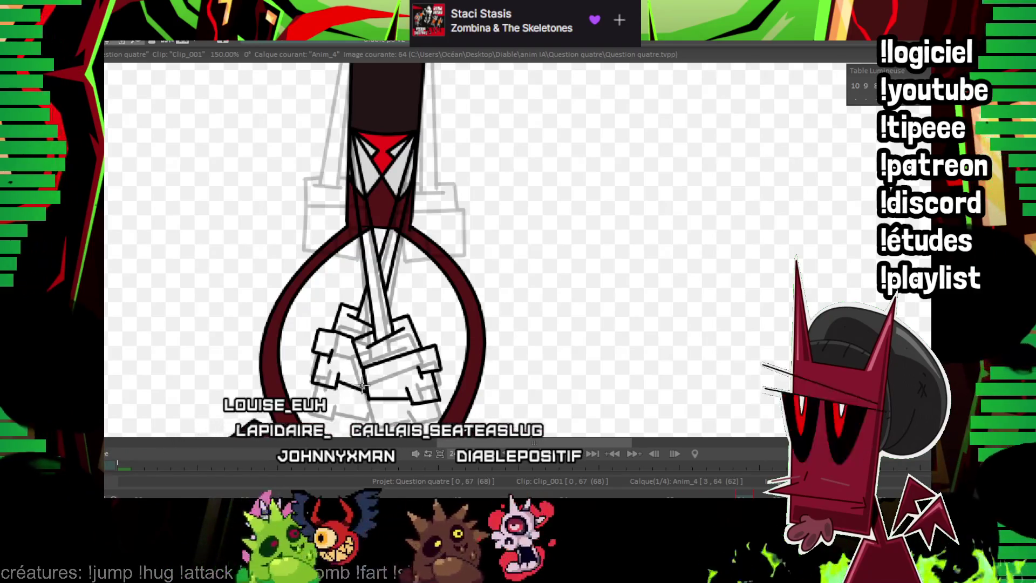
key("Left")
key("Left")
key("Left")
key("Right")
key("Right")
key("Right")
Play back the animation, then zoom to 150% and return to image 60's hanging arms.
key("minus")
key("minus")
key("minus")
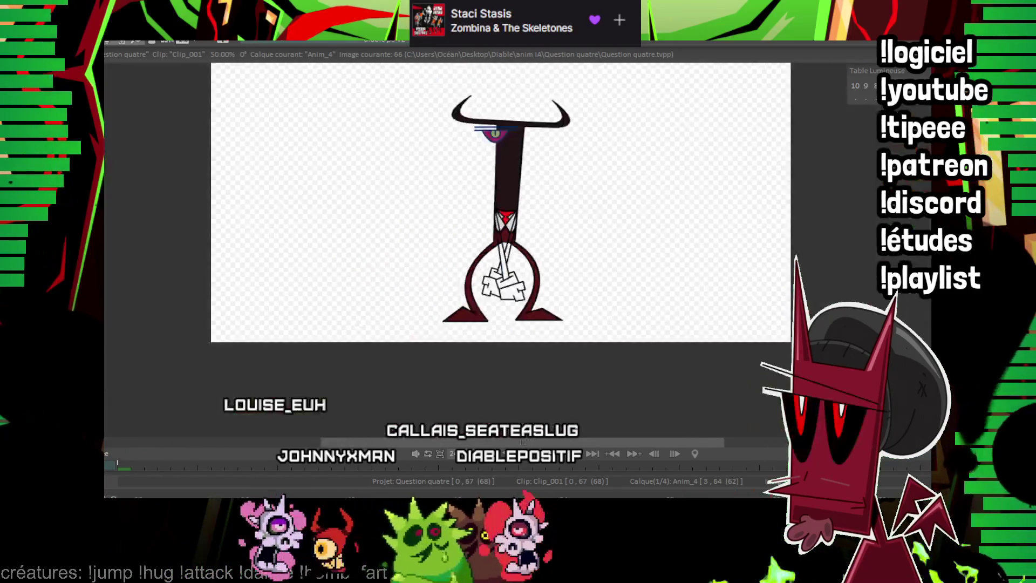
key("plus")
key("KP_Enter")
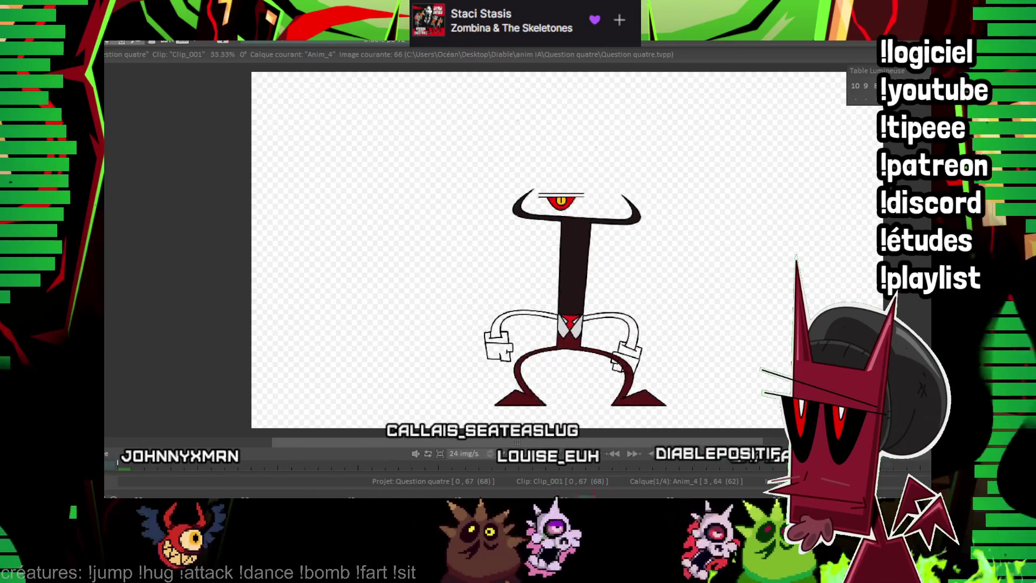
key("KP_Enter")
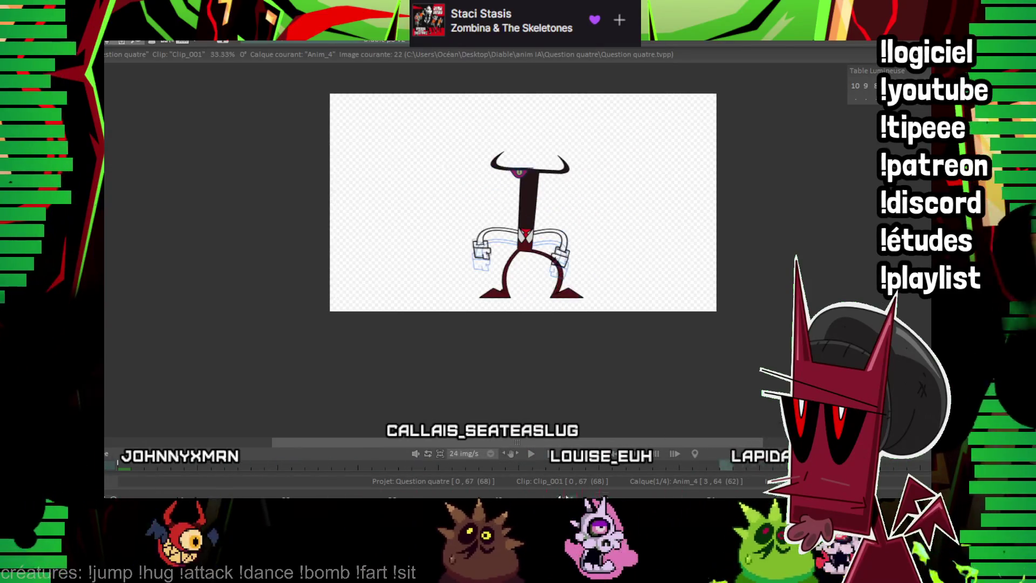
key("KP_Enter")
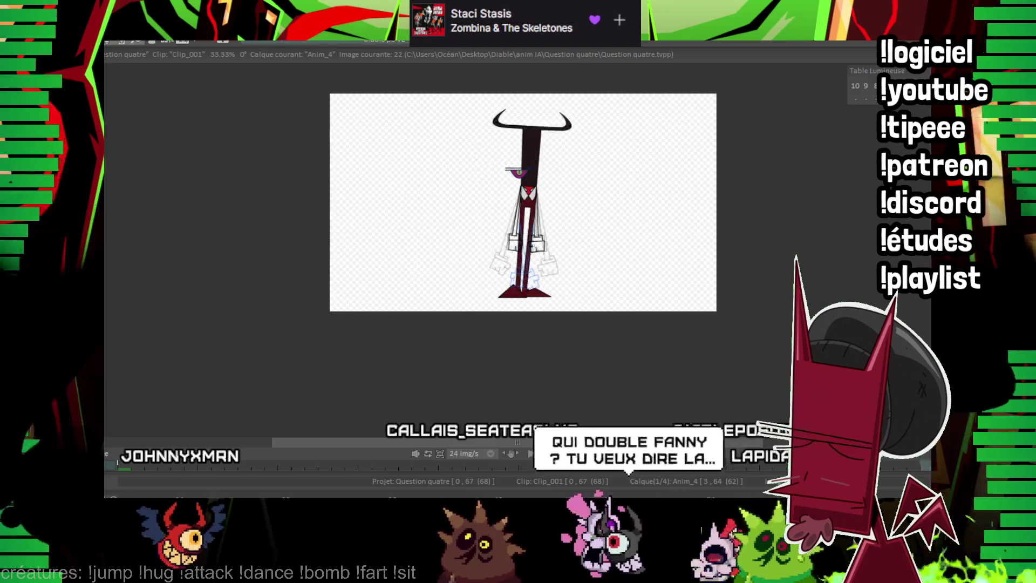
scroll(555, 173, "up", 2)
scroll(554, 173, "up", 2)
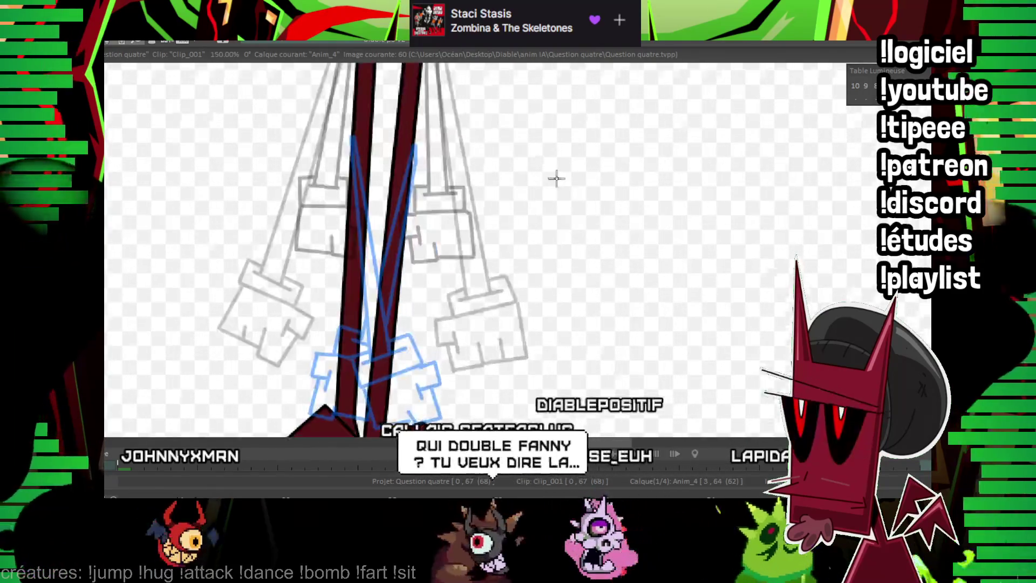
scroll(555, 174, "up", 1)
key("Left")
key("Left")
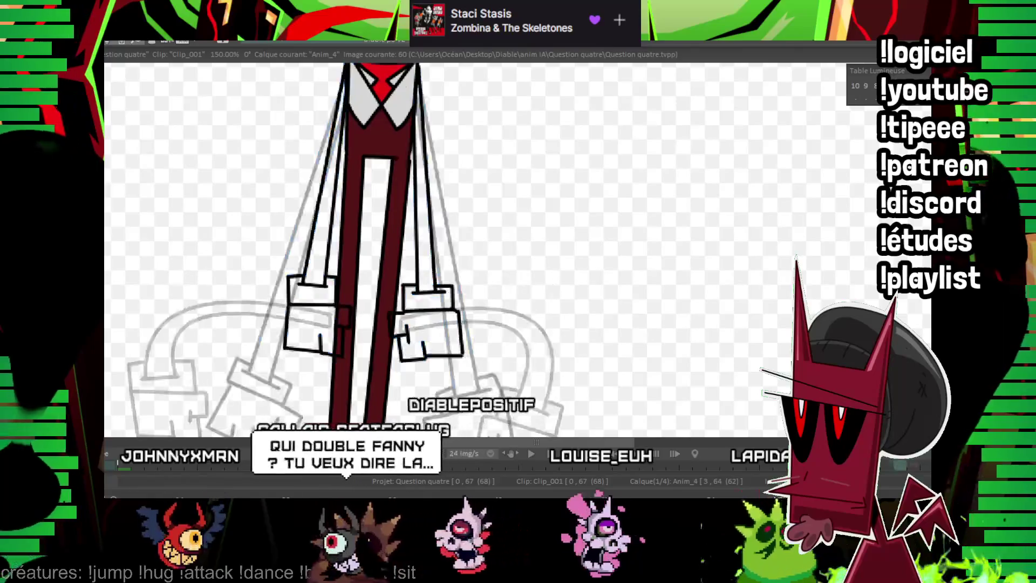
Brush the first arm curving right from the collar on frame 58, then replay and step frames to check.
left_click_drag(640, 273, 684, 342)
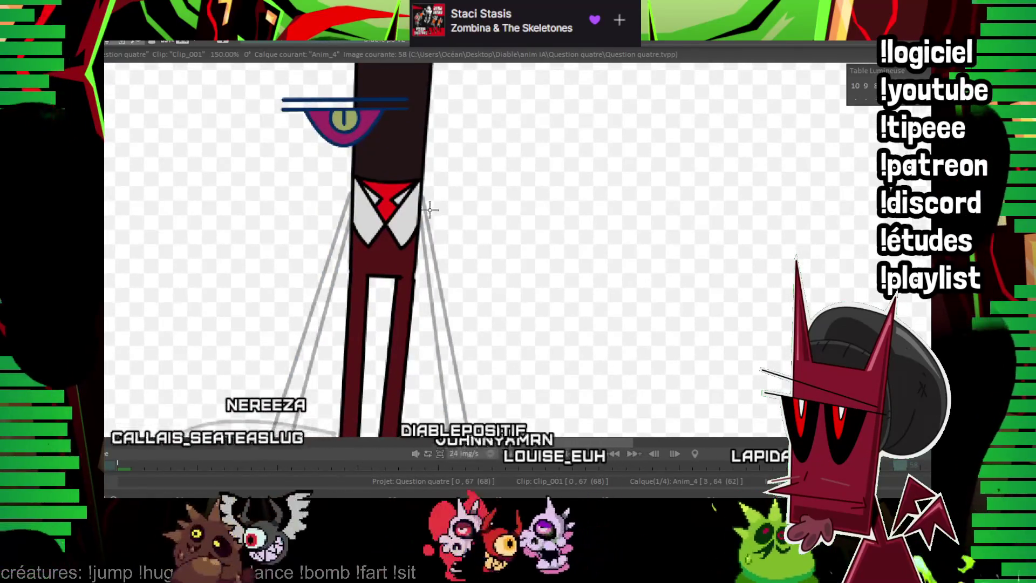
left_click_drag(557, 263, 423, 192)
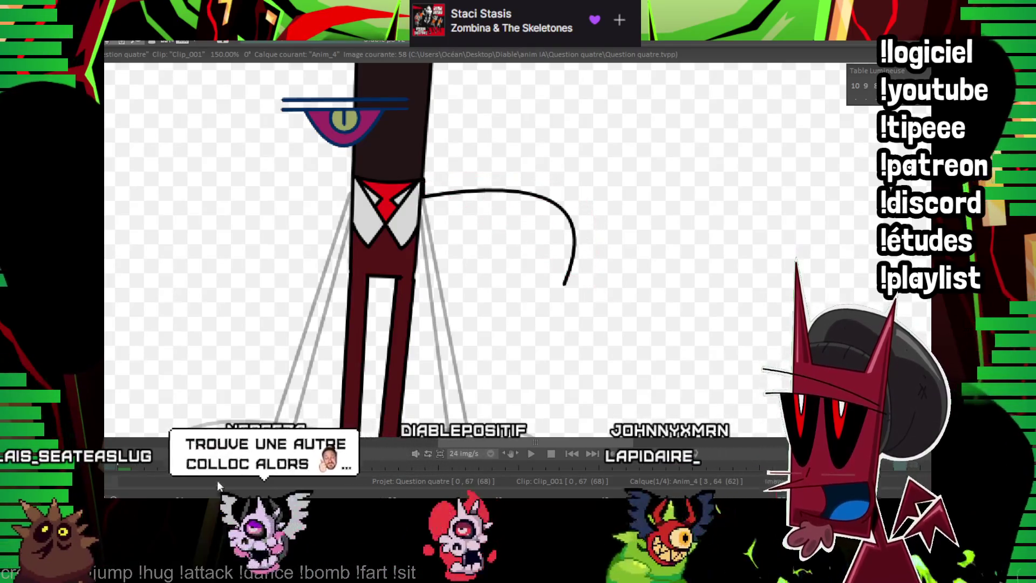
key("space")
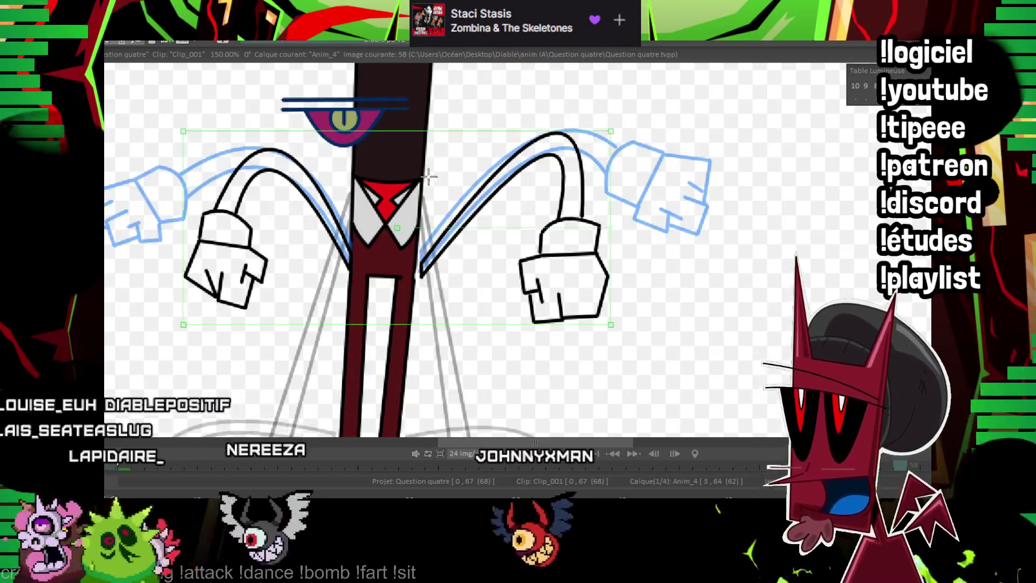
key("Right")
key("Right")
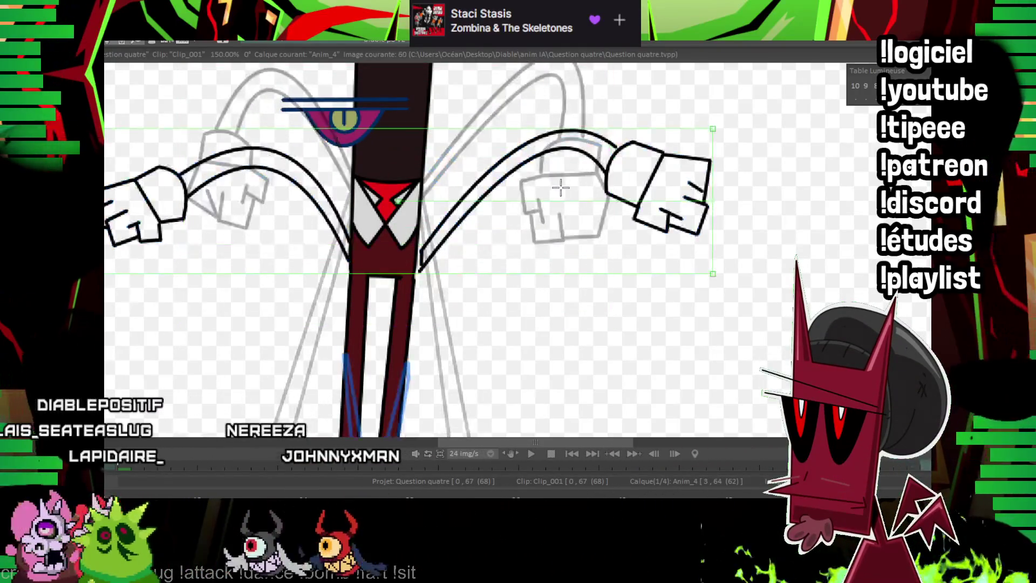
key("Left")
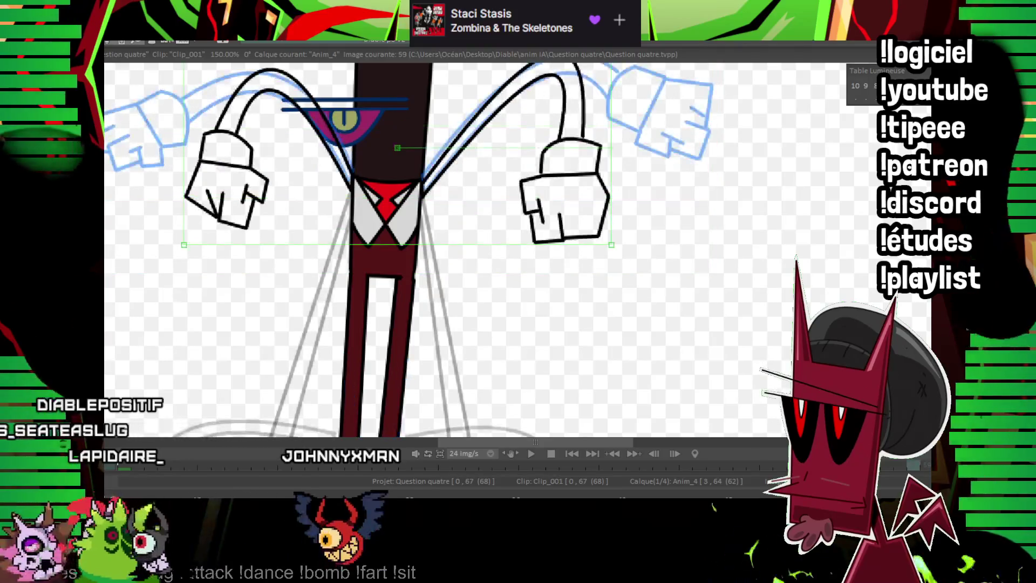
scroll(565, 111, "down", 5)
key("Right")
key("Right")
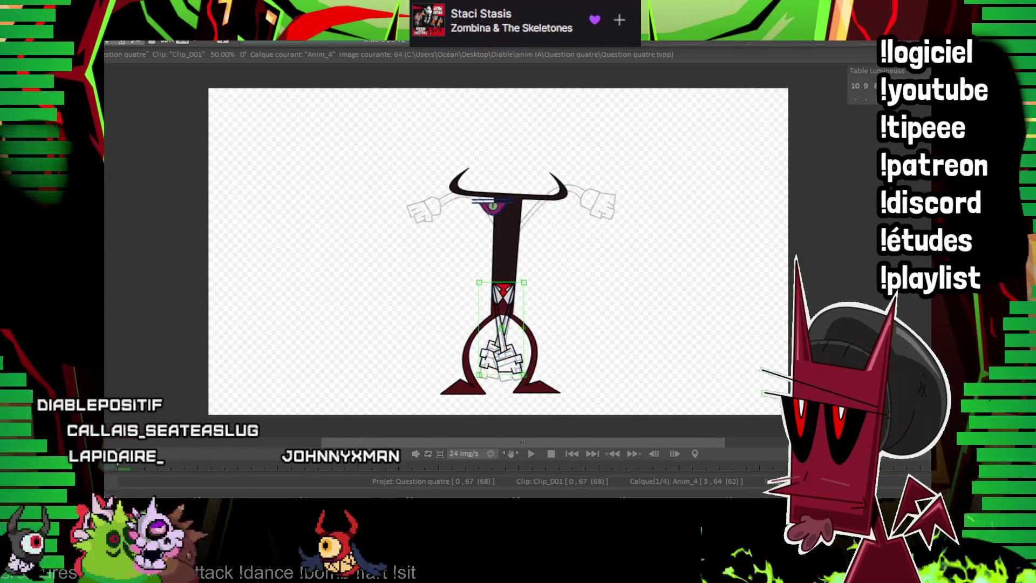
Play from the start, then fill the arm dark red on frame 3.
key("Return")
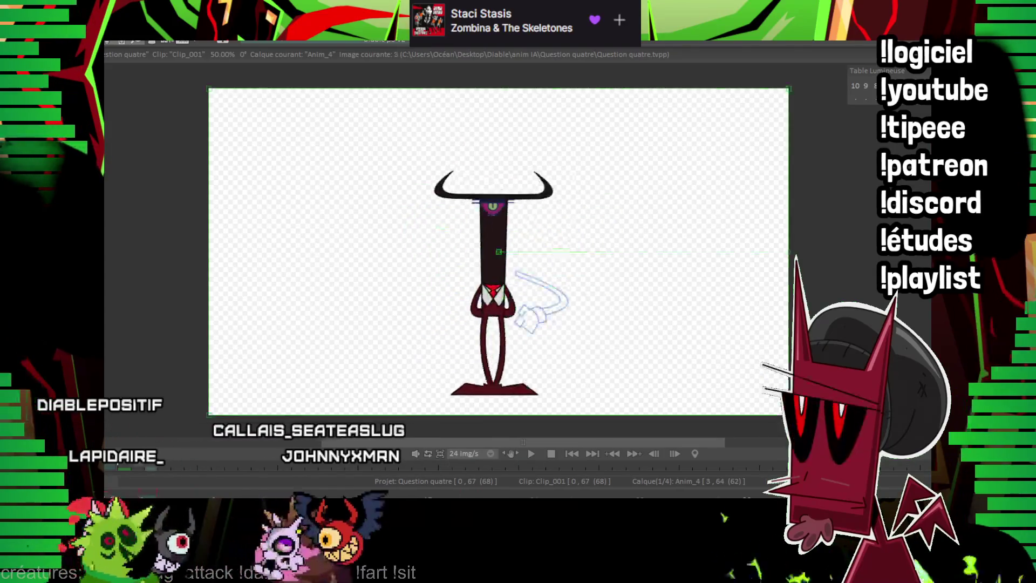
scroll(566, 249, "up", 5)
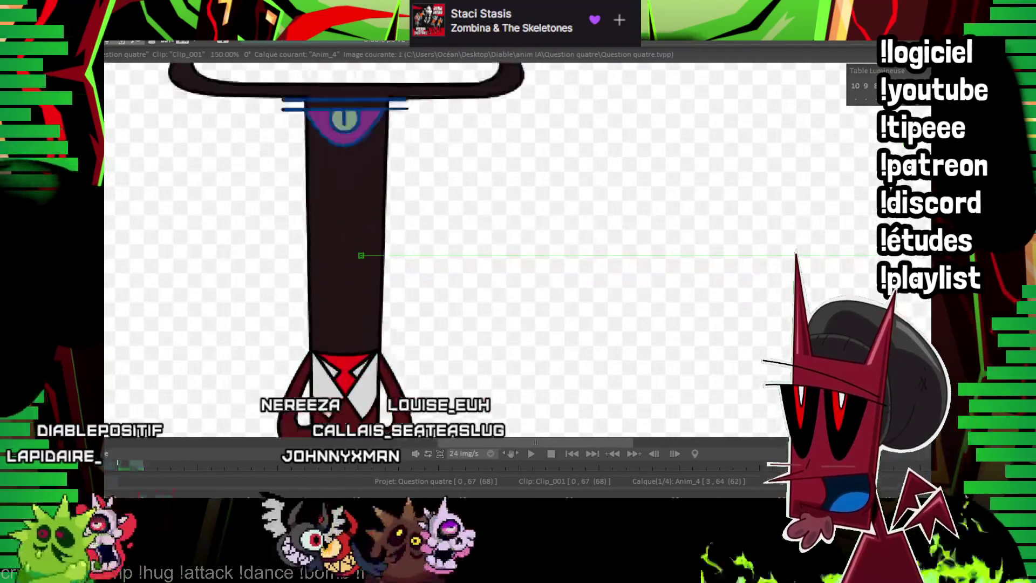
left_click_drag(337, 371, 244, 249)
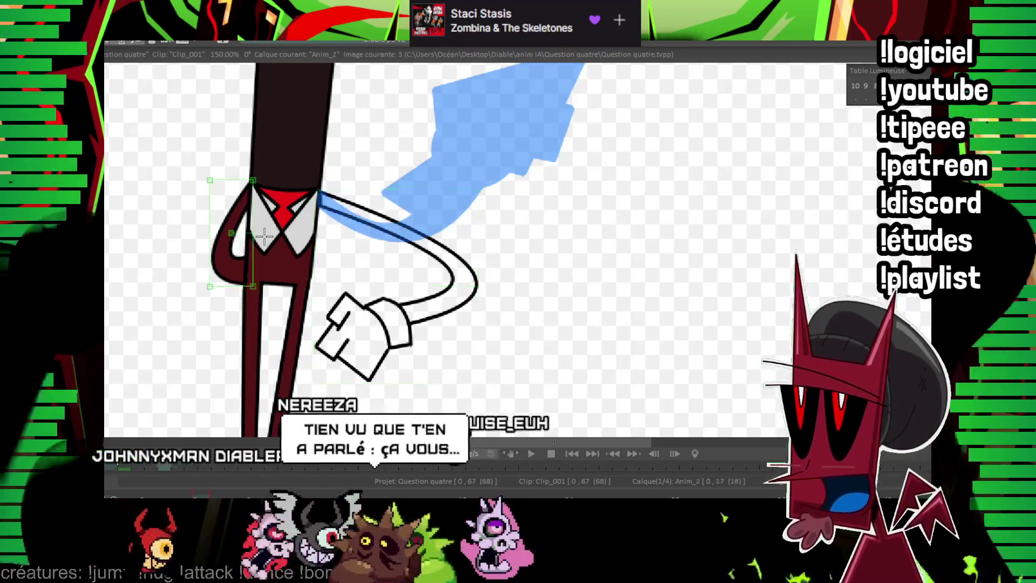
left_click_drag(264, 236, 252, 256)
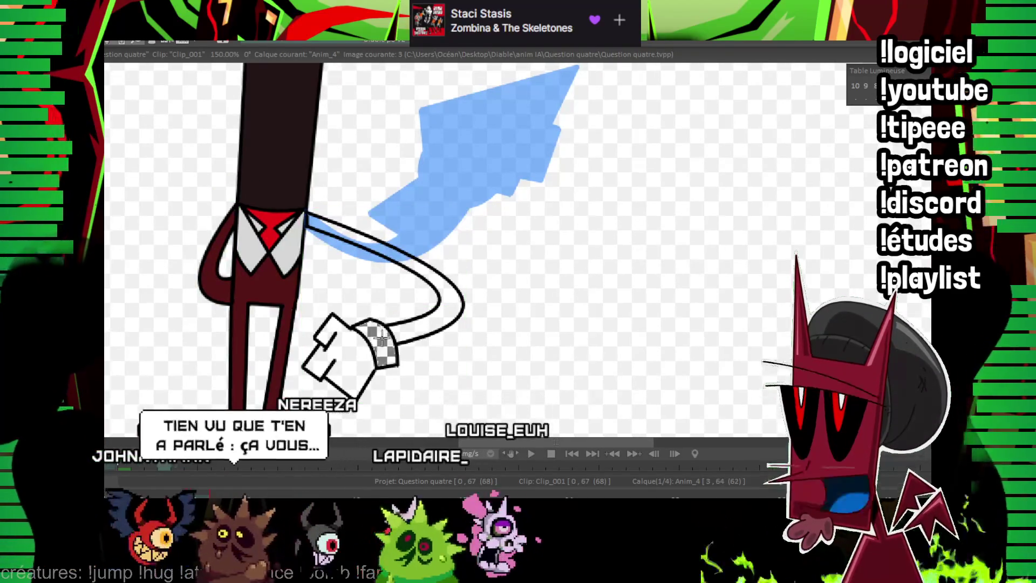
left_click(421, 268)
Step through frames 17, 19 and 21, filling the arm arc dark red and the glove grey.
key("Right")
key("Right")
key("Right")
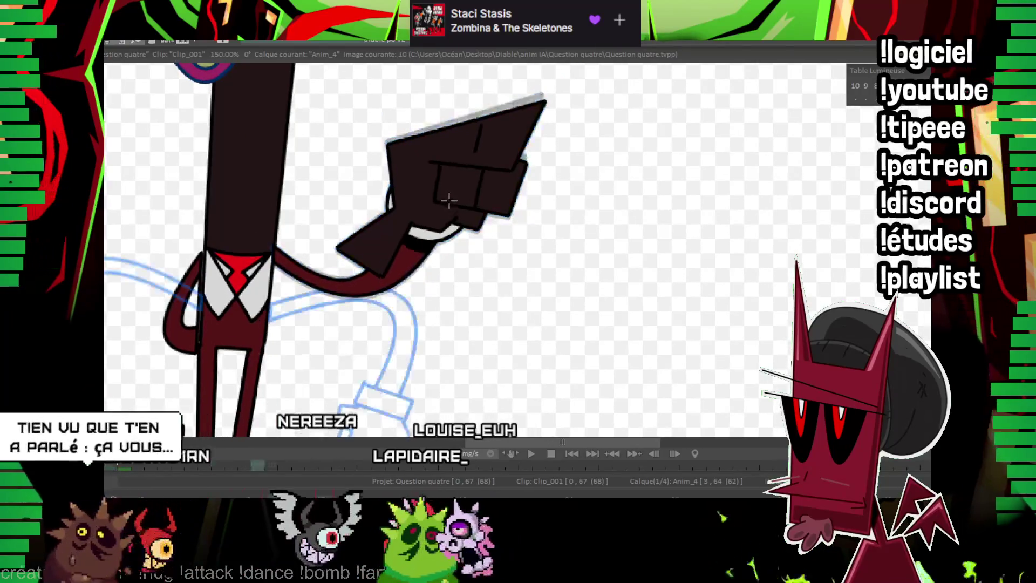
left_click_drag(359, 247, 516, 172)
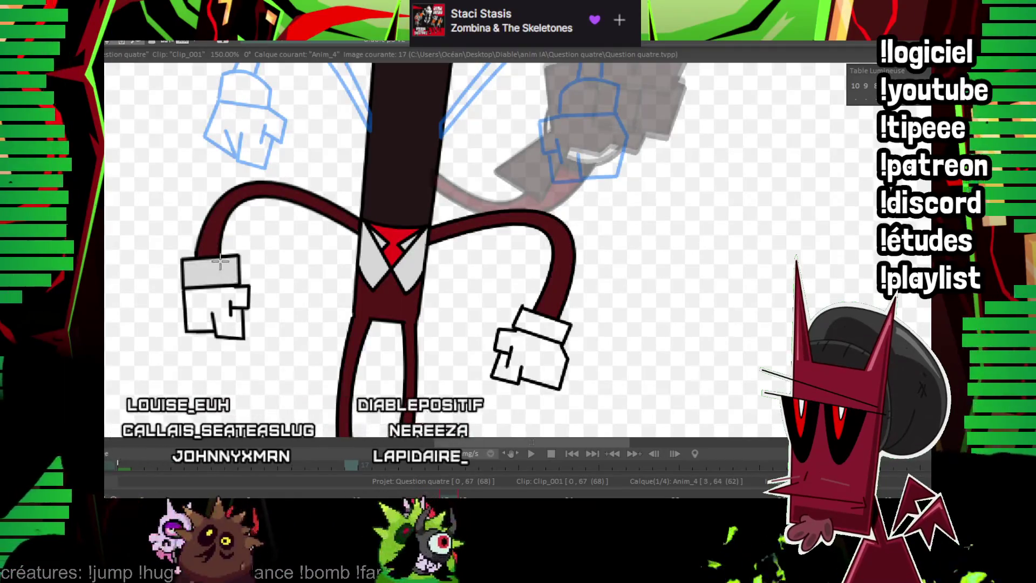
key("Right")
key("Right")
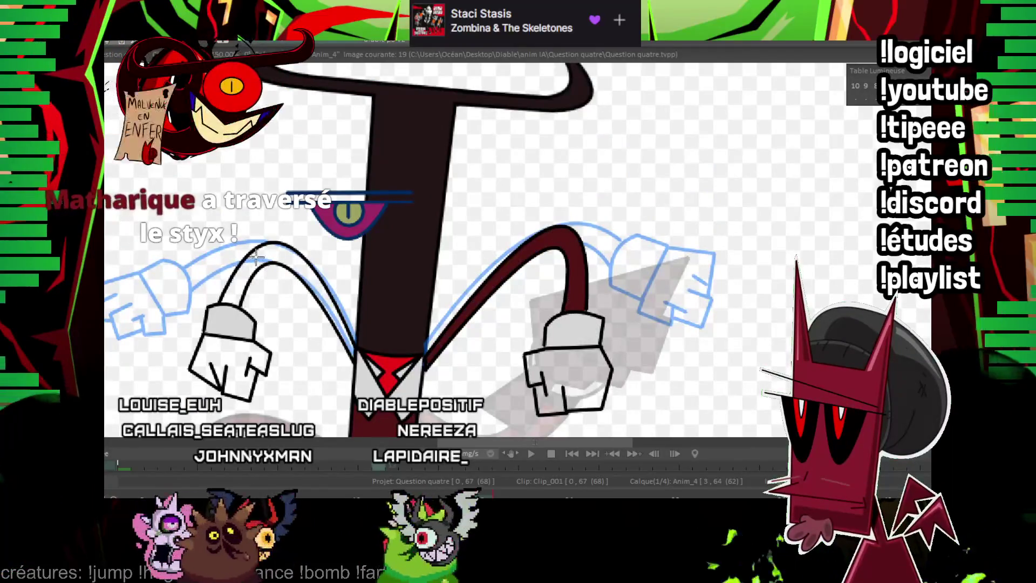
key("Right")
key("Right")
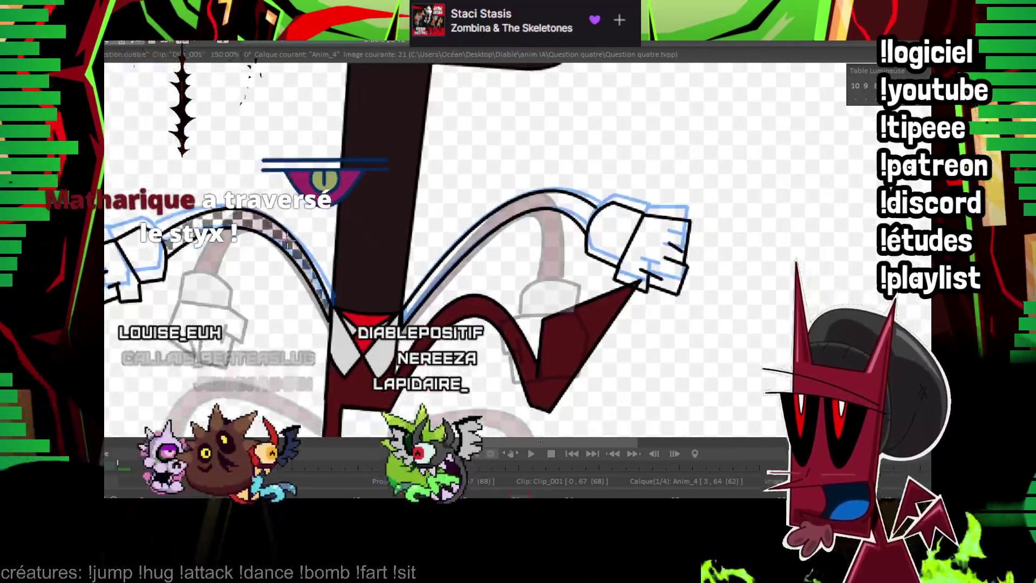
left_click(546, 202)
left_click(600, 201)
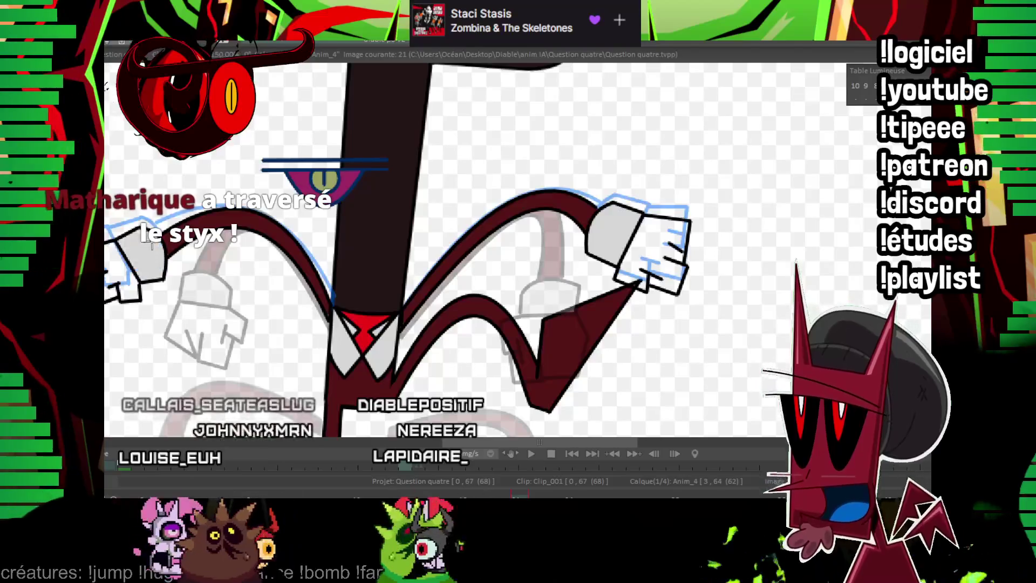
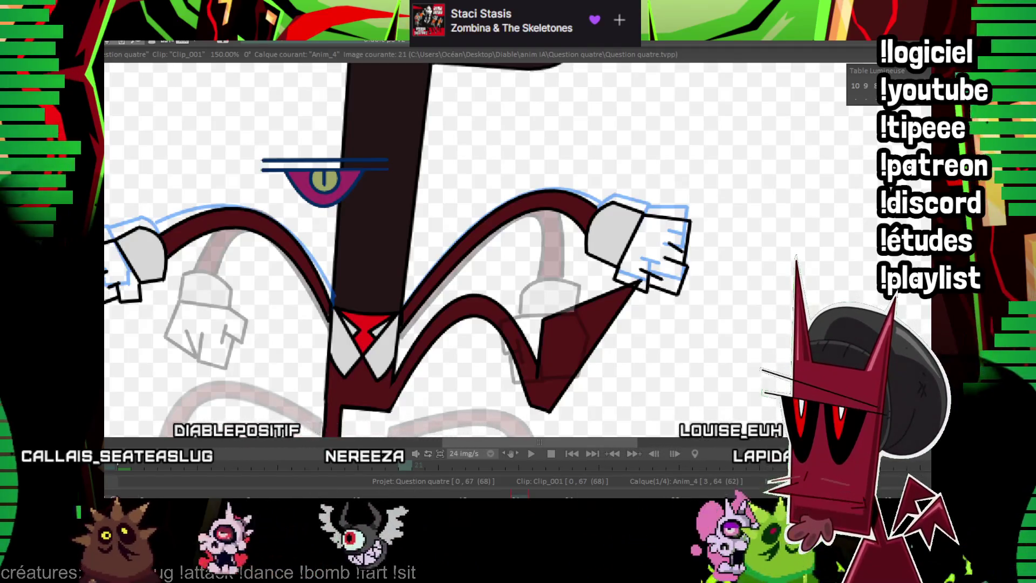
Step to the next arm drawing and fill the left hand black.
scroll(659, 201, "down", 2)
scroll(480, 184, "up", 2)
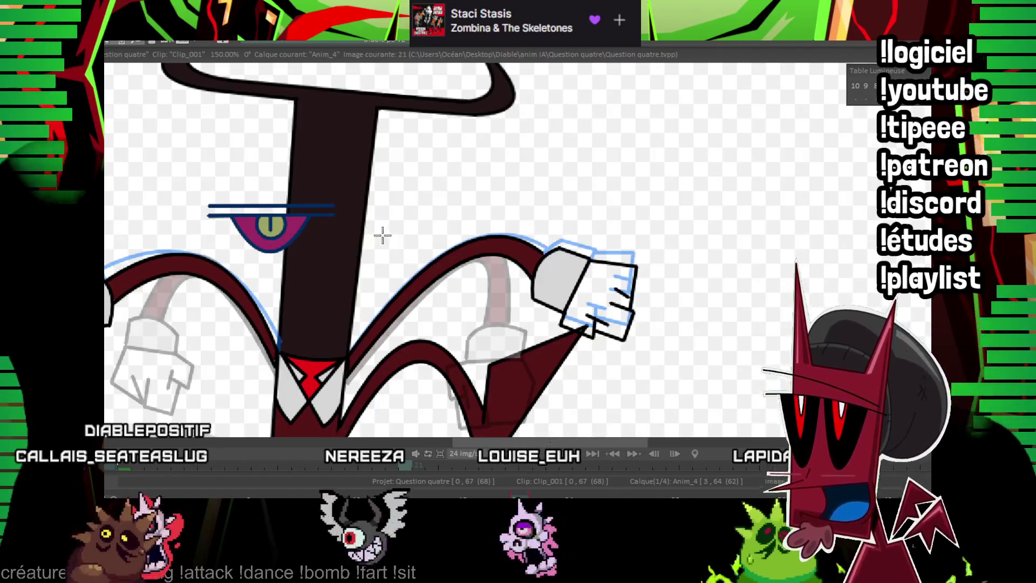
scroll(335, 213, "down", 2)
scroll(144, 270, "up", 2)
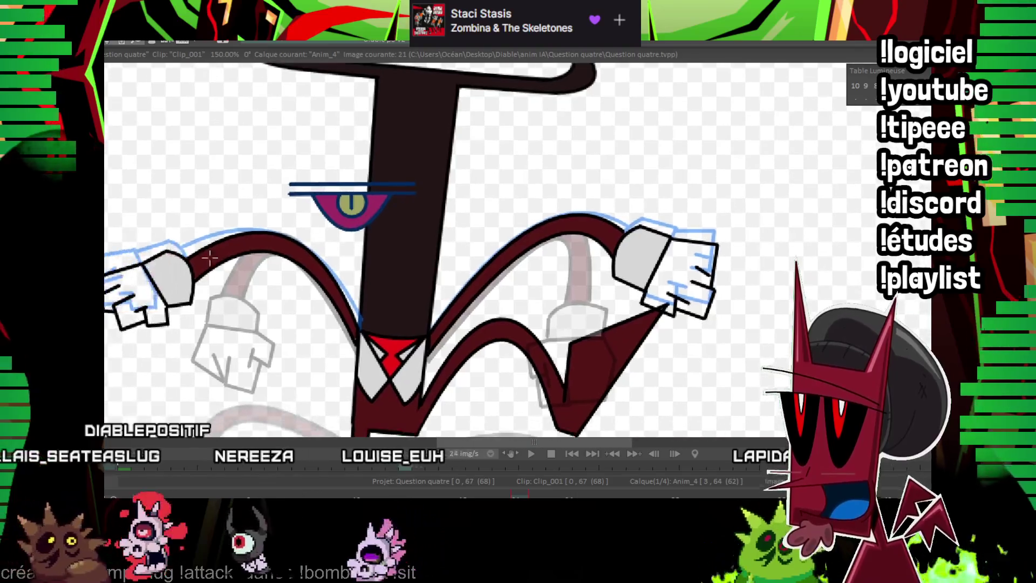
key("Right")
key("Right")
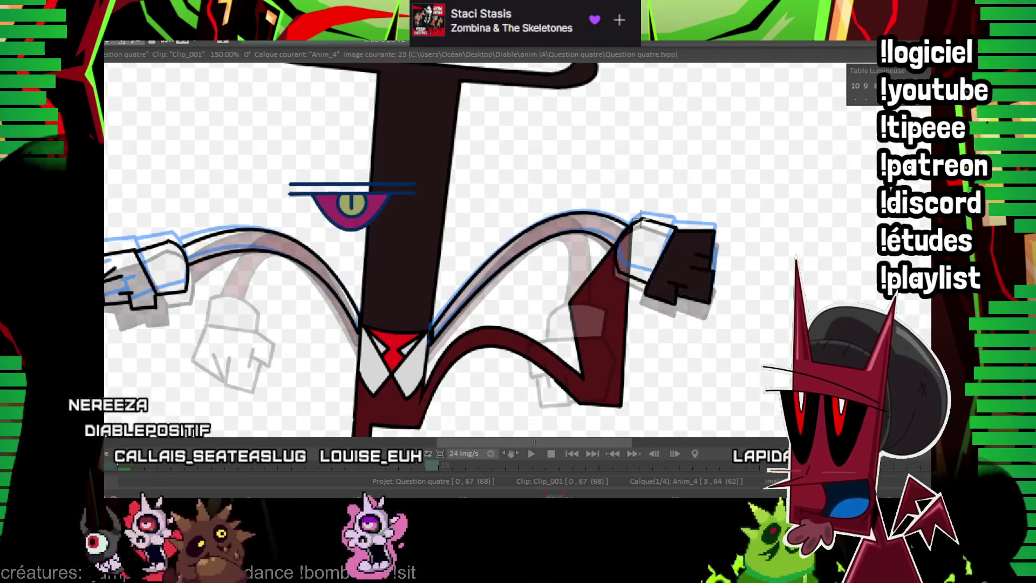
left_click(132, 272)
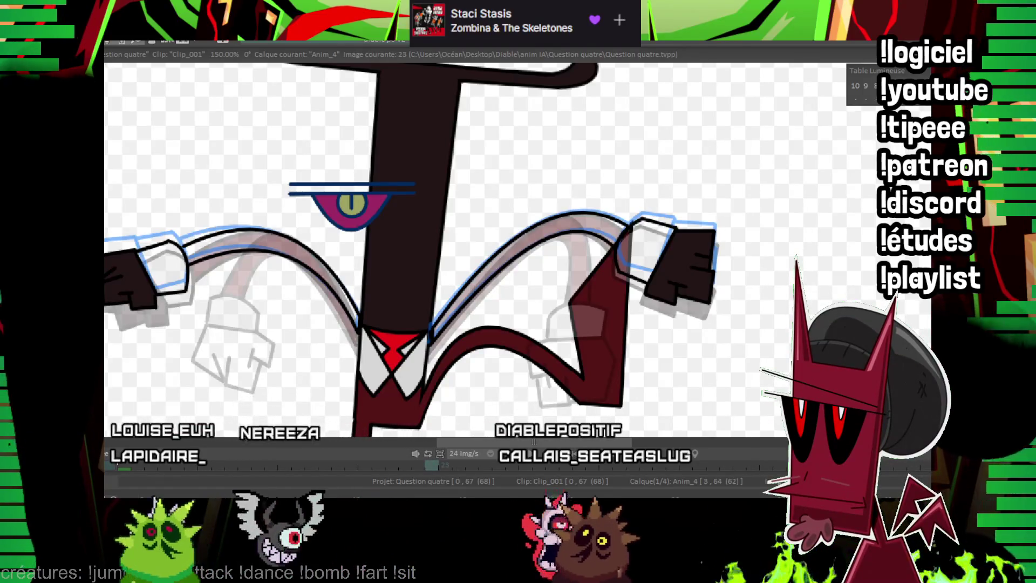
On the next arm pose, fill both the left and right arms dark red.
scroll(585, 110, "right", 3)
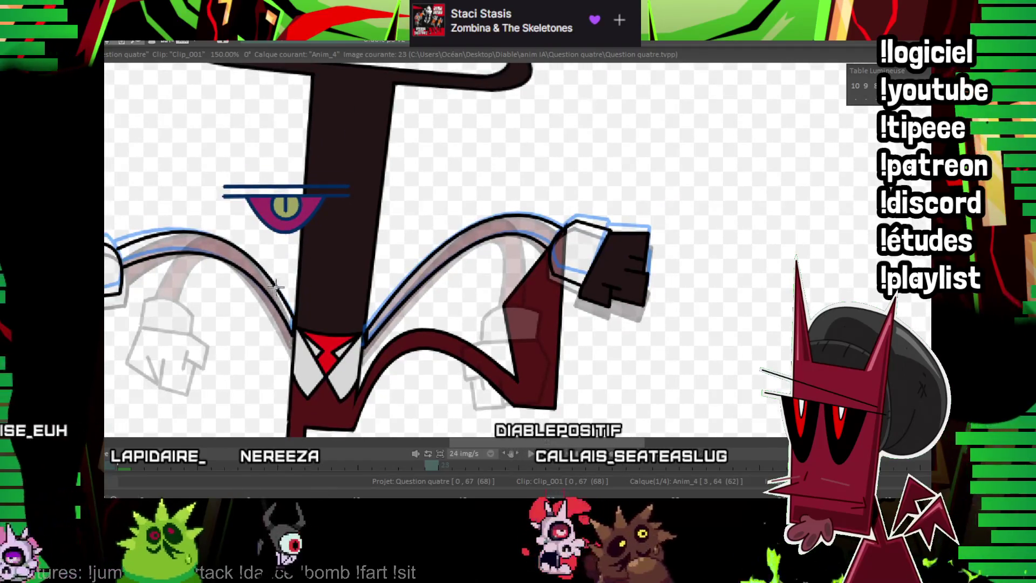
key("Right")
key("Right")
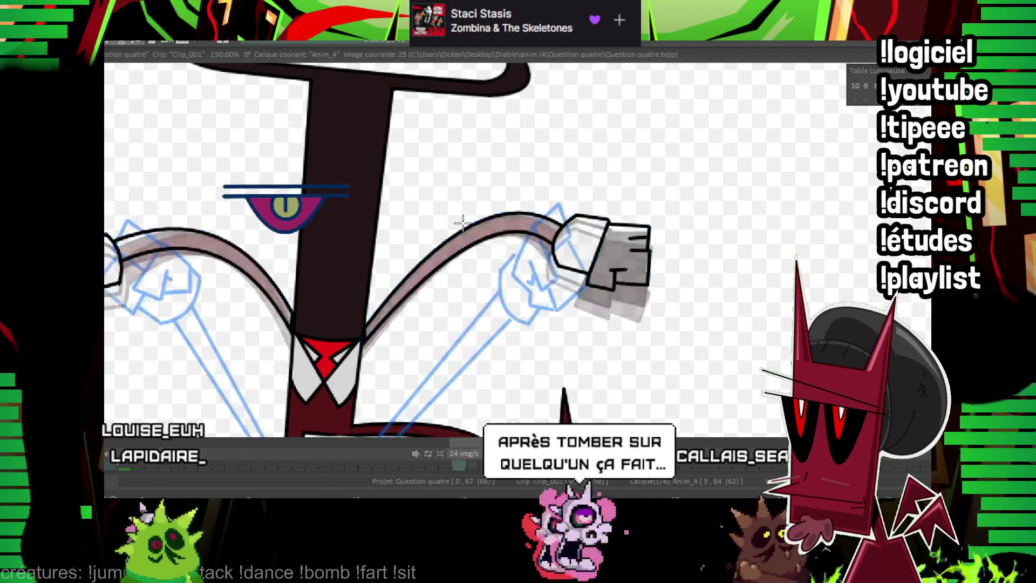
scroll(410, 229, "down", 1)
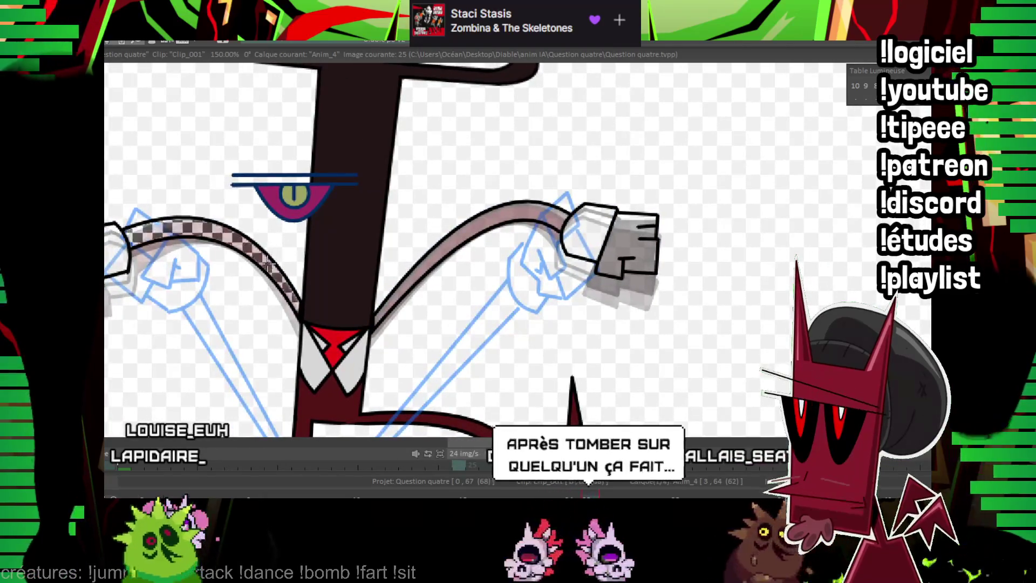
left_click(268, 262)
left_click(493, 208)
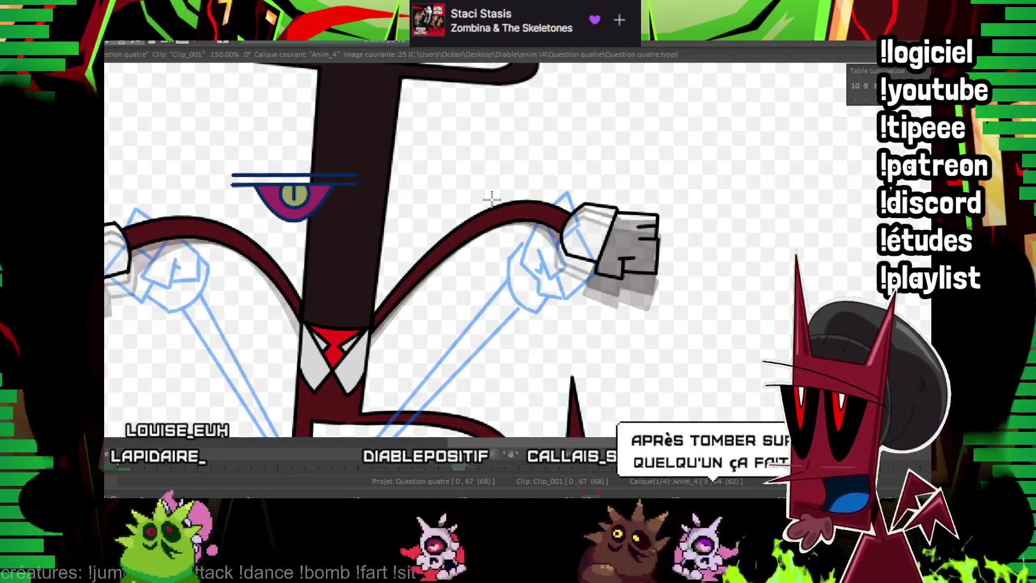
Step through the arms-raised drawings from image 26 to image 30.
key("Right")
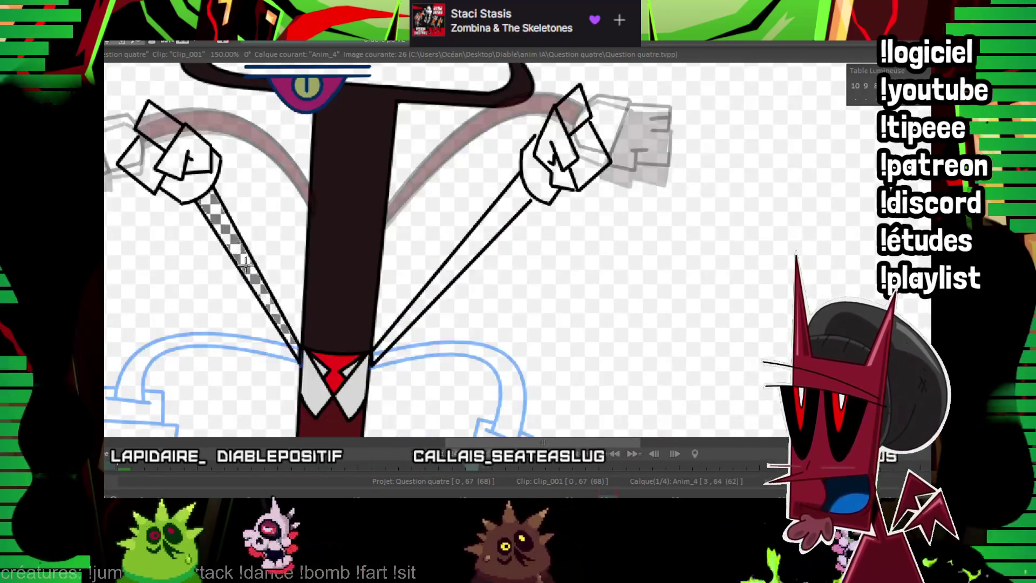
key("Left")
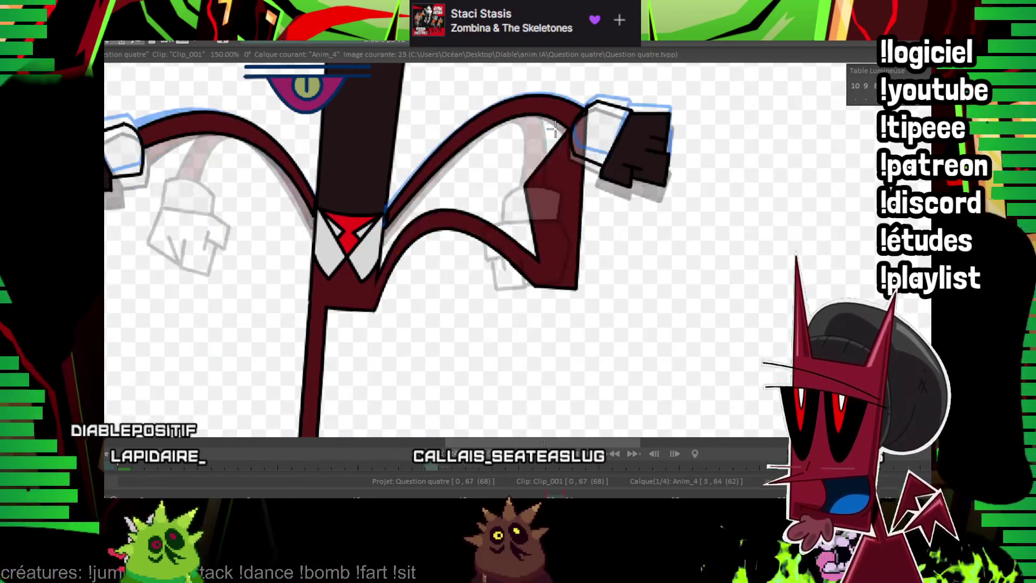
key("Right")
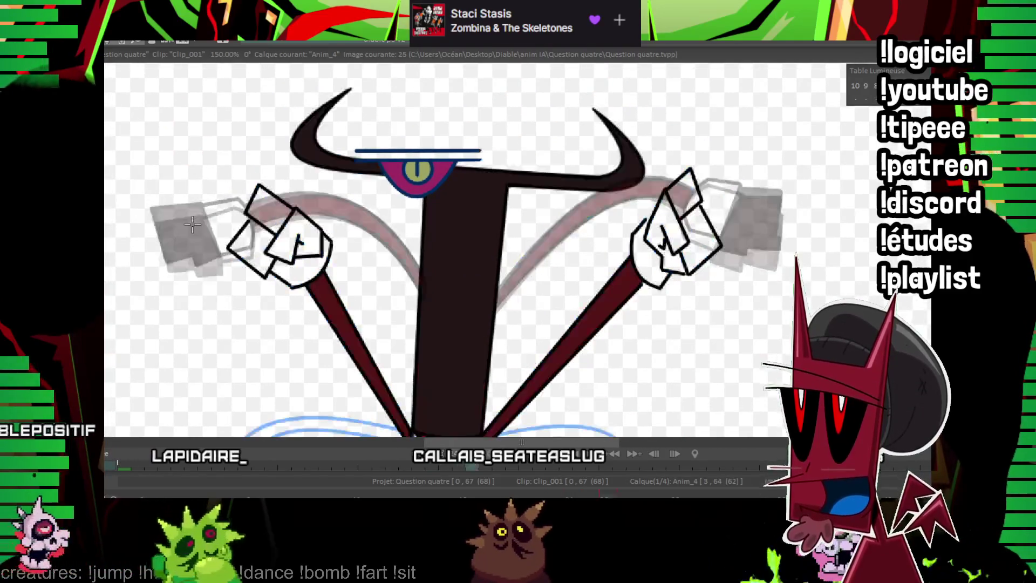
key("Right")
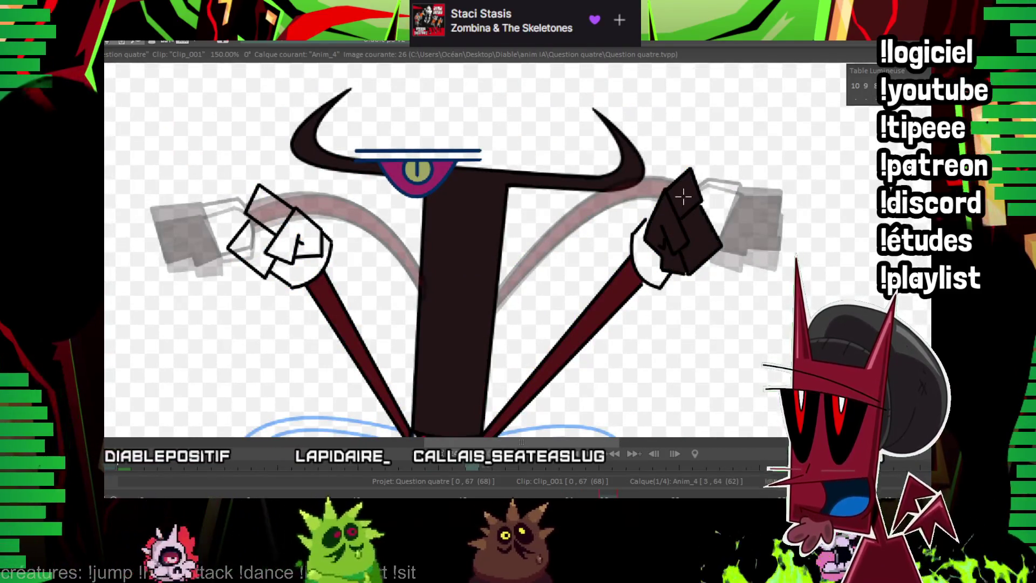
key("Right")
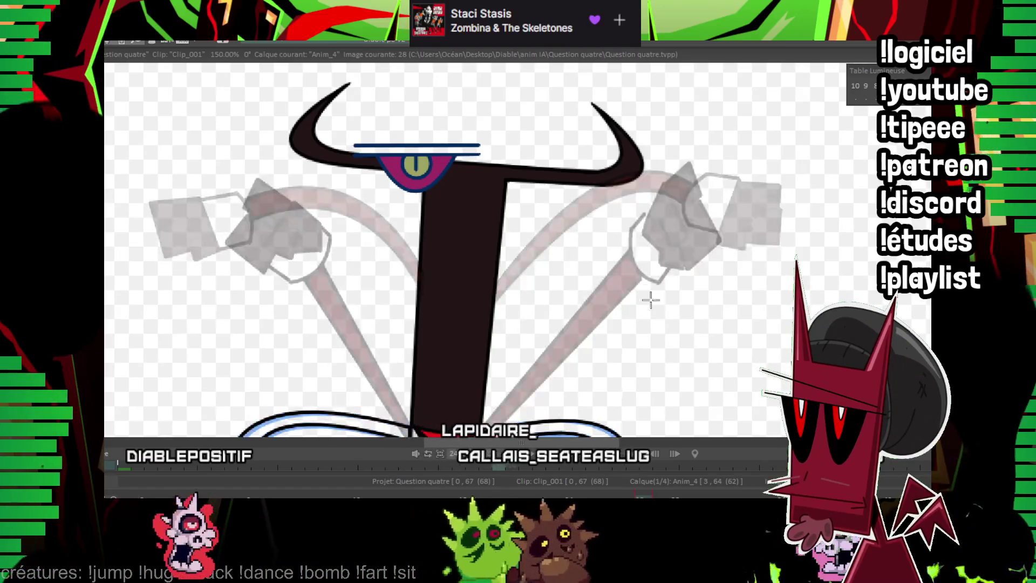
key("Right")
key("space")
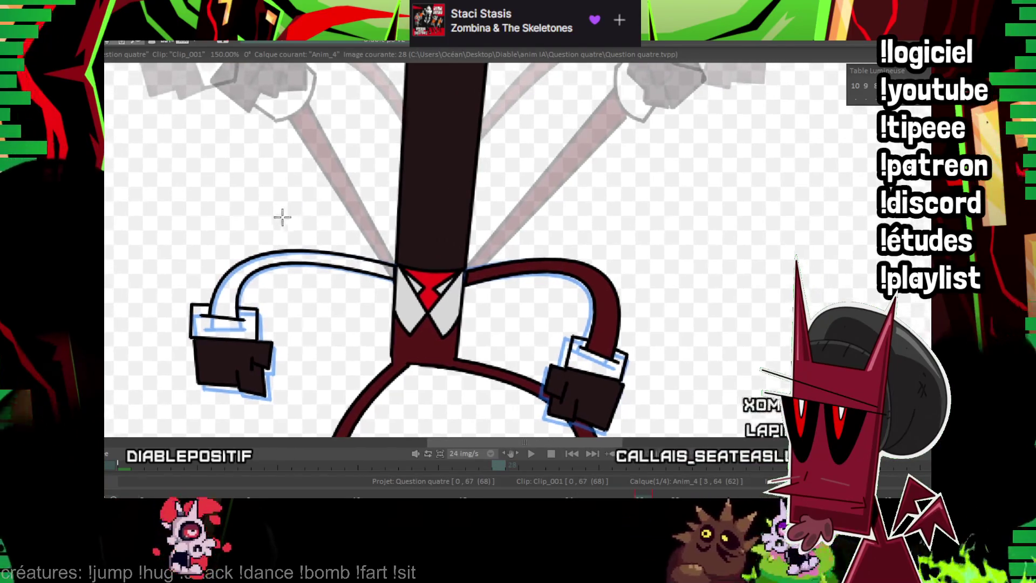
key("Right")
key("Right")
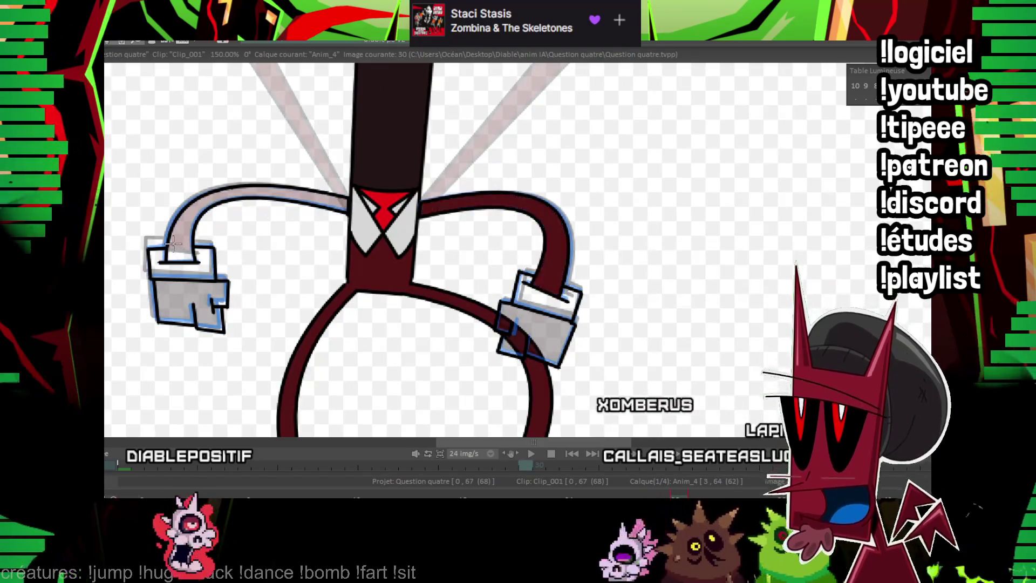
key("Right")
key("Right")
key("Right")
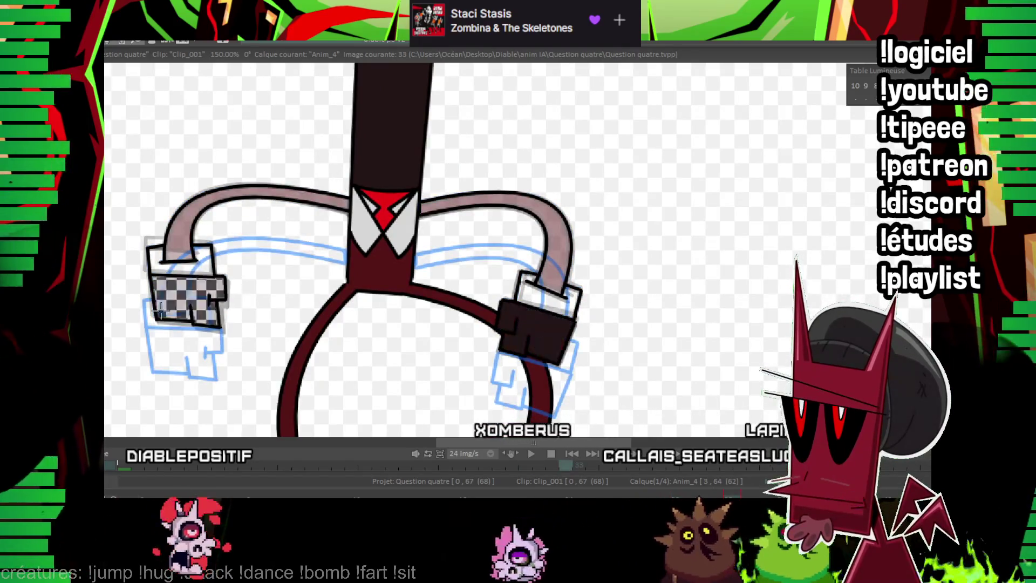
Fill the gap in the left hand dark brown, then advance to image 54.
left_click(160, 311)
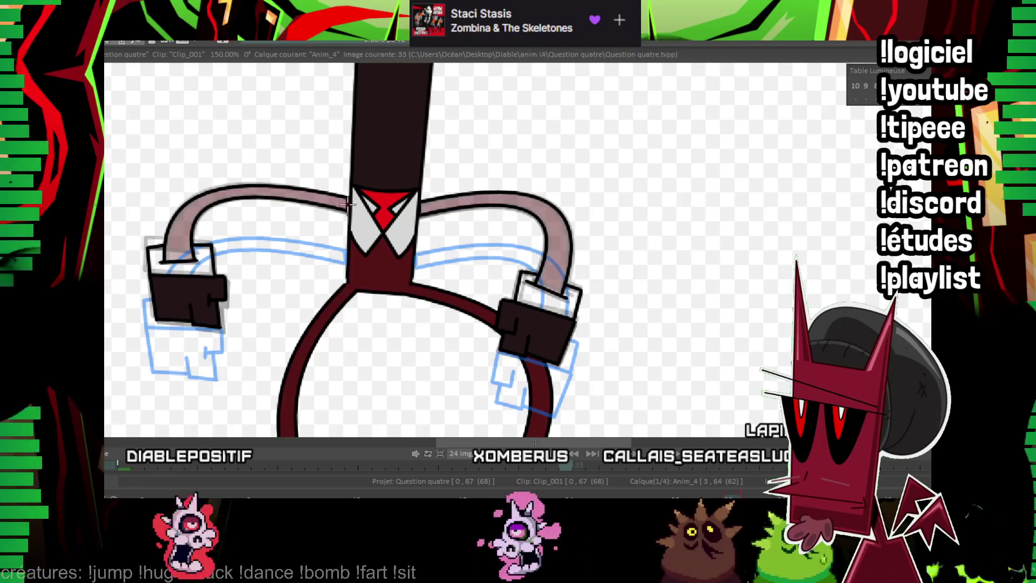
key("Right")
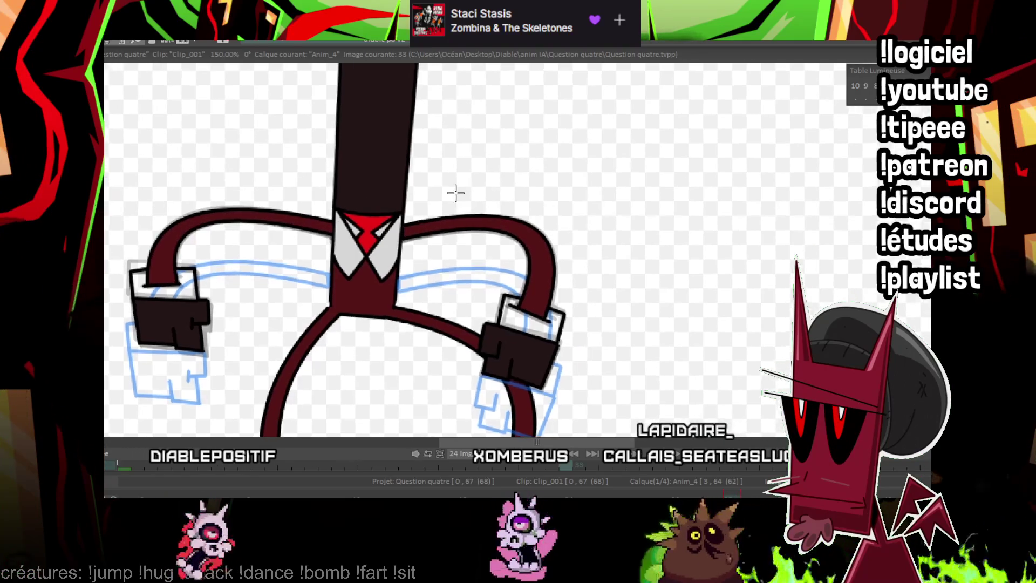
key("Right")
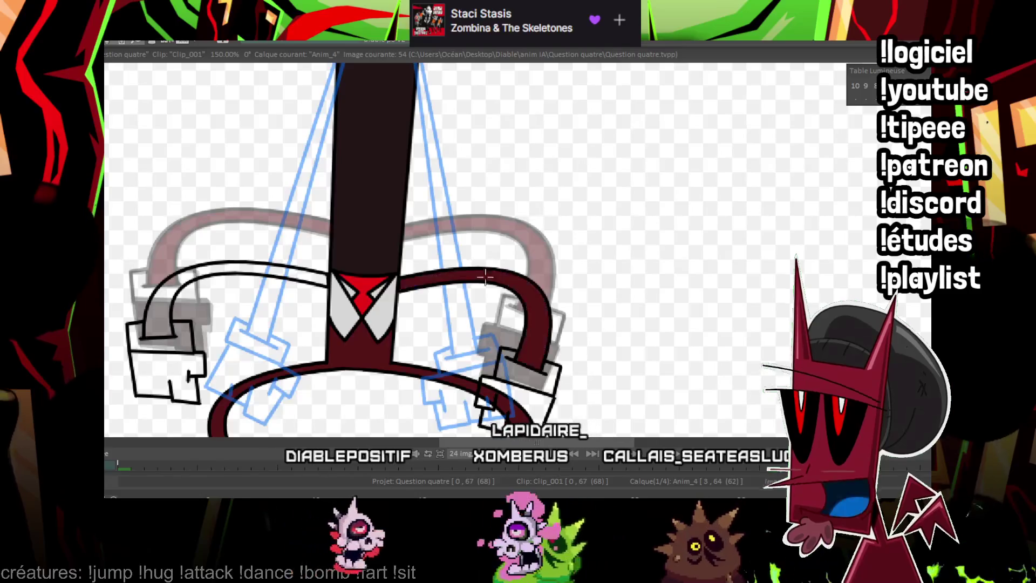
Fill the left arm and hand dark brown, then the checkered left hand on image 56.
key("Right")
left_click(201, 333)
key("Right")
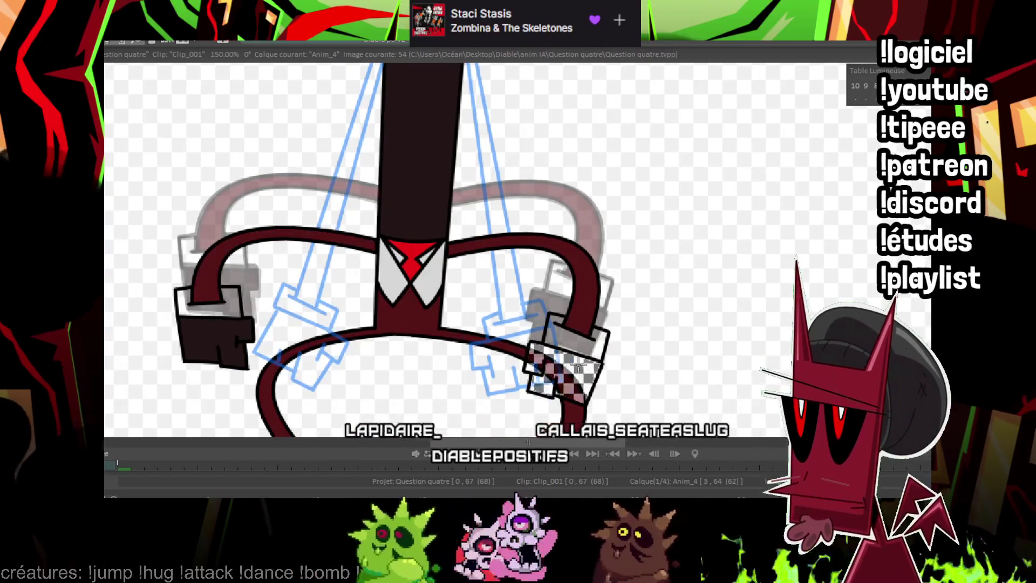
key("Right")
left_click(286, 342)
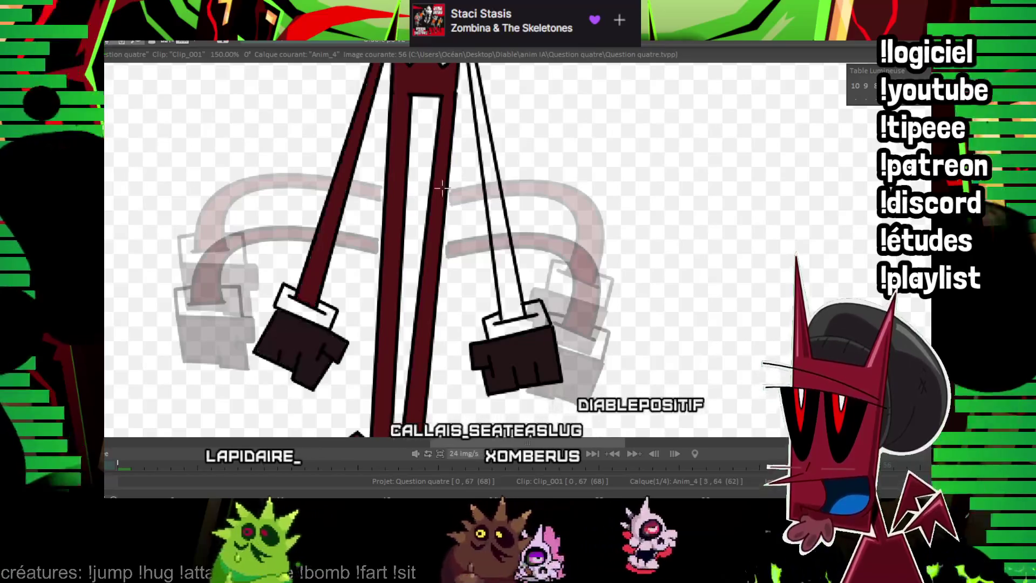
scroll(469, 161, "up", 3)
Advance through images 58 and 60, filling the right hand dark.
key("Right")
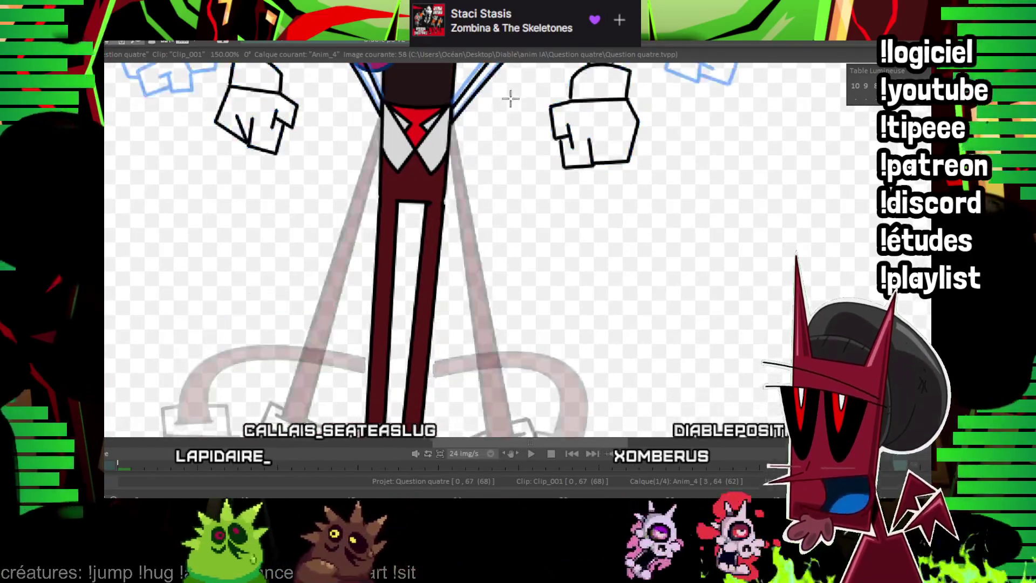
key("Right")
scroll(527, 114, "up", 3)
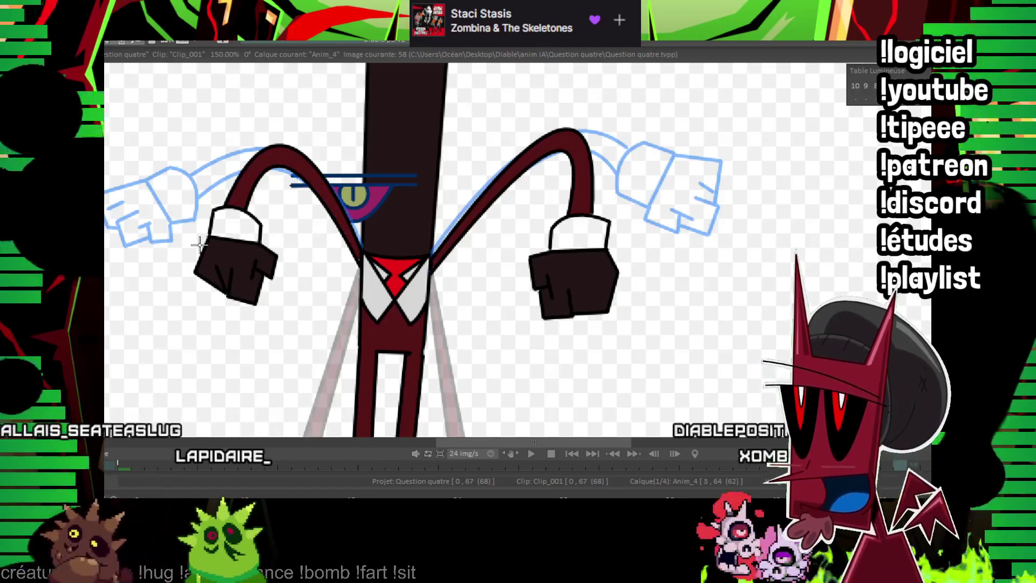
key("Right")
key("Right")
scroll(431, 216, "up", 2)
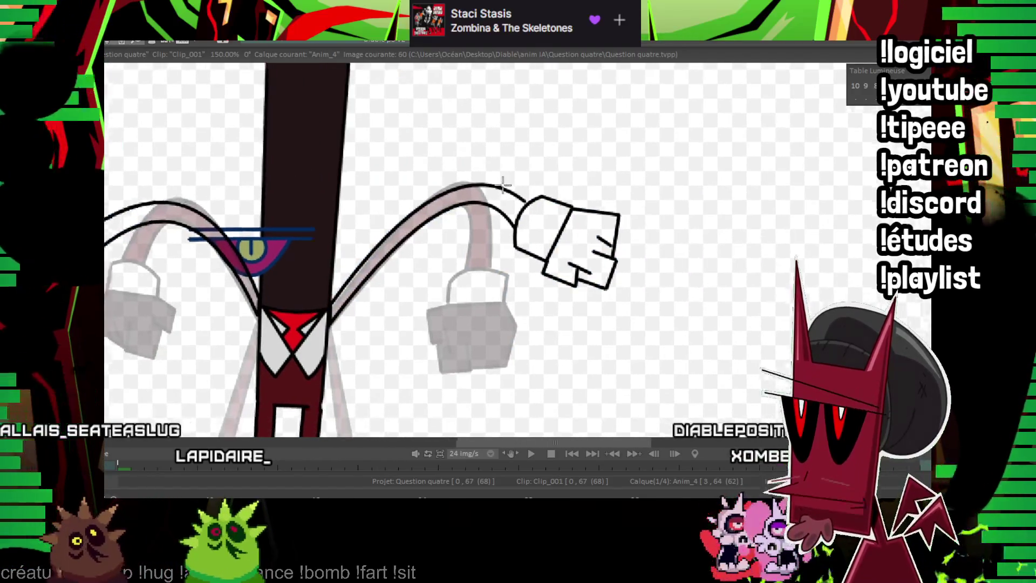
left_click(572, 243)
key("Right")
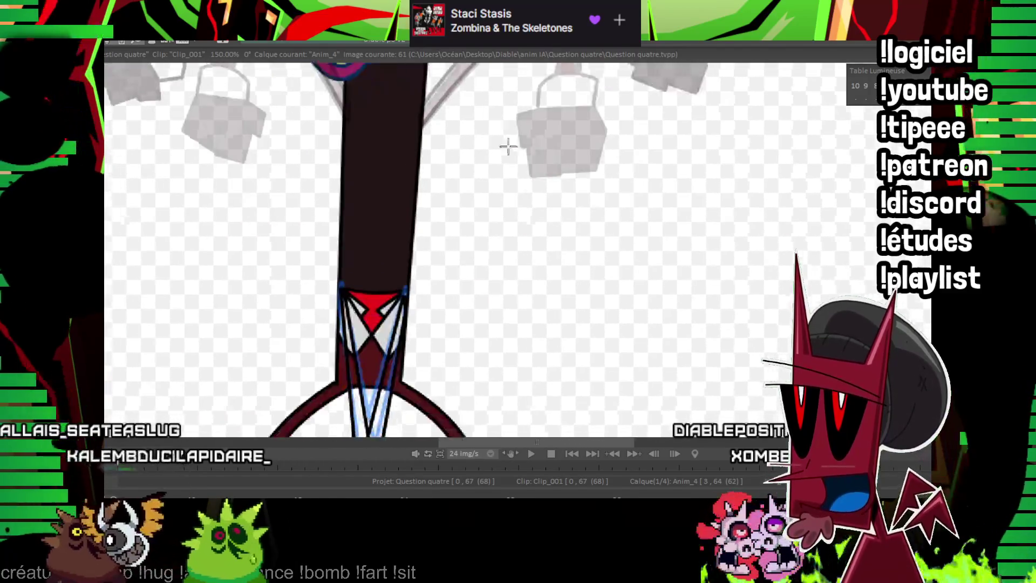
scroll(398, 135, "down", 4)
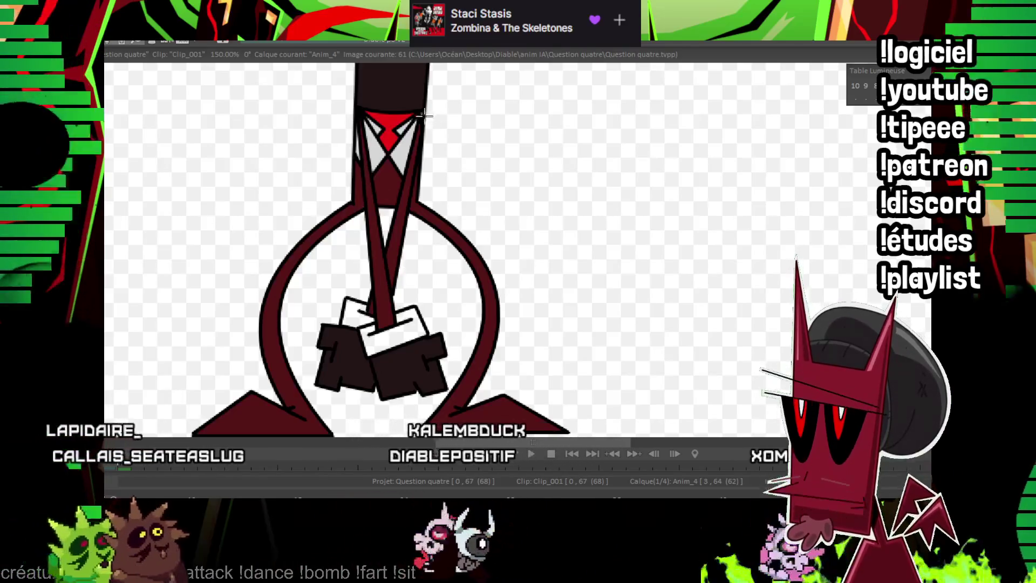
On image 64, fill the tie and arm strips dark red and both hands dark.
key("Right")
key("Right")
key("Right")
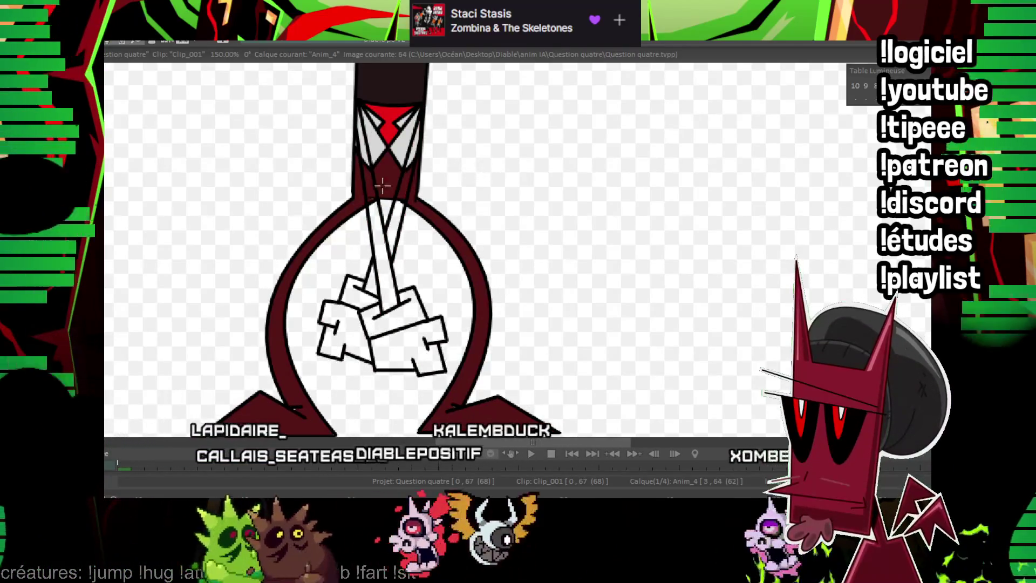
left_click(378, 215)
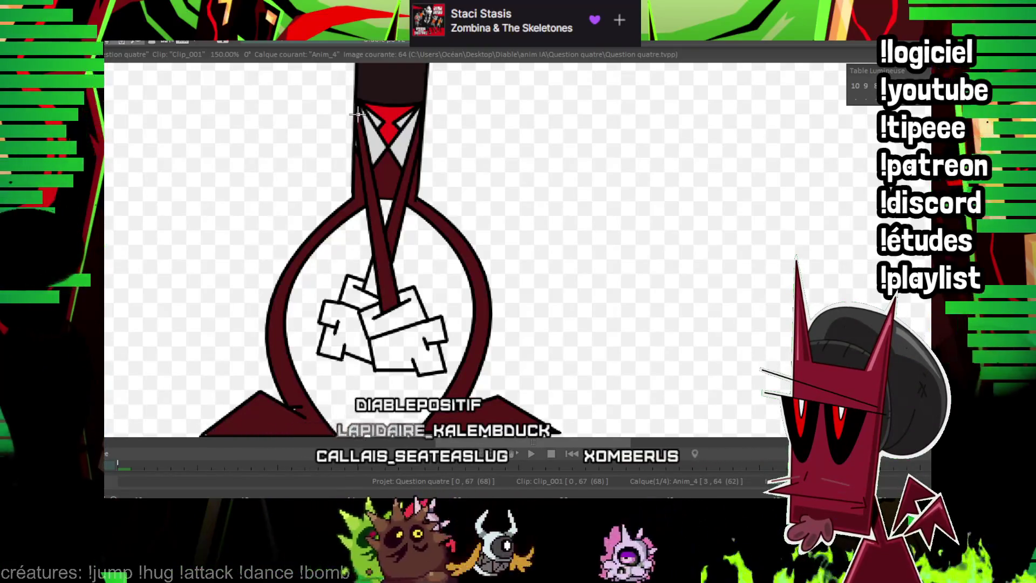
left_click(381, 338)
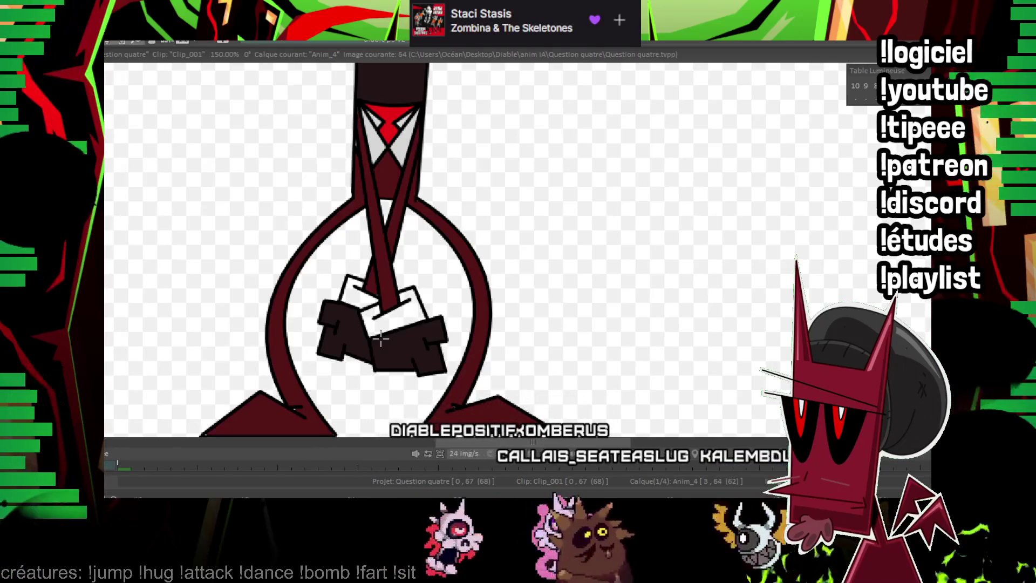
scroll(410, 291, "up", 2)
scroll(429, 243, "up", 2)
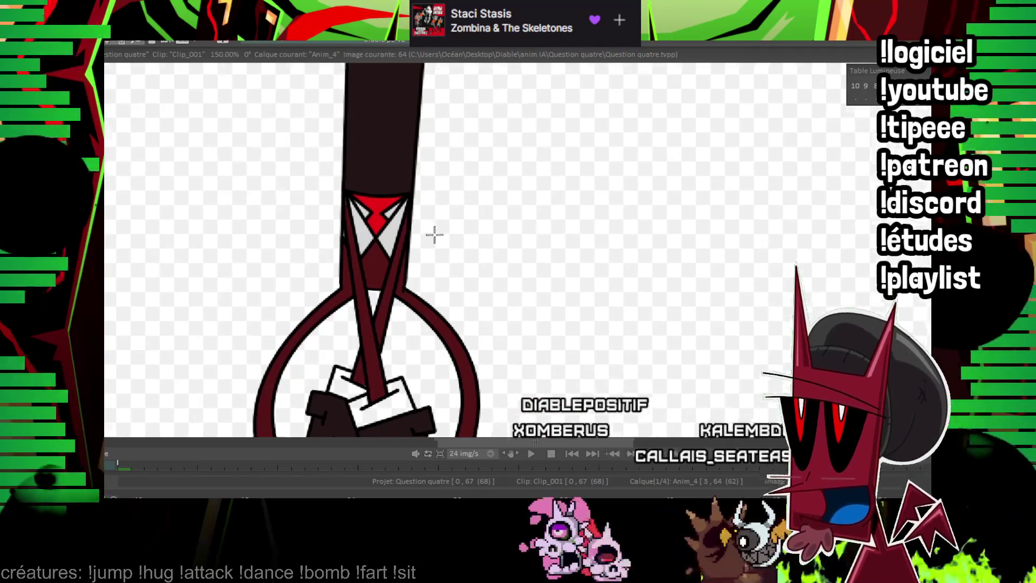
Step back to the earlier poses near image 19.
key("Left")
key("Left")
key("Left")
key("Left")
key("Left")
key("Left")
key("Left")
key("Left")
key("Left")
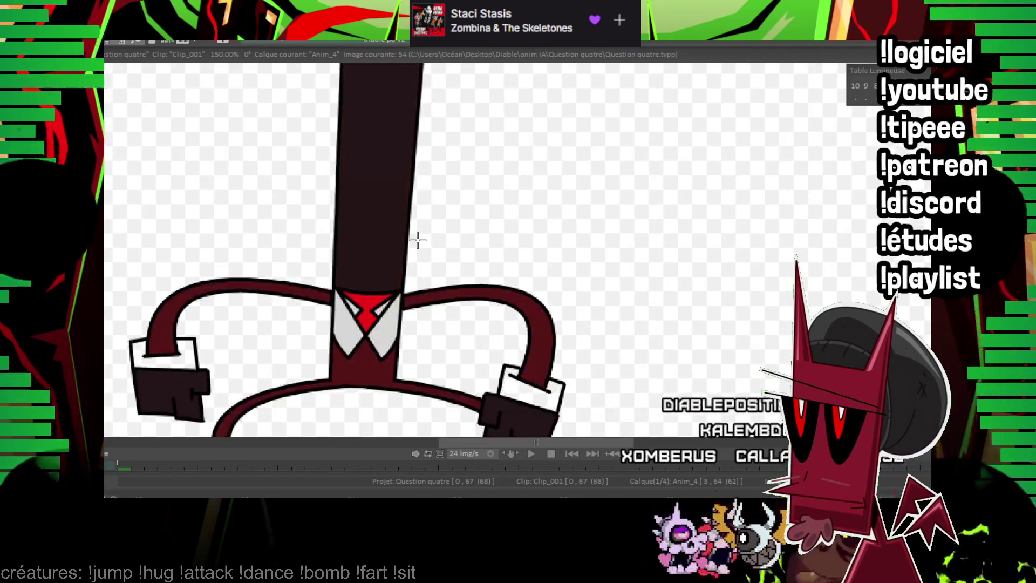
key("Left")
key("Left")
key("Left")
key("Left")
key("Left")
key("Left")
key("Left")
key("Left")
key("Left")
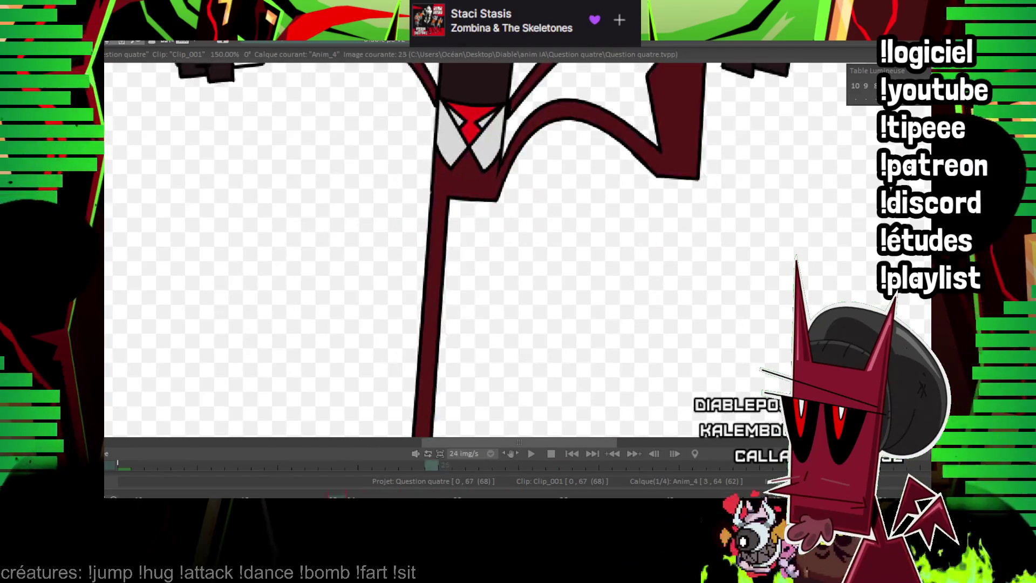
key("Left")
key("Left")
key("Left")
Review the inked poses from image 17 through image 25, panning the canvas to check them.
key("Left")
key("Left")
key("Left")
key("Right")
key("Right")
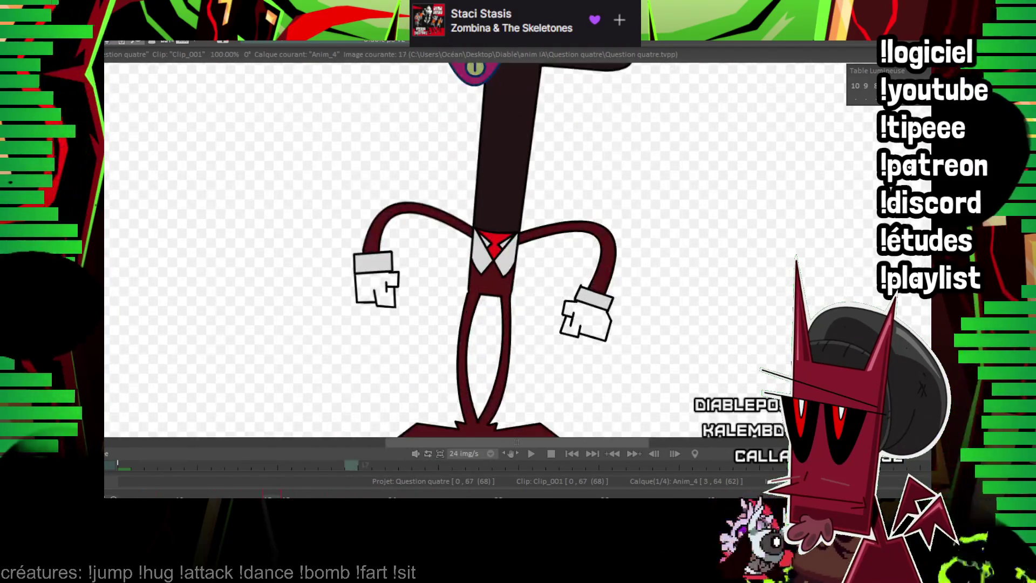
key("Left")
left_click_drag(453, 252, 423, 246)
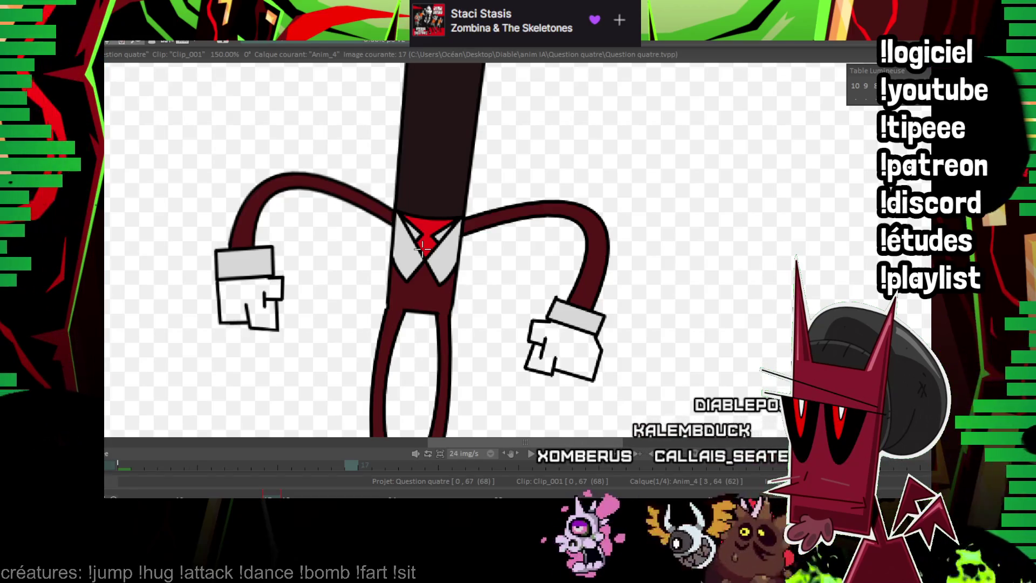
left_click_drag(422, 247, 337, 168)
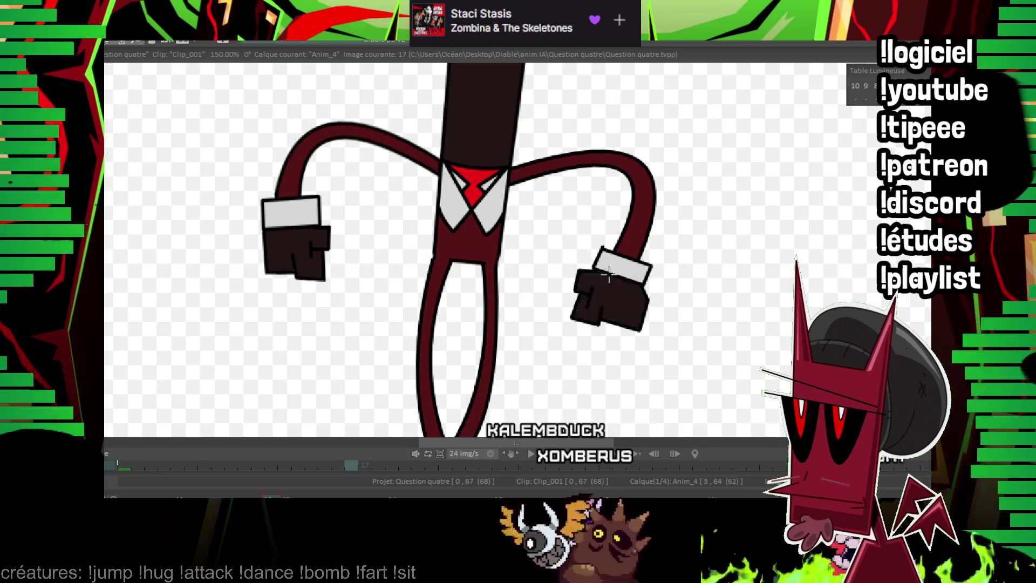
key("Right")
key("Right")
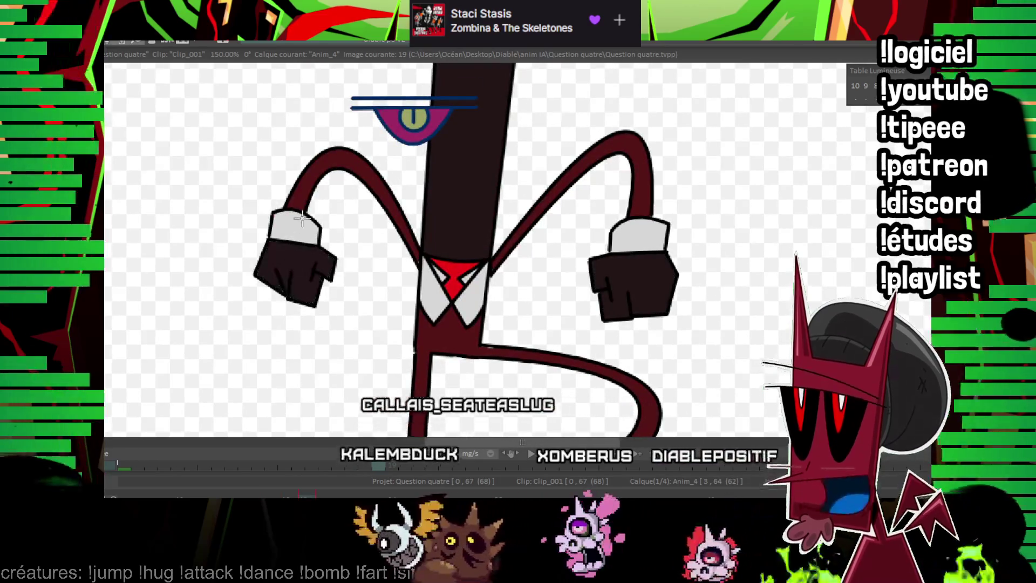
key("Right")
key("Right")
key("Left")
key("Right")
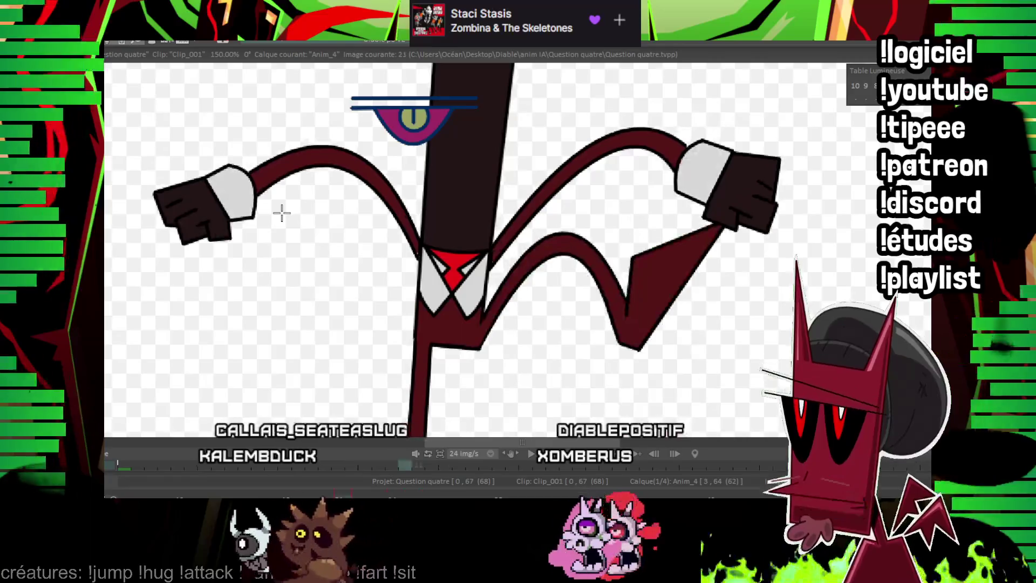
key("Right")
key("Right")
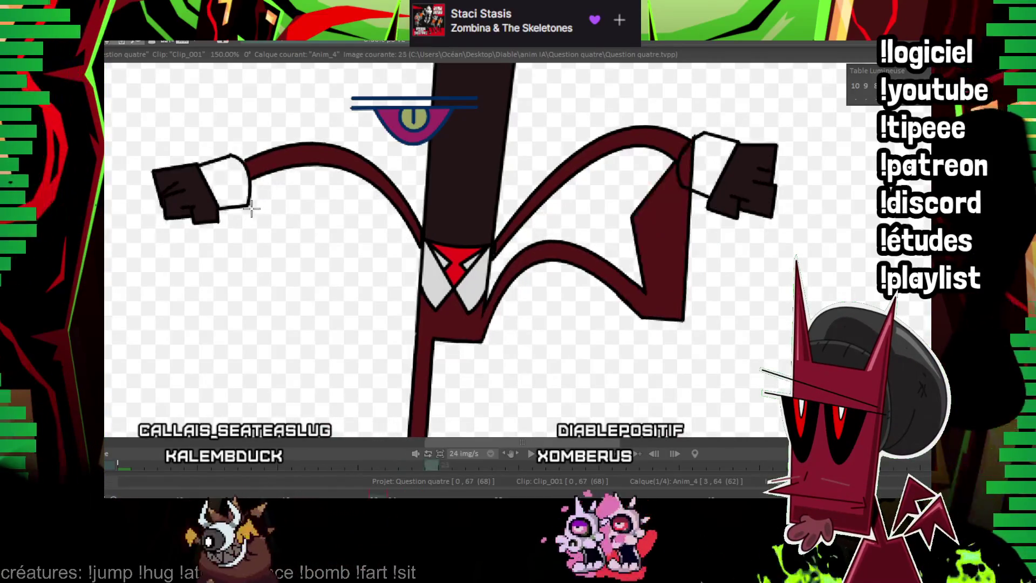
key("Right")
key("Right")
key("Right")
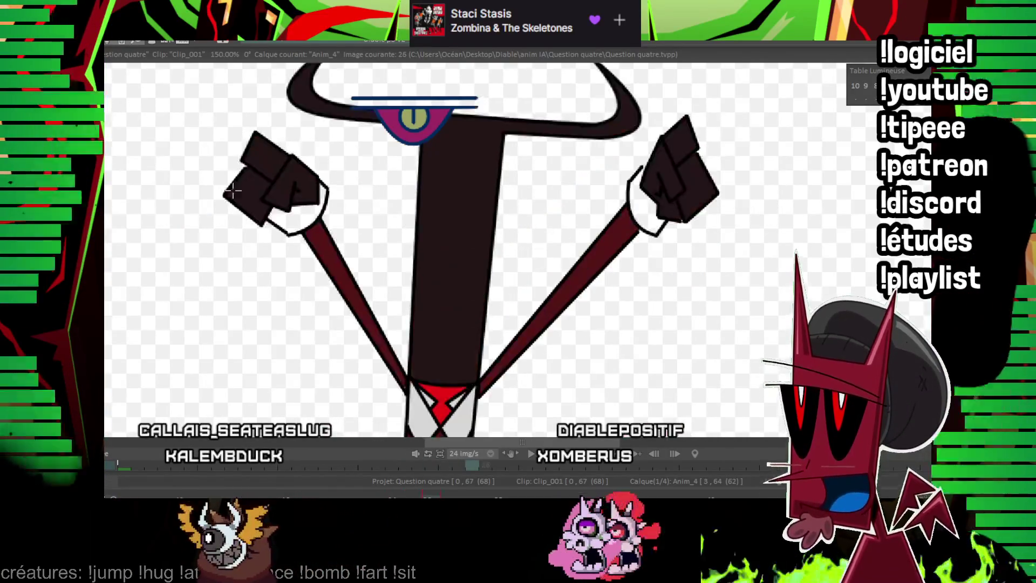
Continue reviewing images 28 through 65, then zoom out to see the whole canvas.
key("Right")
key("Right")
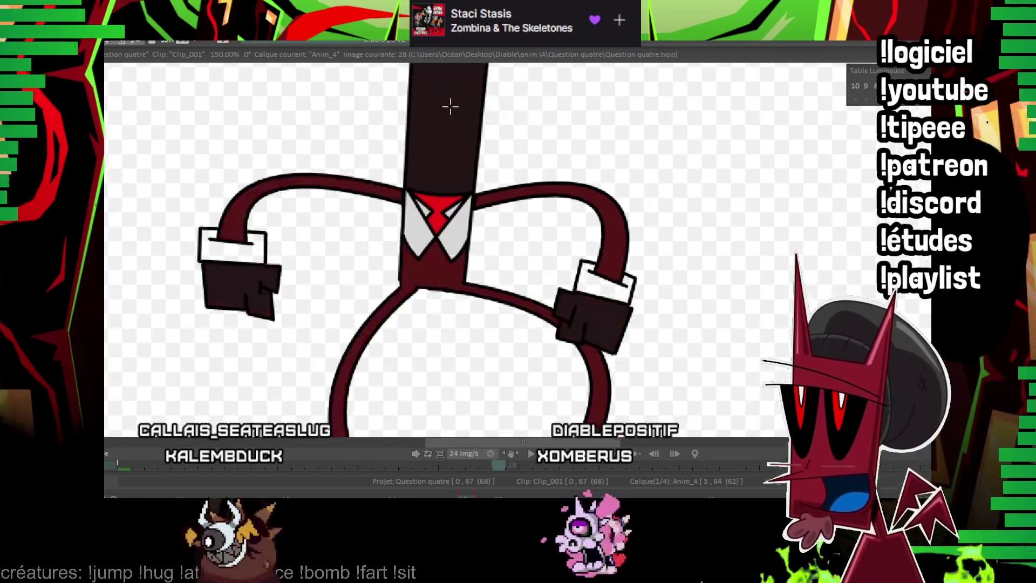
key("Right")
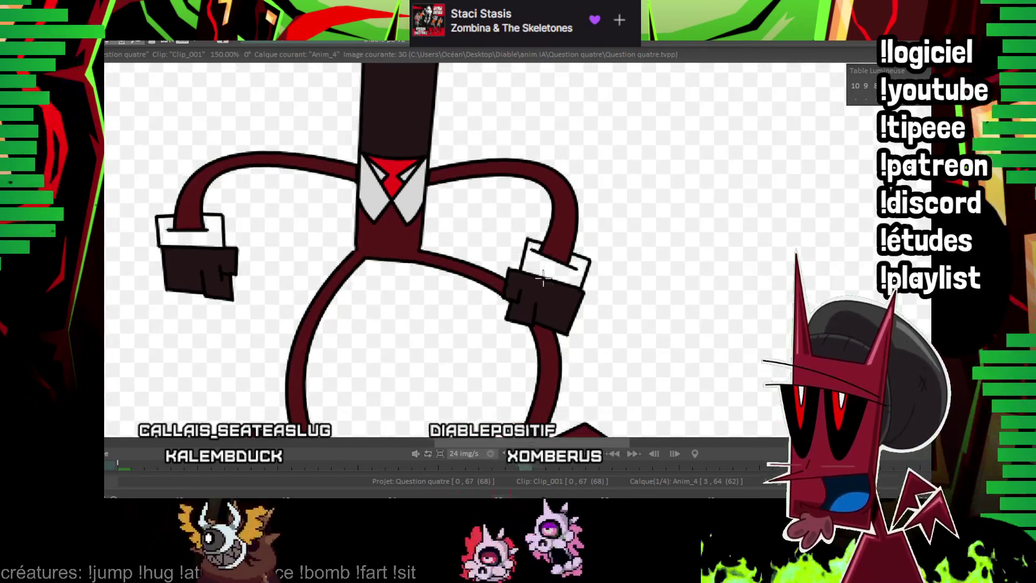
key("Right")
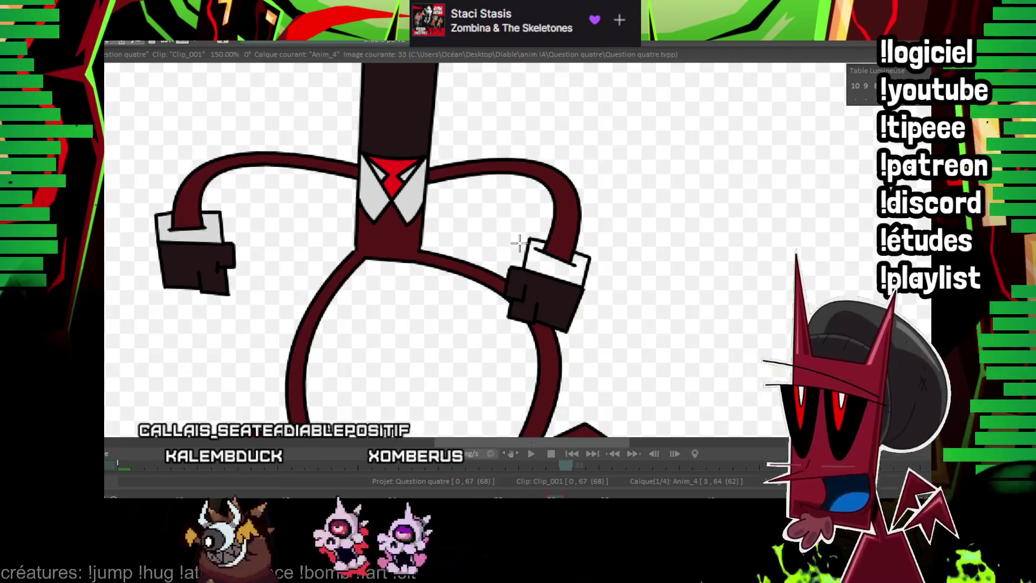
key("Right")
key("Right")
key("Right")
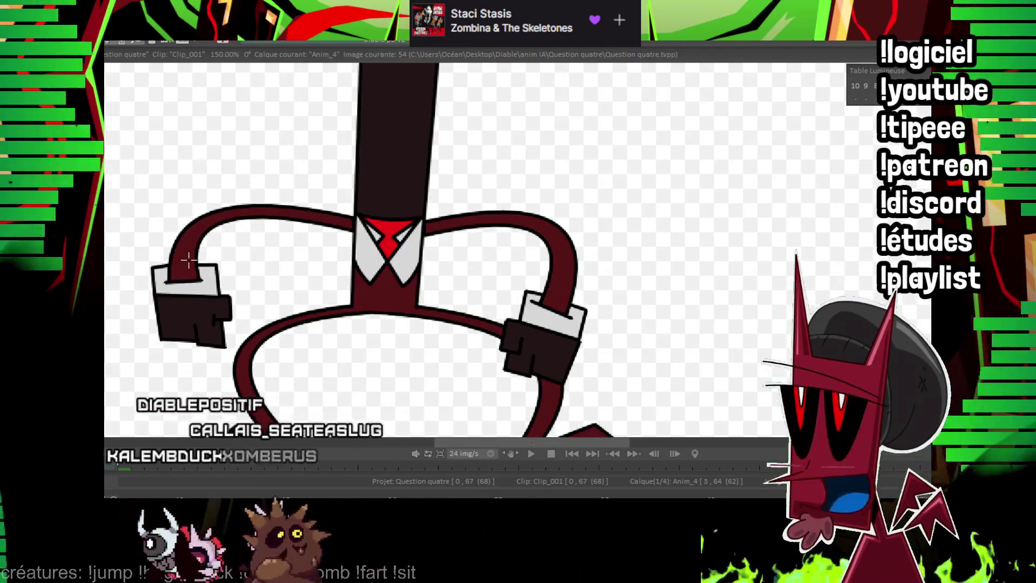
key("Right")
key("Right")
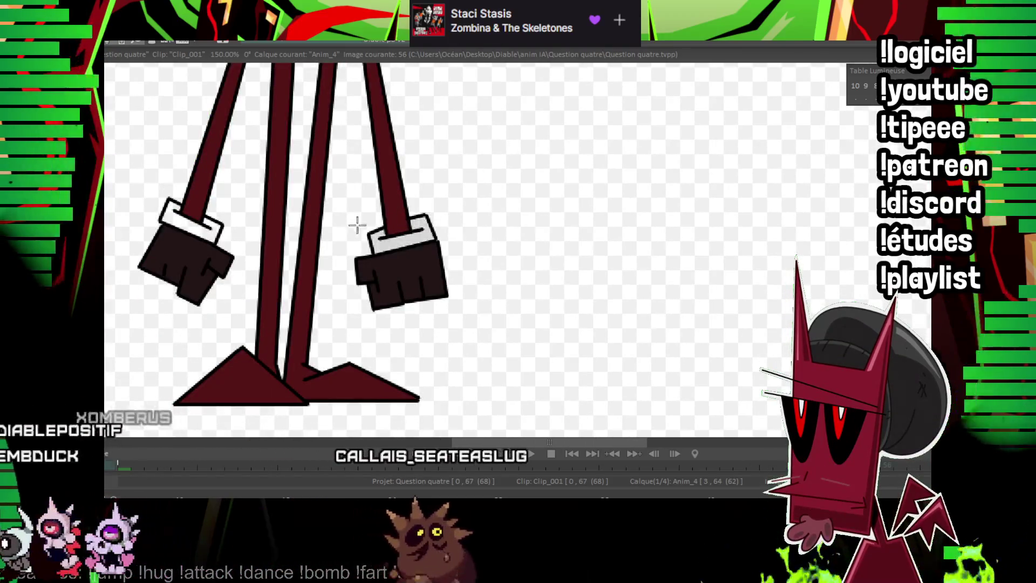
key("Right")
key("Right")
scroll(445, 189, "up", 5)
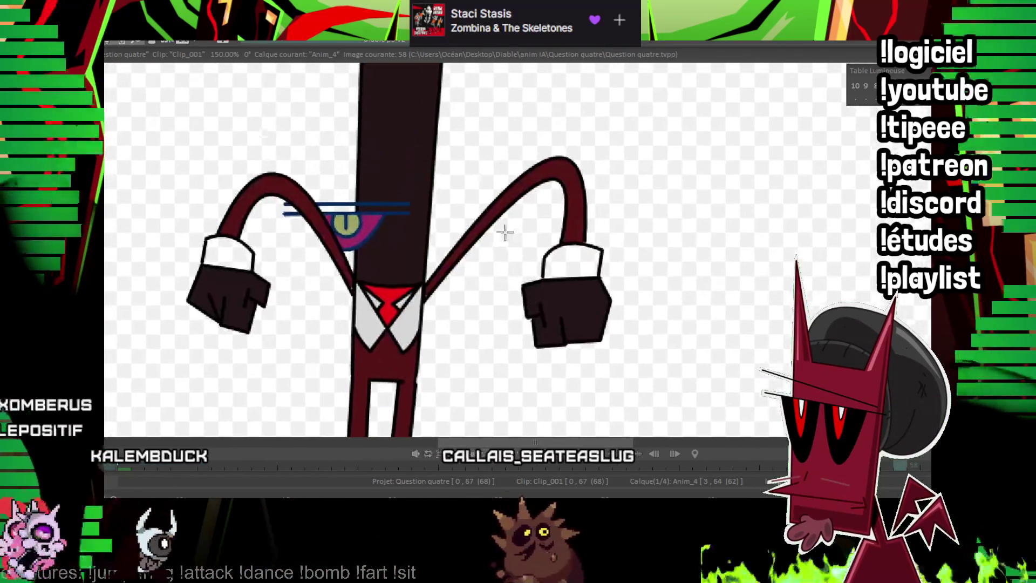
key("Right")
key("Right")
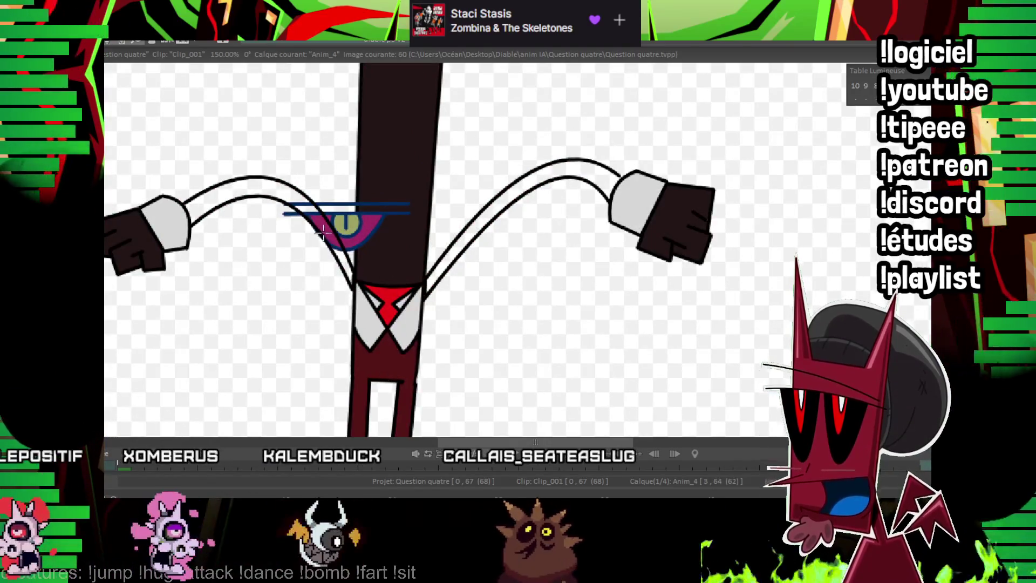
key("Right")
scroll(504, 160, "down", 3)
scroll(474, 137, "down", 4)
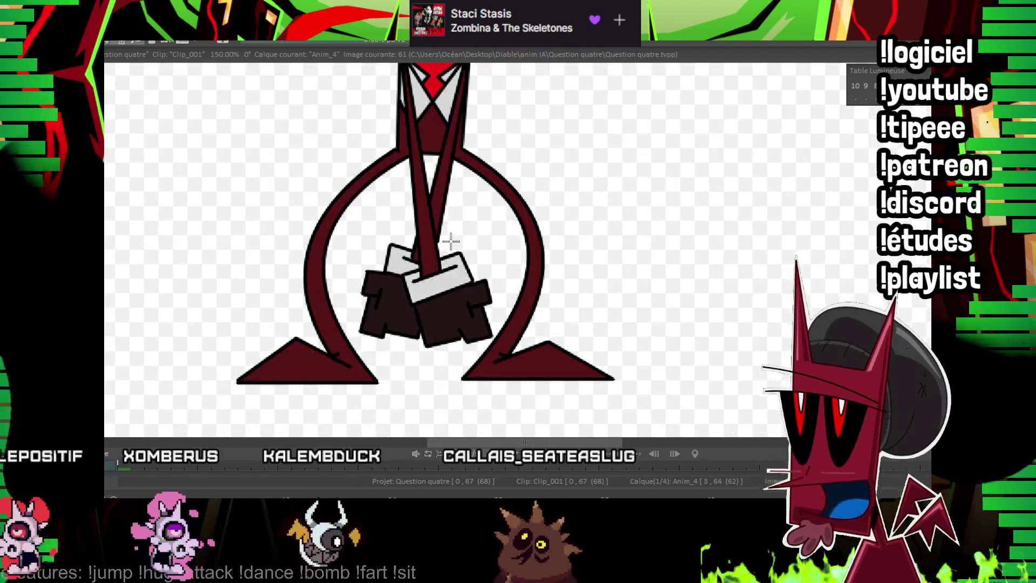
key("Right")
key("Right")
key("Right")
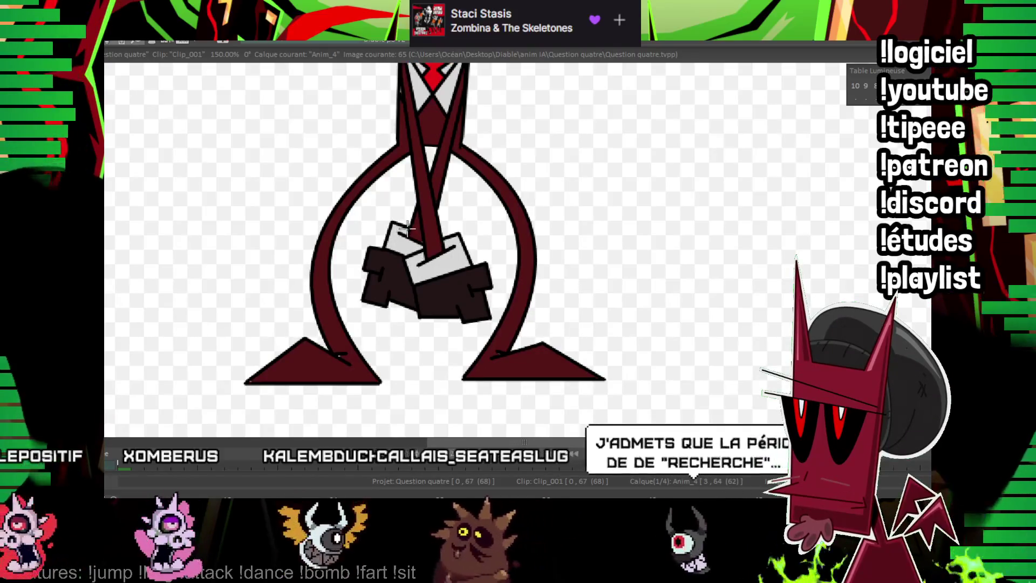
key("Left")
key("minus")
key("minus")
key("minus")
Play back the animation and switch to the Anim_3 layer.
key("Return")
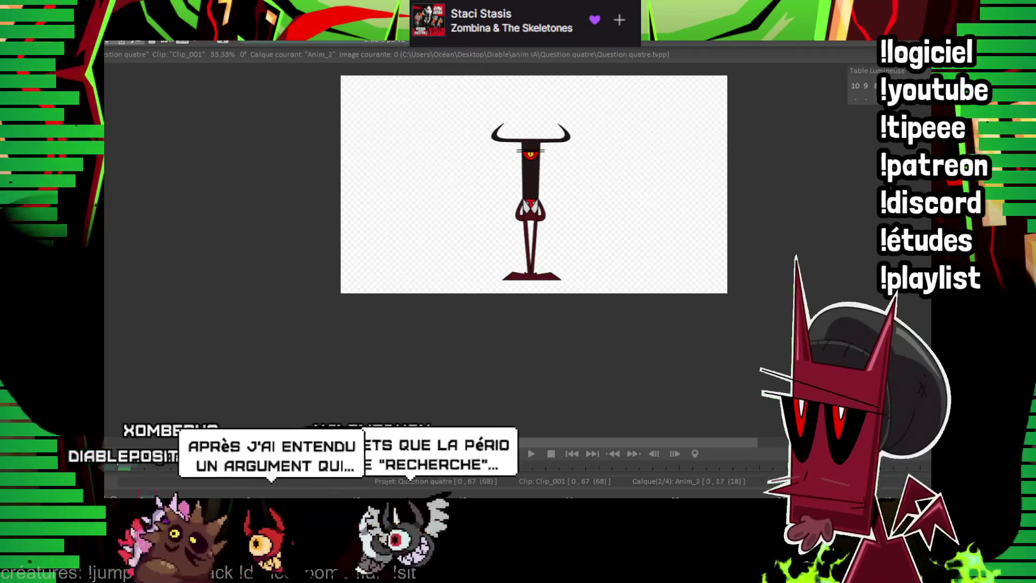
key("Down")
key("Down")
key("Down")
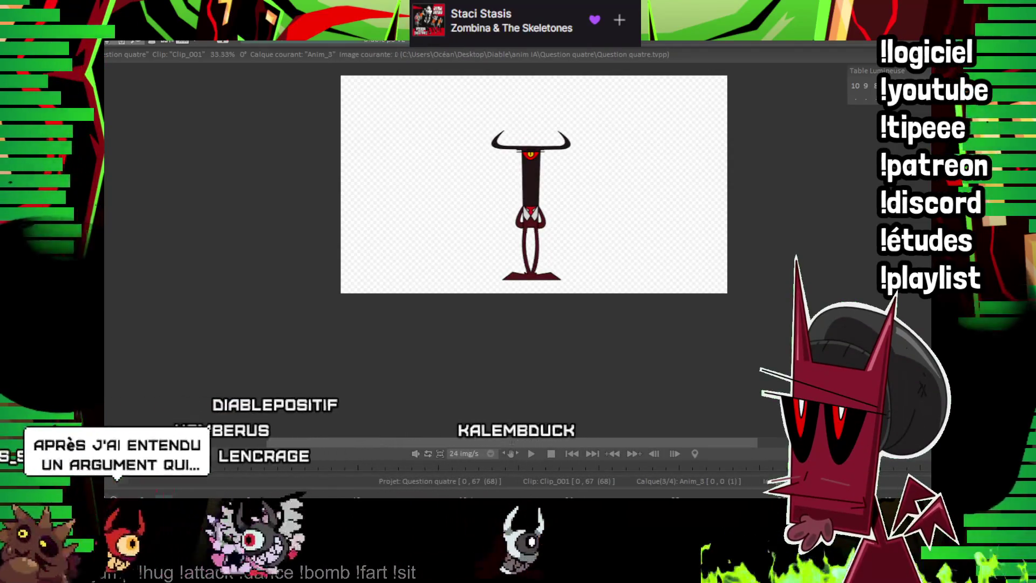
key("Up")
key("Right")
Zoom to 200% on the head and add an empty image at image 3.
scroll(566, 255, "up", 2)
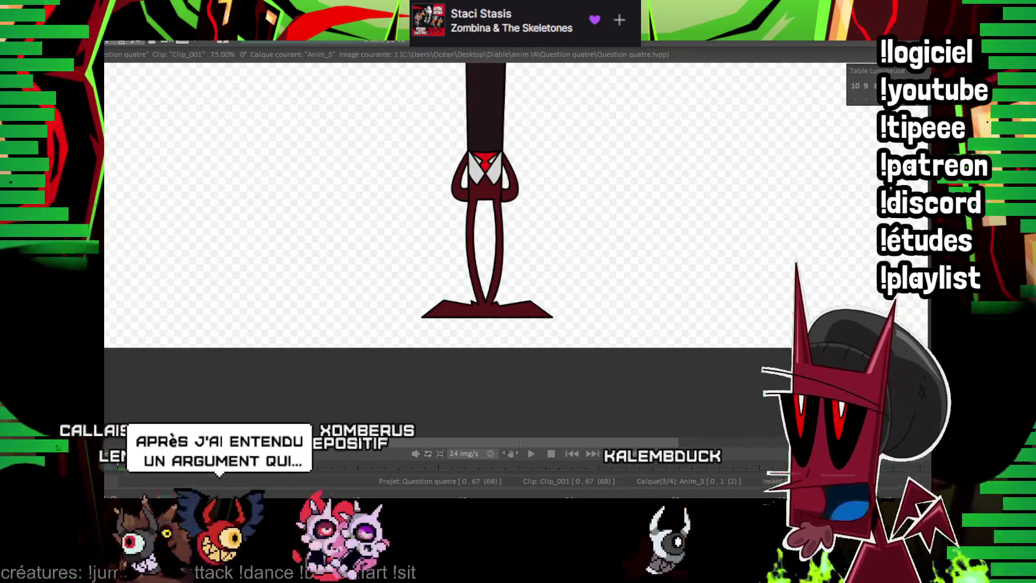
scroll(139, 250, "up", 3)
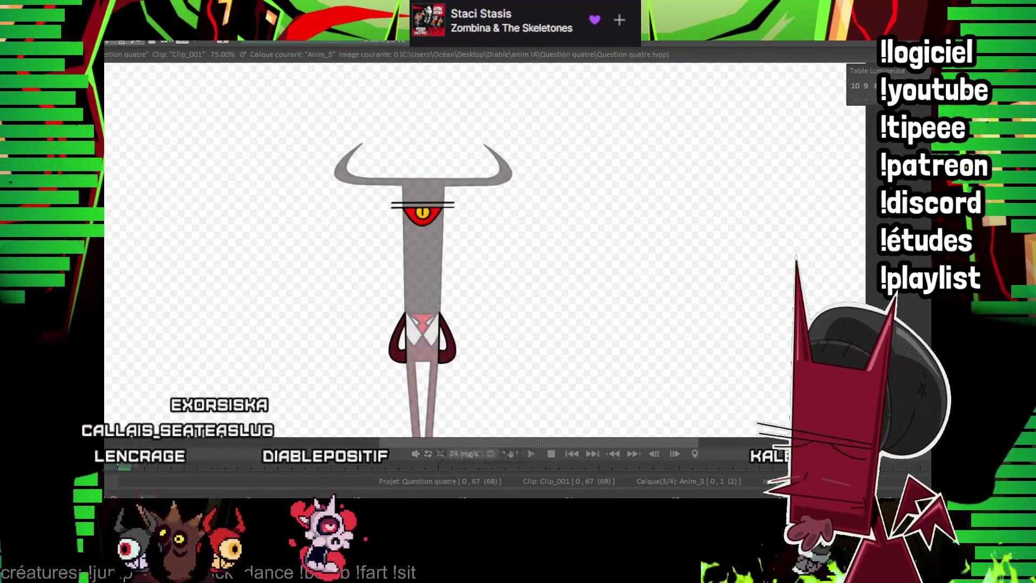
scroll(538, 185, "up", 1)
scroll(538, 185, "up", 1)
scroll(428, 167, "up", 1)
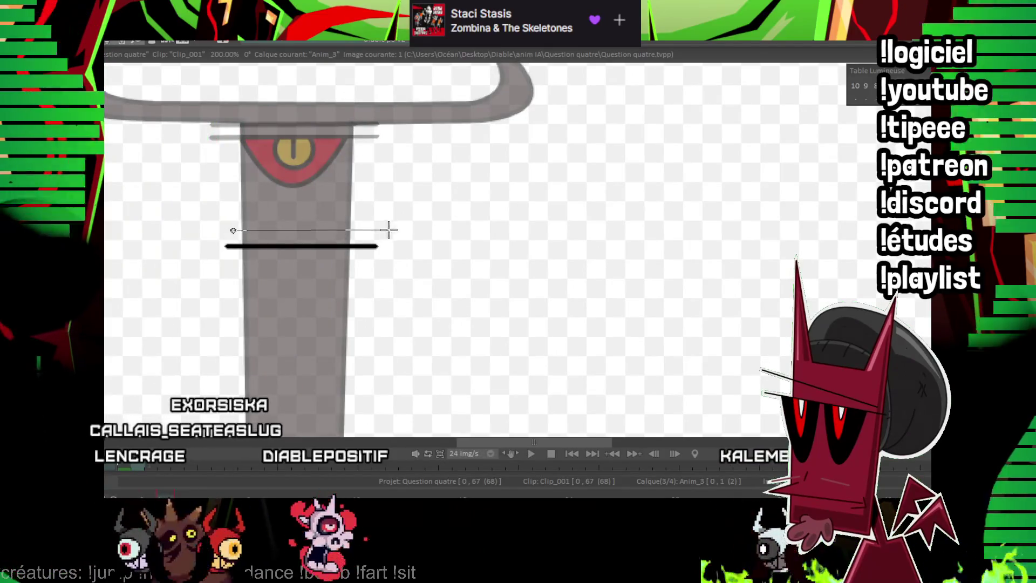
key("Right")
key("Right")
key("Return")
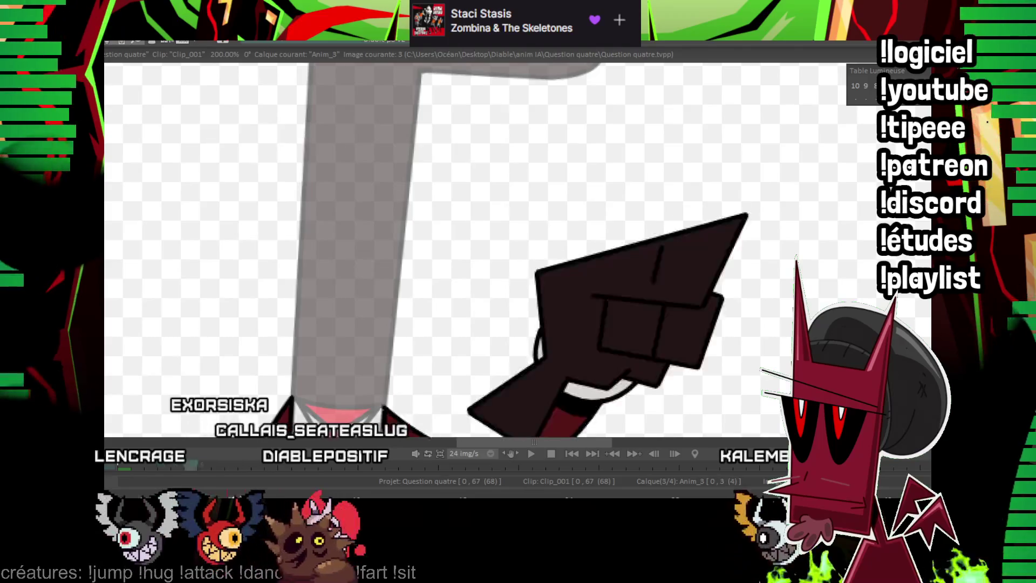
Sketch the new head pose's arched brow, eyelid strokes and lower eye curve over the onion skin.
left_click_drag(307, 95, 272, 181)
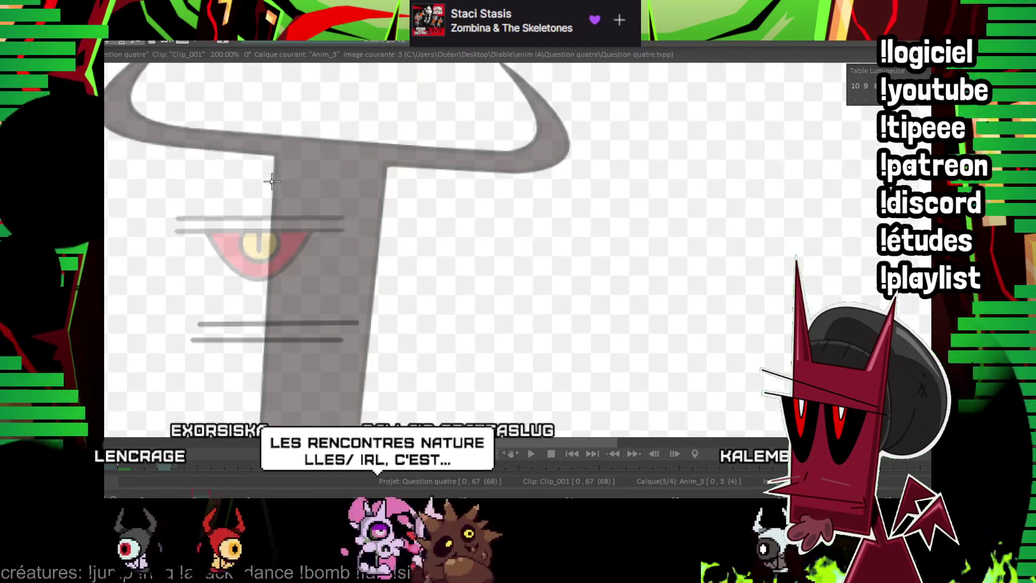
left_click(393, 224)
left_click_drag(280, 127, 328, 171)
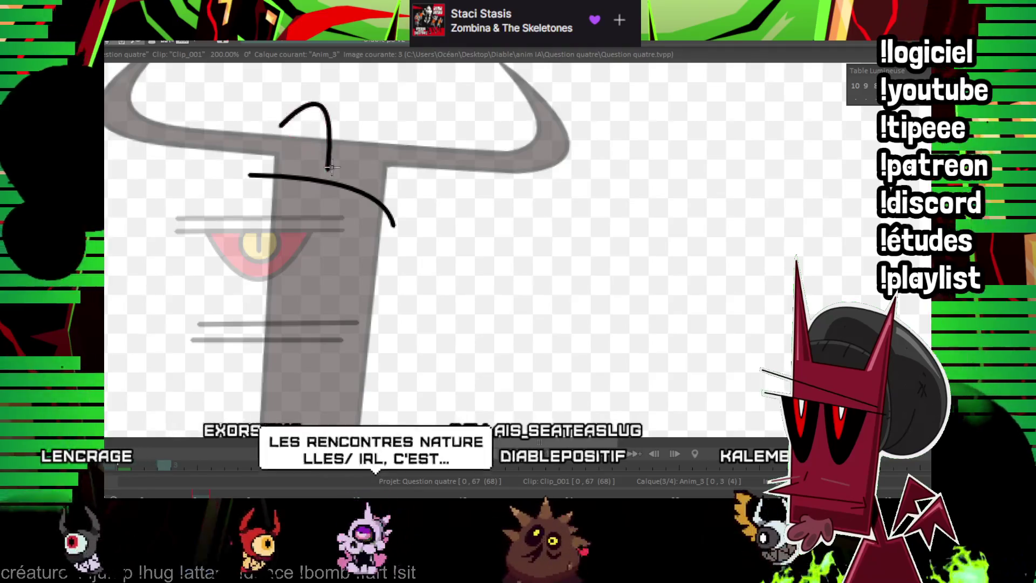
left_click_drag(425, 186, 422, 186)
left_click(375, 143)
left_click_drag(266, 174, 387, 220)
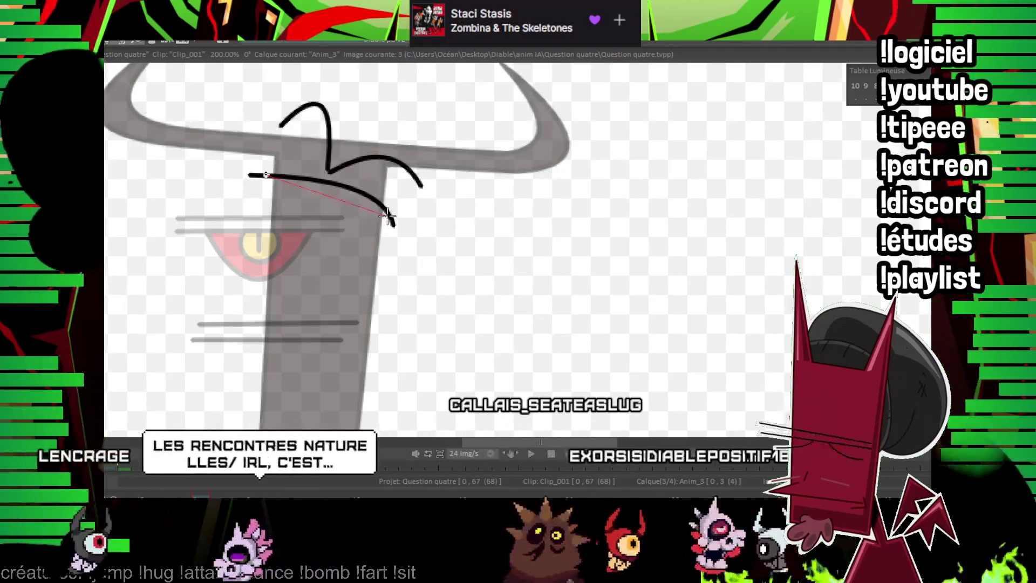
left_click(321, 240)
left_click_drag(305, 178, 354, 190)
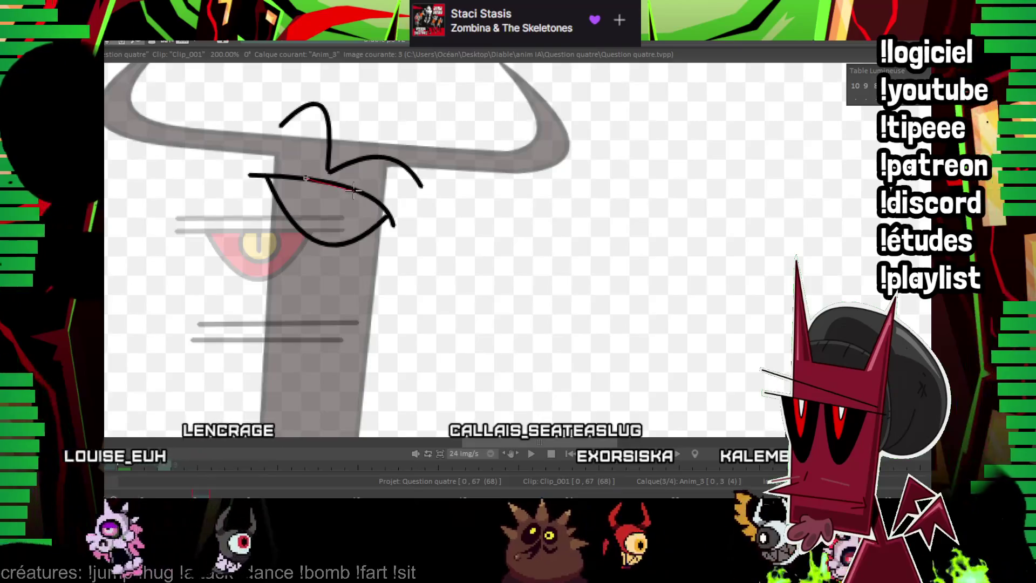
Compare the sketch with image 0, then return to image 3 and recentre on the head.
key("Left")
key("Left")
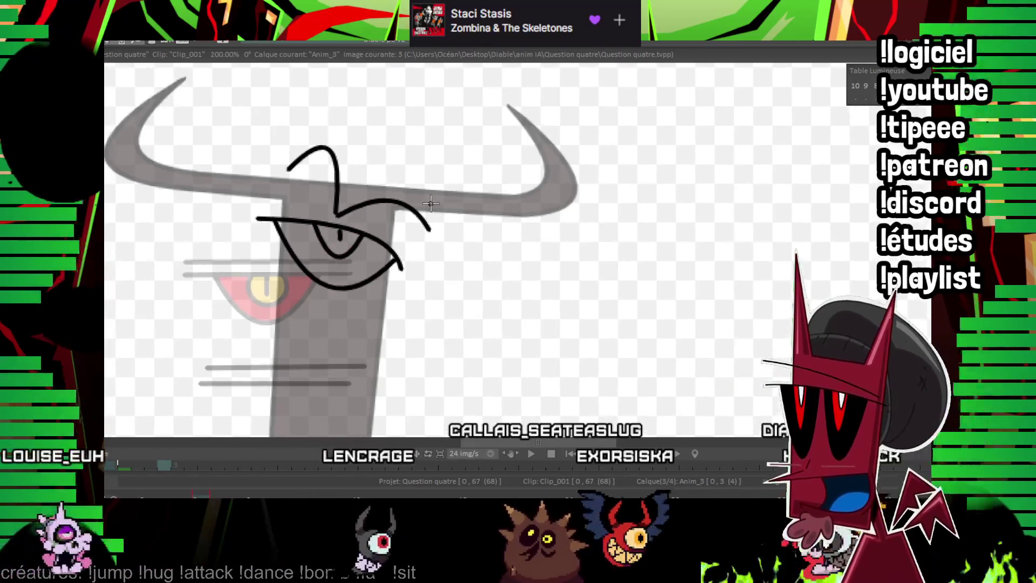
key("Left")
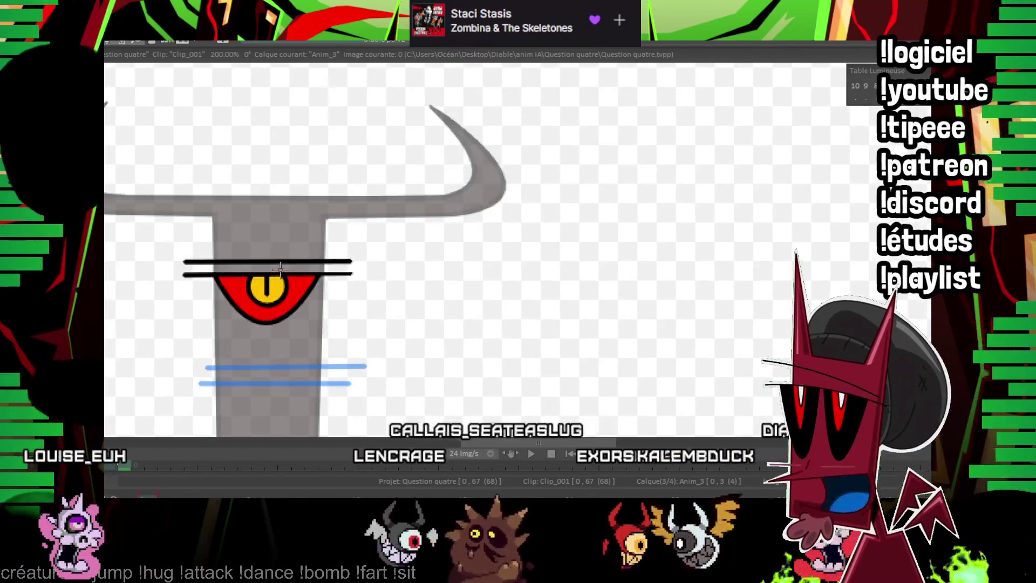
key("Right")
key("Right")
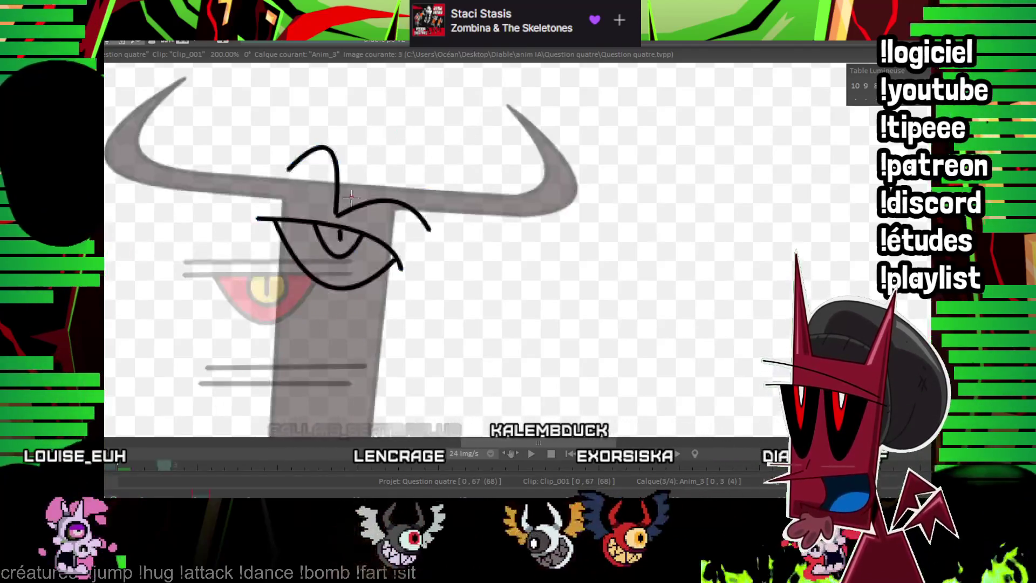
key("Right")
left_click_drag(303, 165, 282, 184)
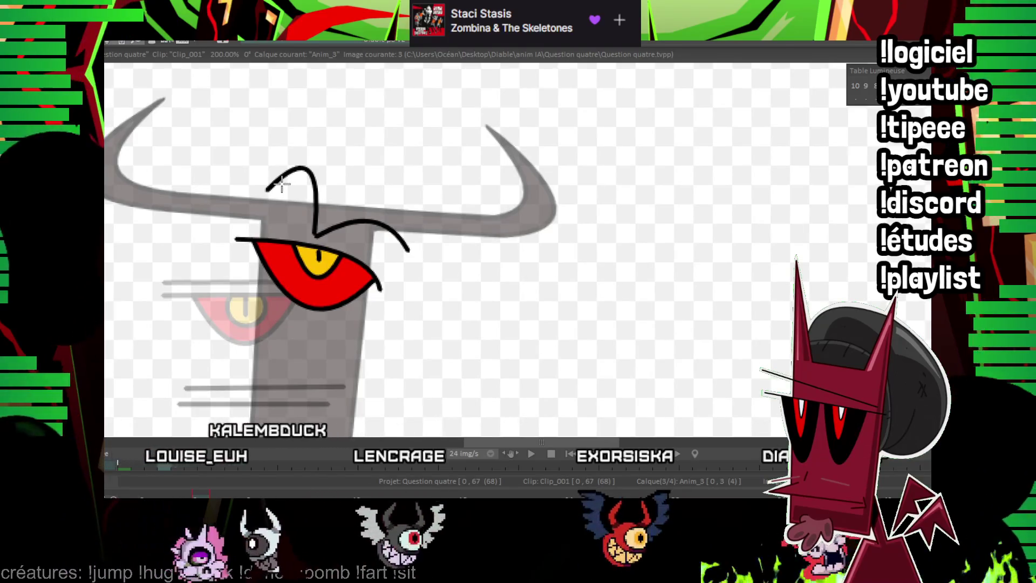
Compare eye drawings through image 9, undo a trial eye move, and play the animation.
key("Right")
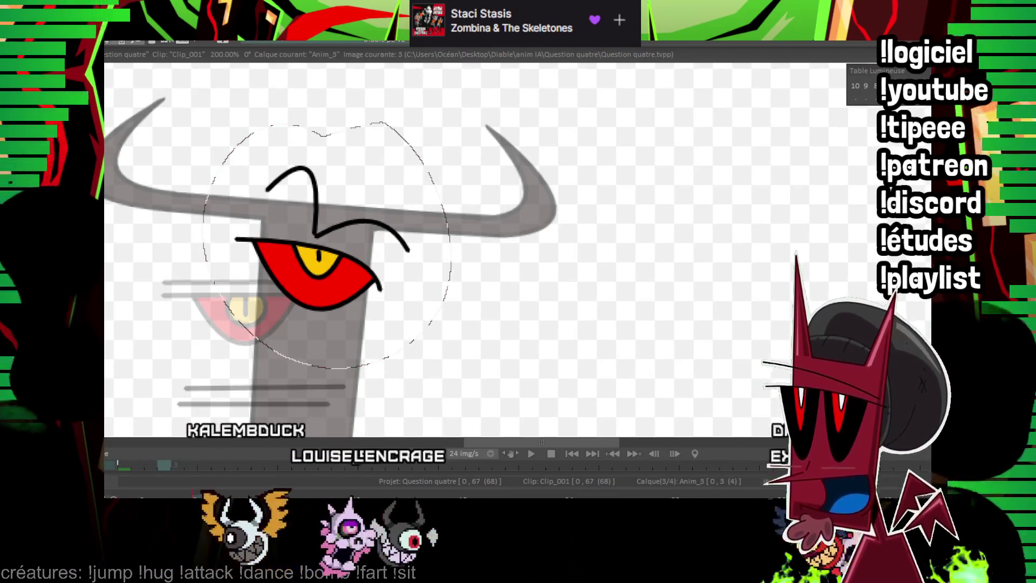
key("Right")
key("Right")
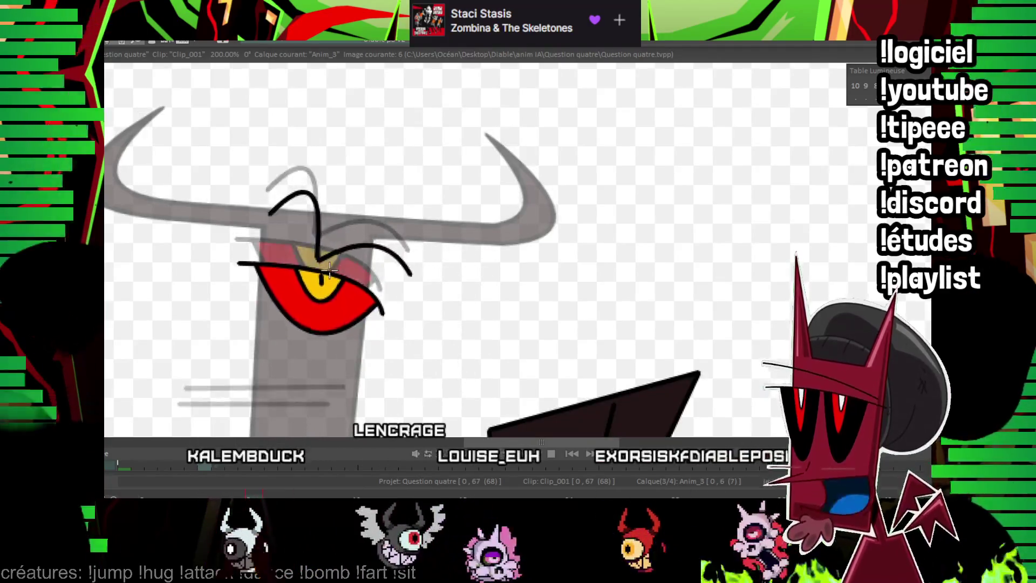
key("Right")
key("Right")
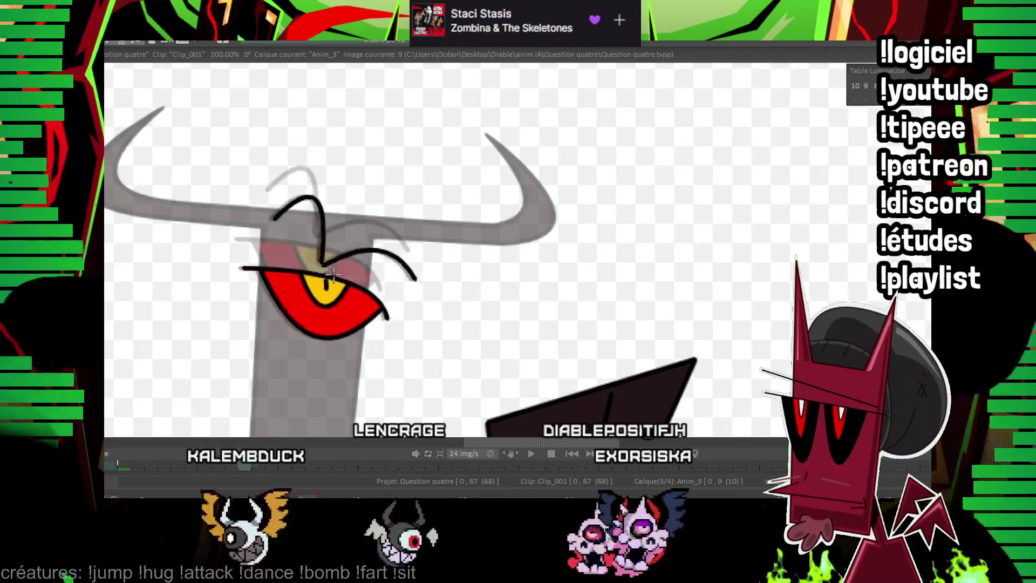
key("Right")
left_click_drag(347, 232, 351, 200)
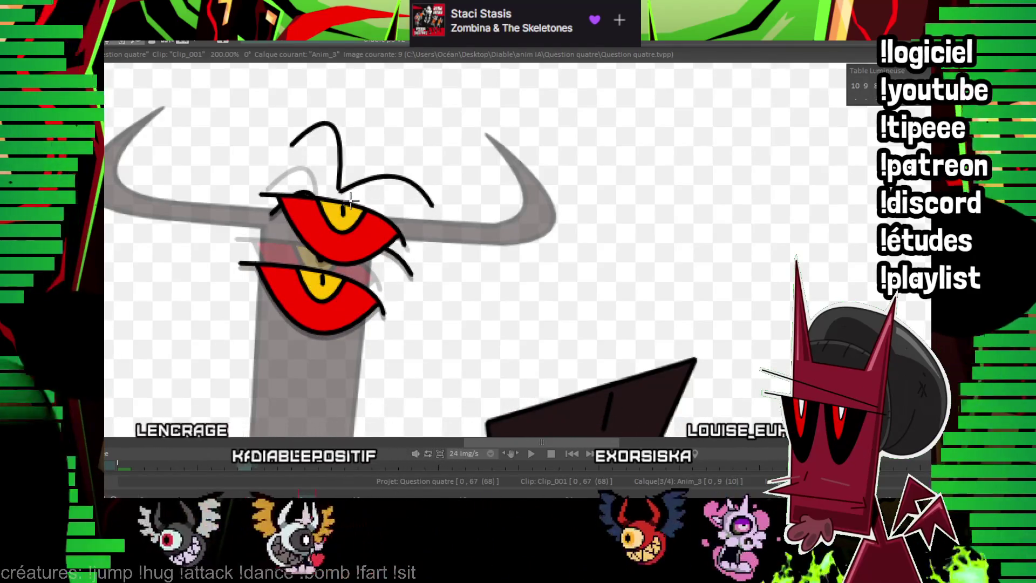
key("ctrl+z")
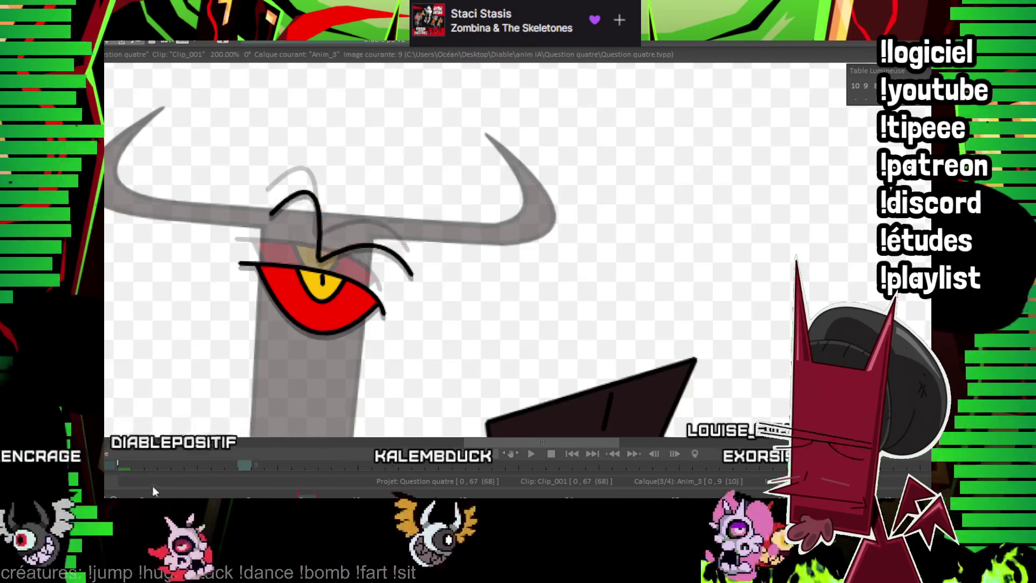
left_click(531, 454)
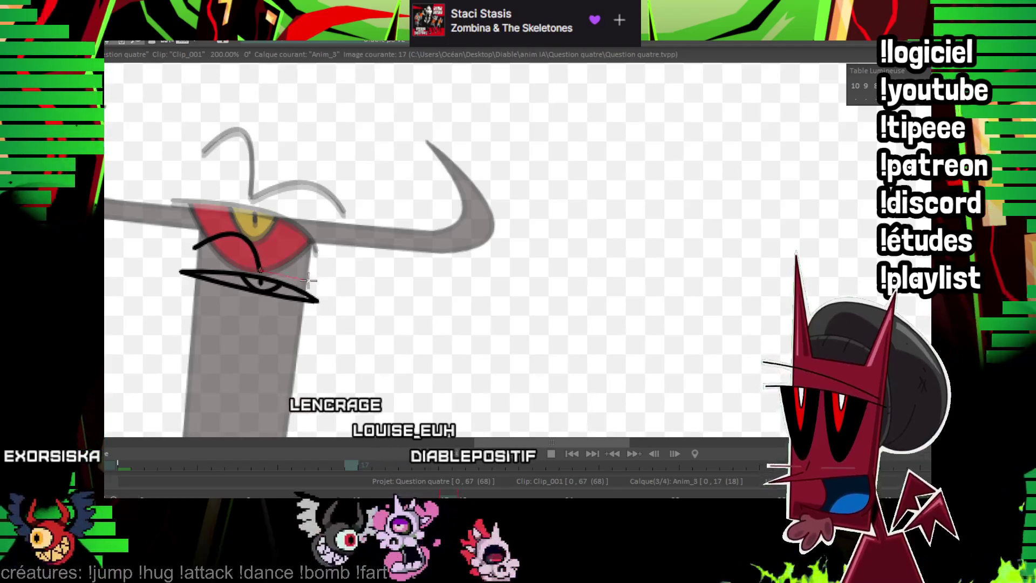
Draw a second eyebrow arc over the eye on image 17, then flip through neighbouring frames.
left_click_drag(303, 254, 260, 270)
left_click_drag(347, 256, 465, 178)
key("Right")
key("Right")
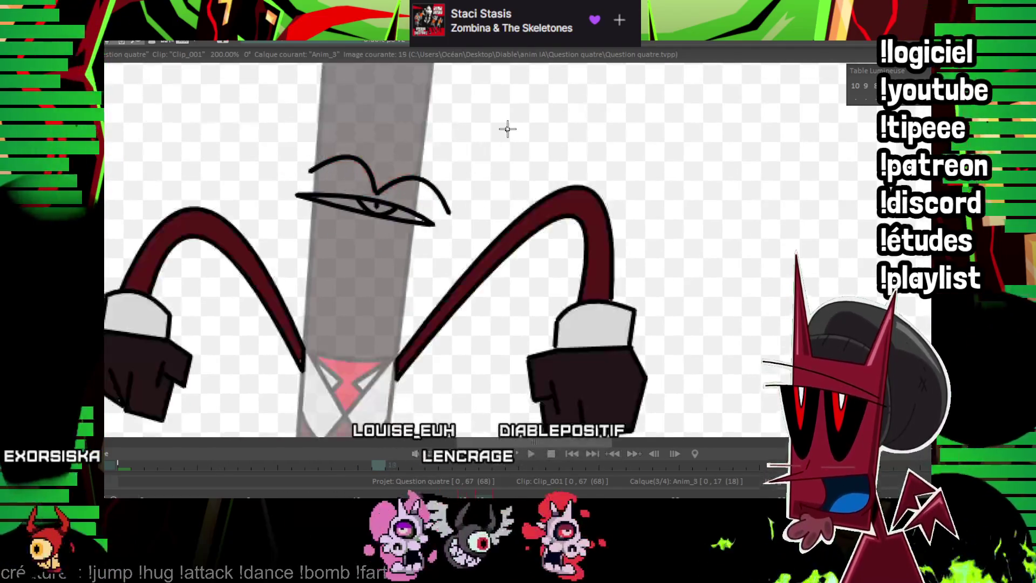
key("Left")
key("Left")
key("Left")
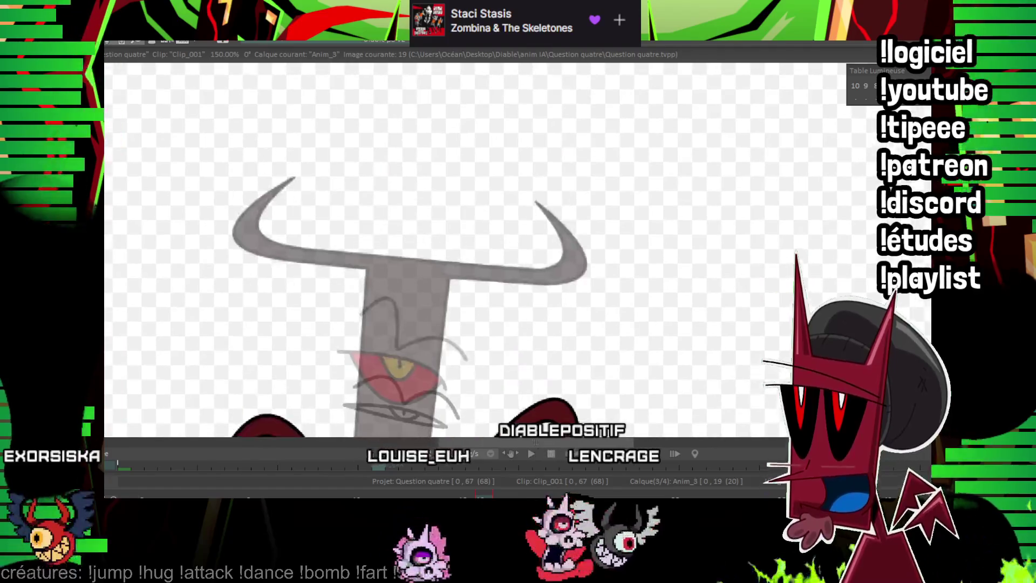
key("Left")
key("Left")
key("Left")
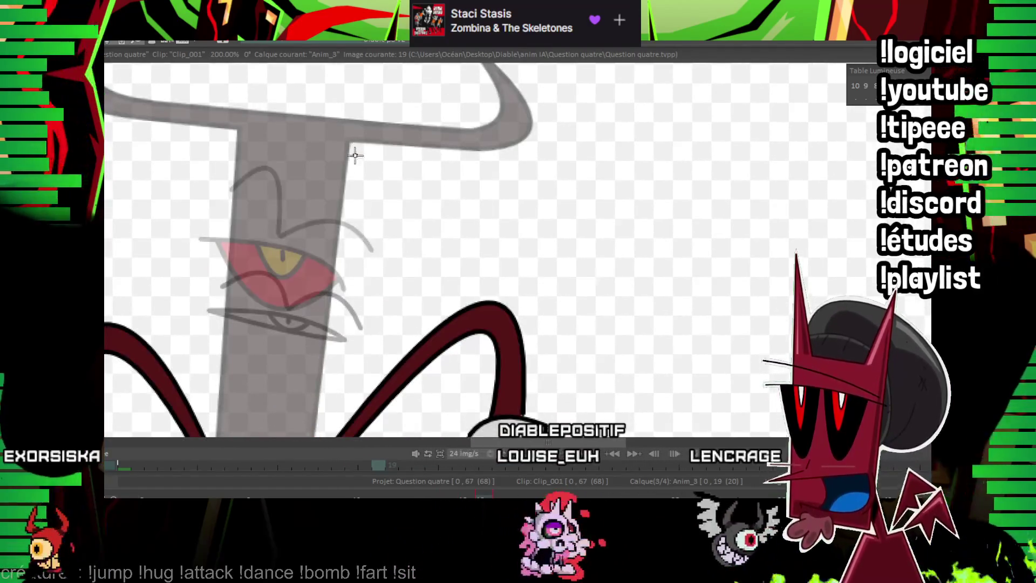
key("Left")
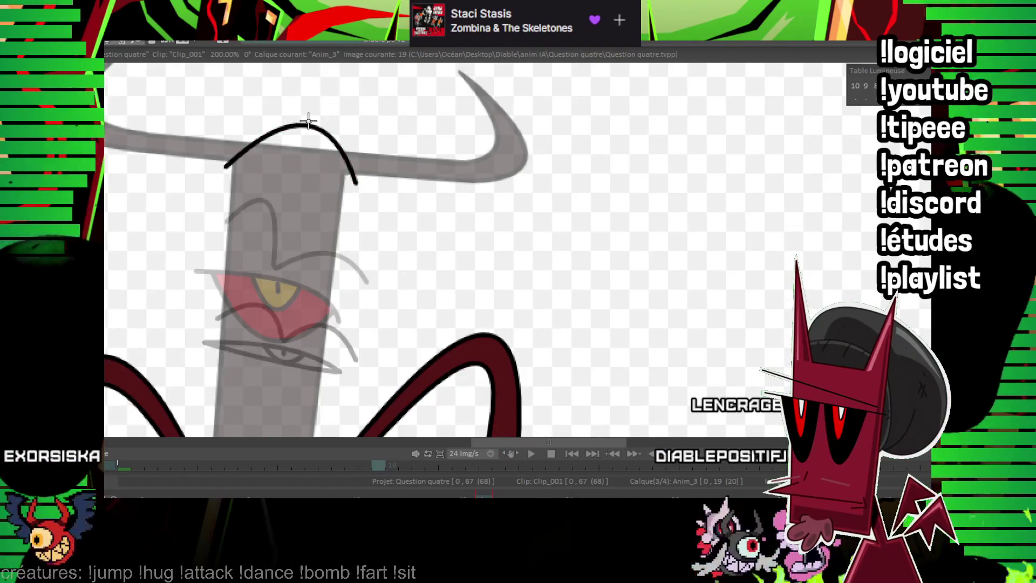
On image 19, close the pointed head outline and add an inner line and an arch above.
key("Left")
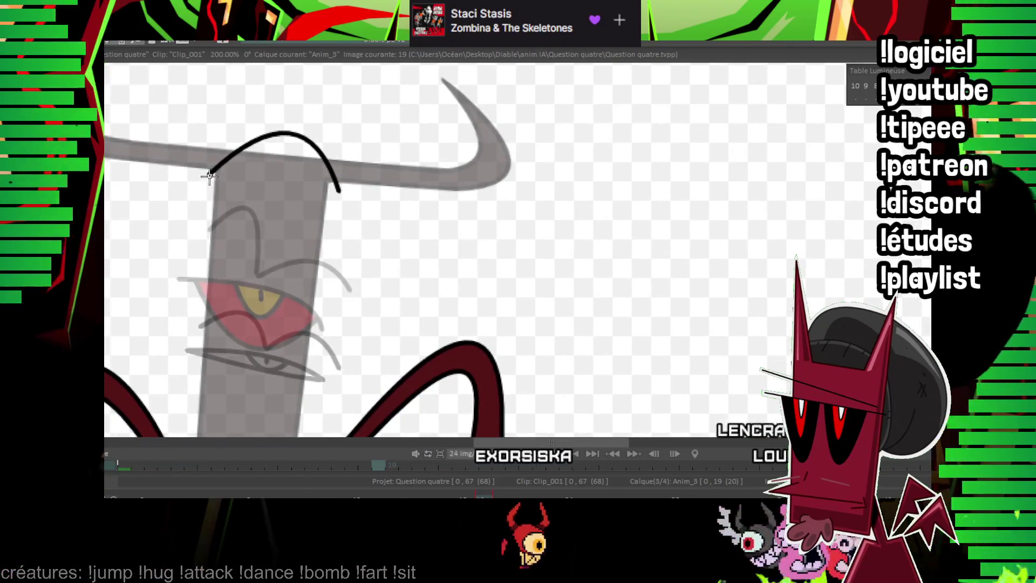
left_click(251, 310)
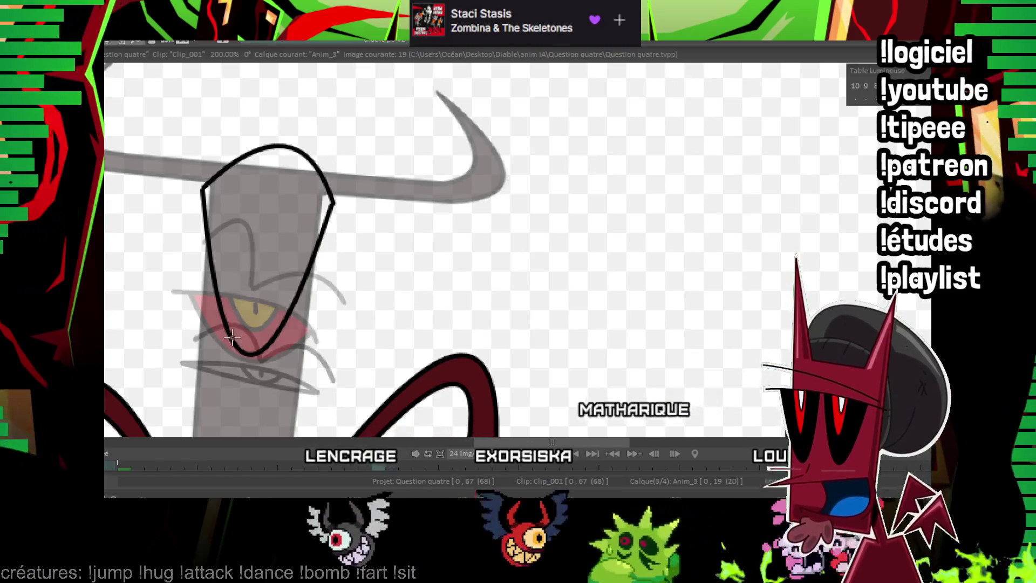
left_click_drag(232, 337, 269, 206)
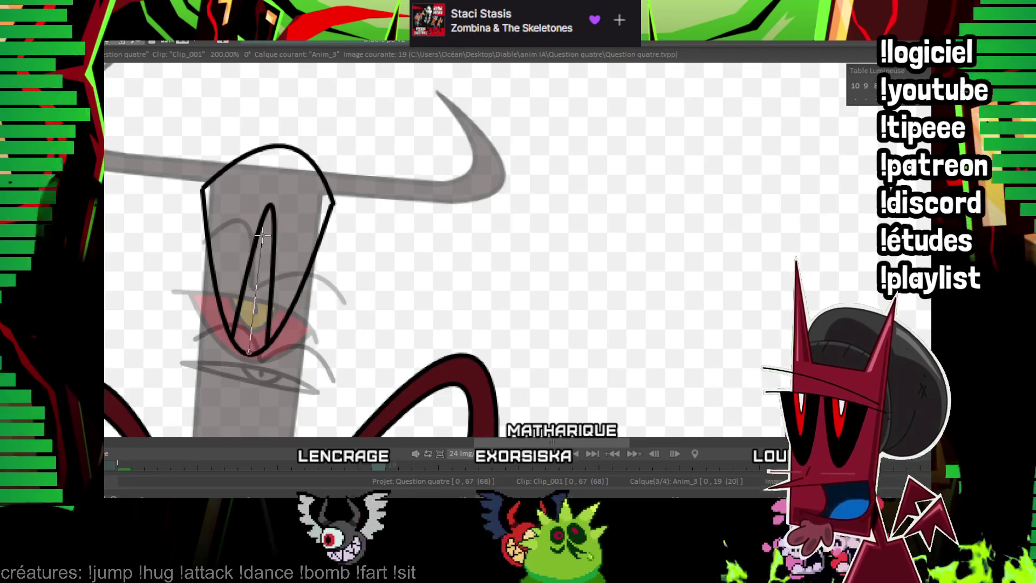
scroll(179, 268, "up", 3)
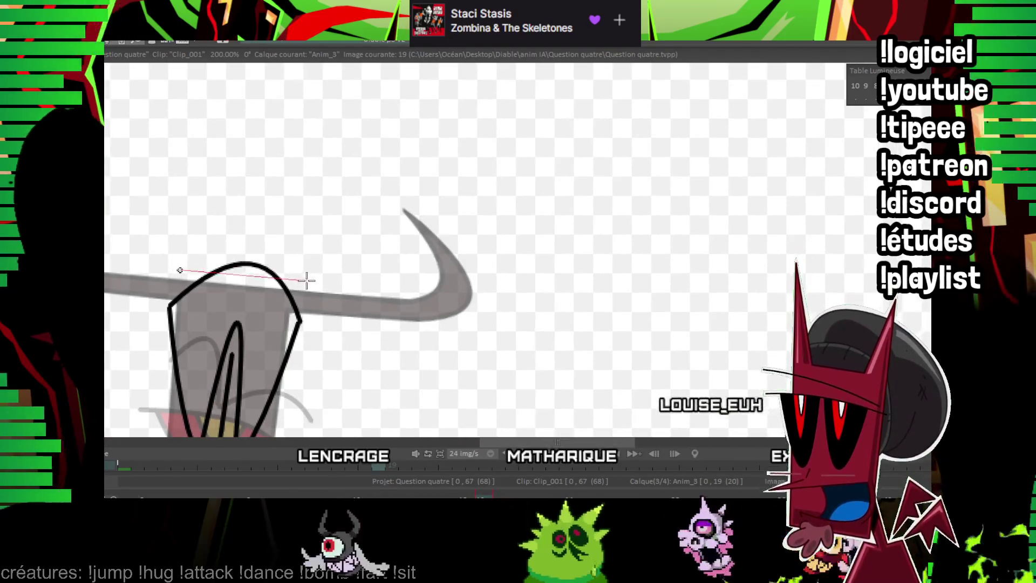
left_click_drag(300, 277, 180, 269)
scroll(259, 196, "down", 2)
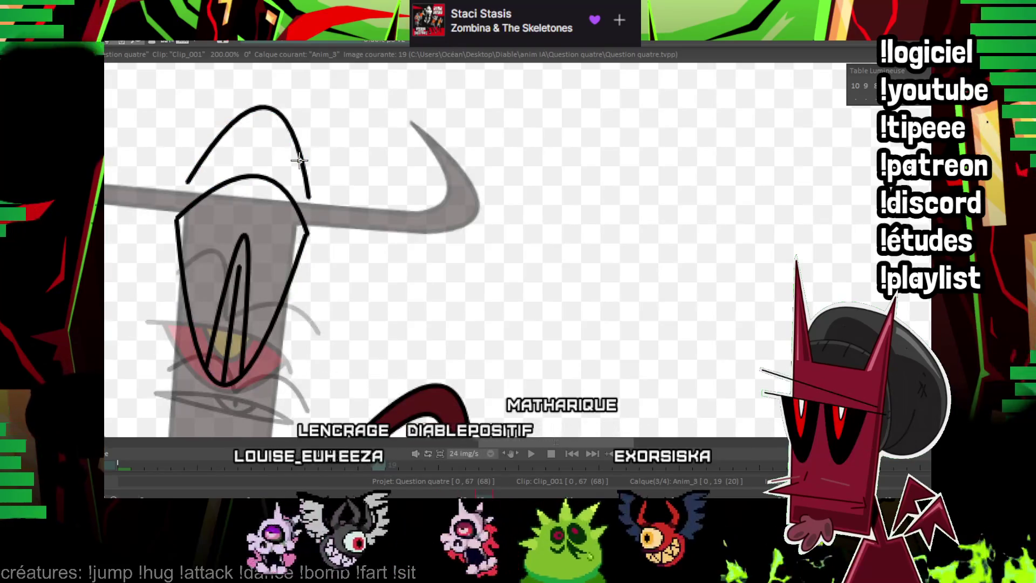
Draw the curved eye outline and lower lid curve, comparing against image 19.
key("Right")
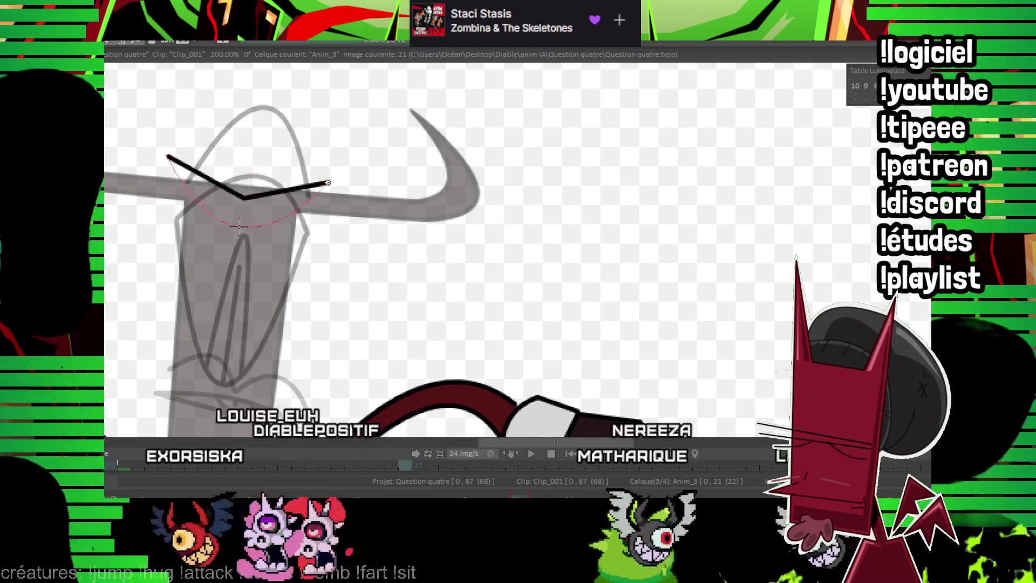
mouse_move(167, 157)
left_mouse_down()
mouse_move(204, 100)
mouse_move(348, 173)
left_mouse_up()
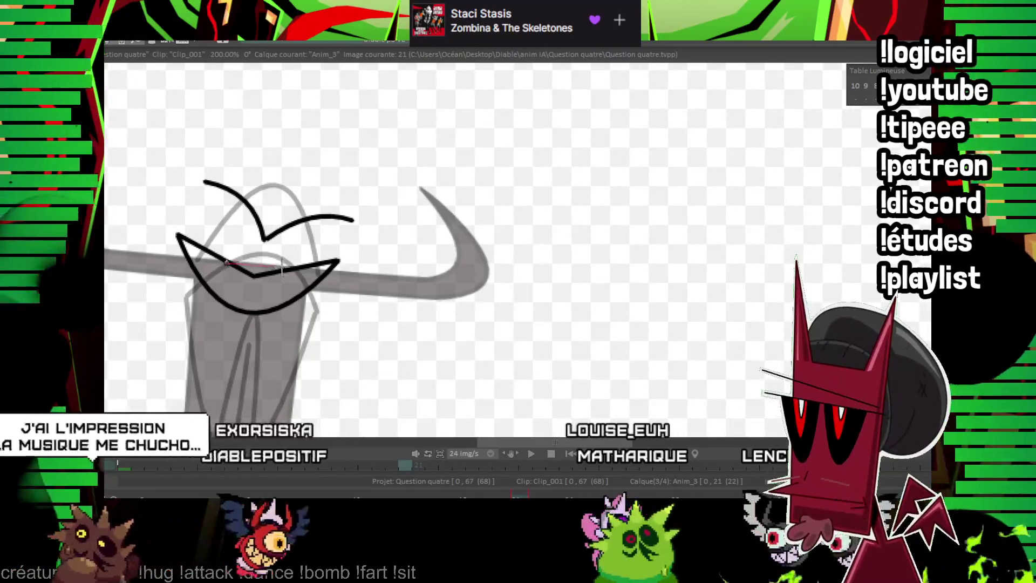
left_click_drag(231, 262, 284, 272)
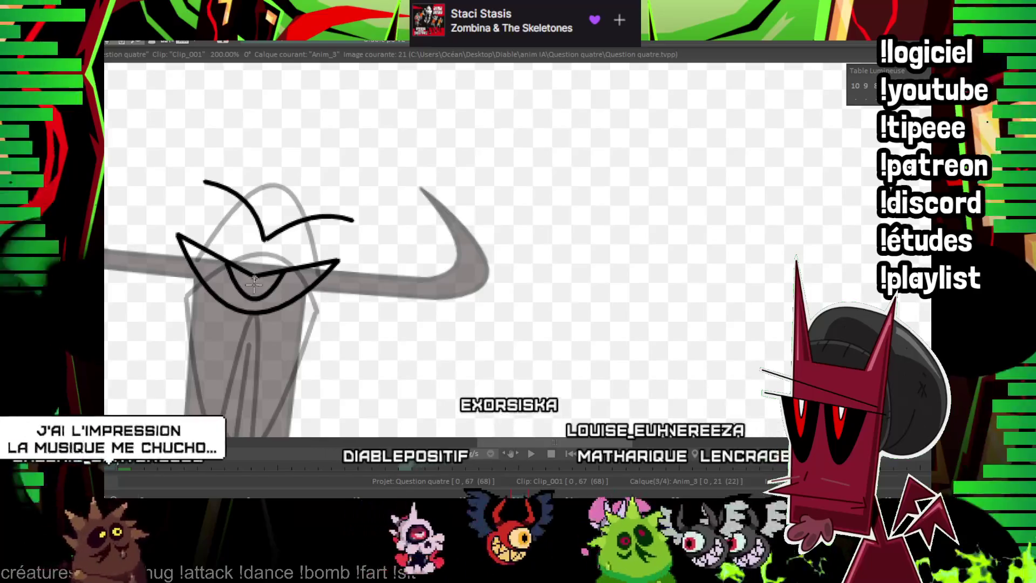
key("Left")
key("Left")
key("Left")
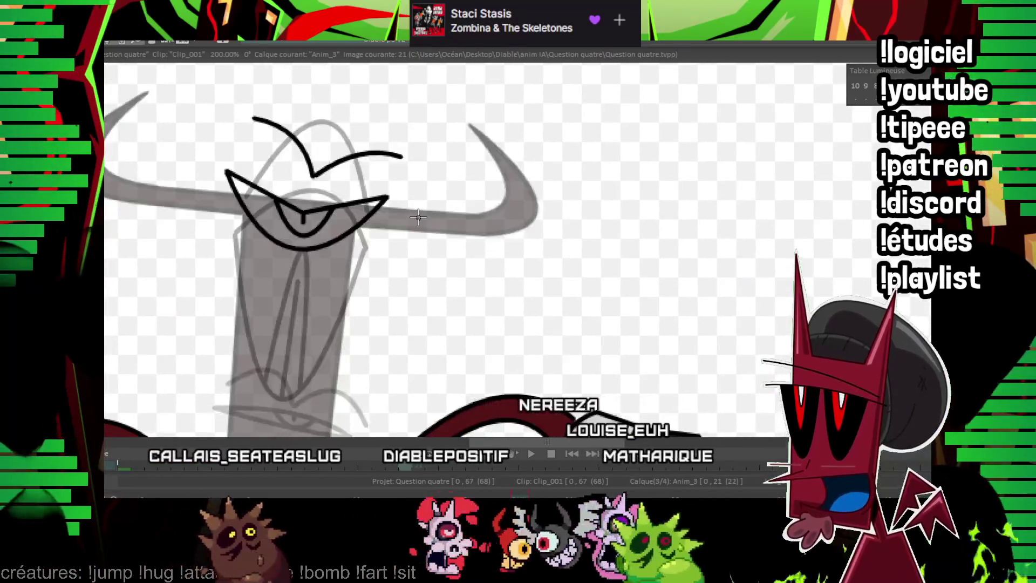
key("Left")
key("Left")
key("Left")
key("Left")
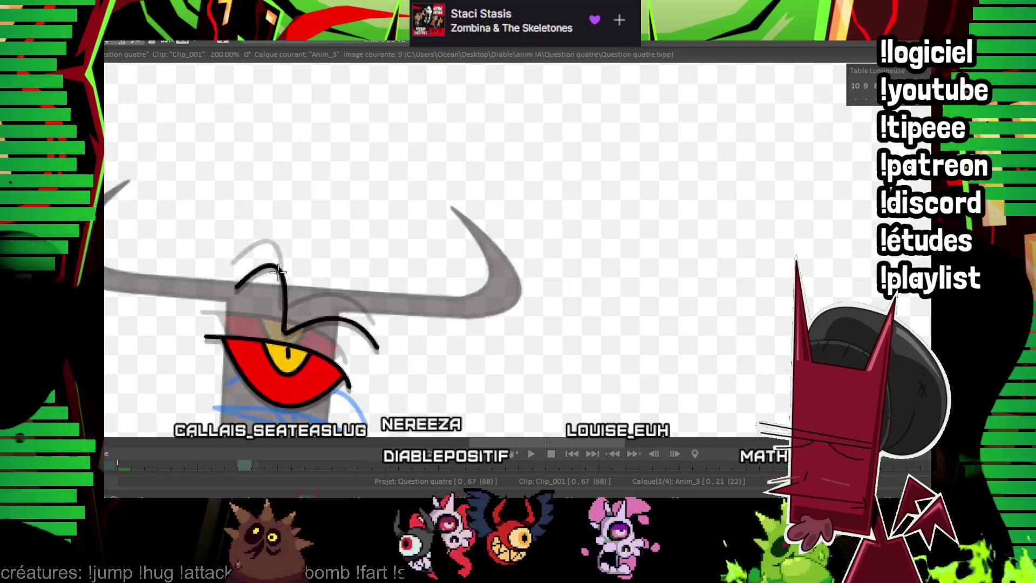
key("Right")
key("Right")
key("Right")
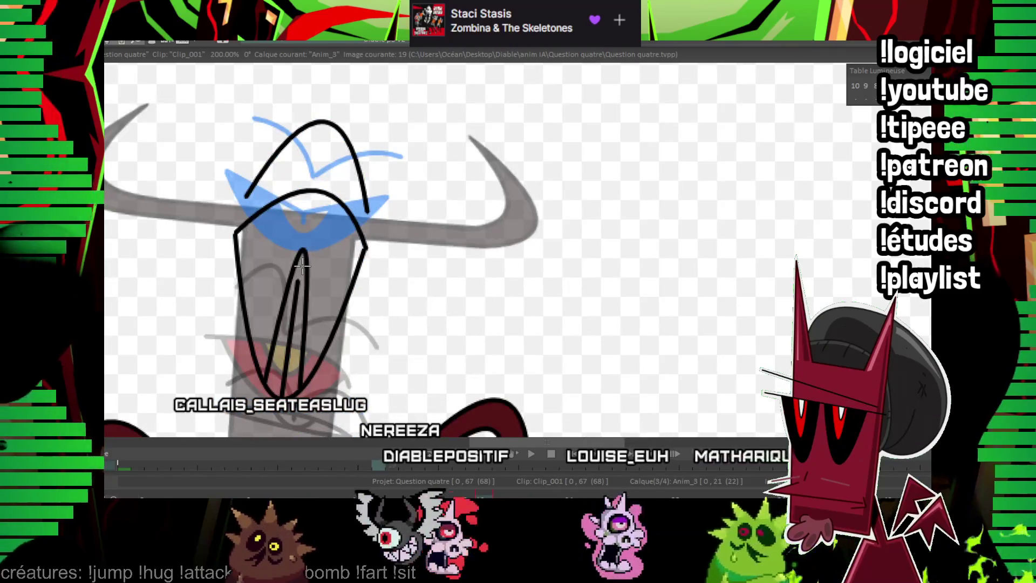
key("Right")
key("Right")
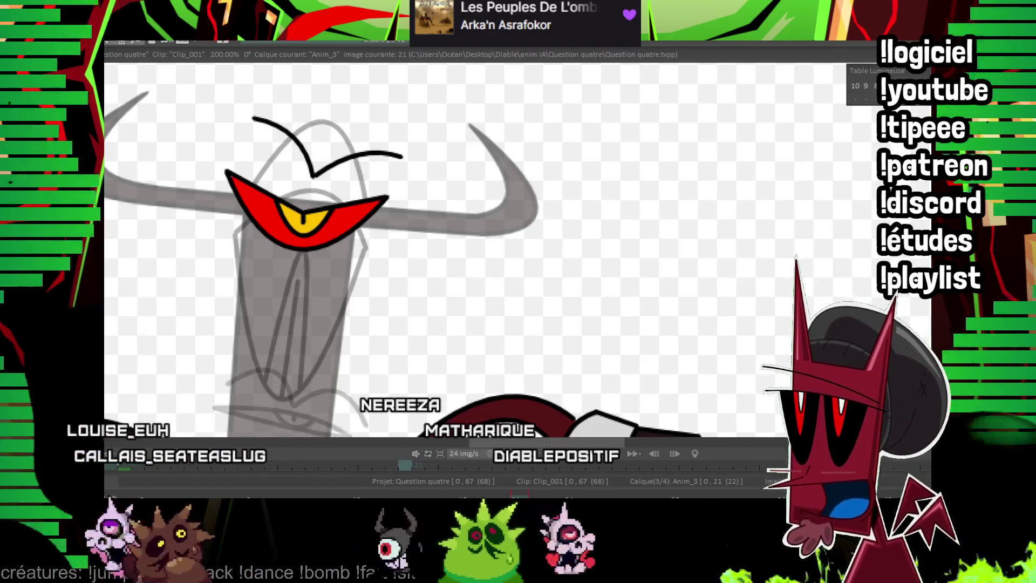
Compare image 21 with image 19, then advance to image 23.
scroll(629, 248, "down", 2)
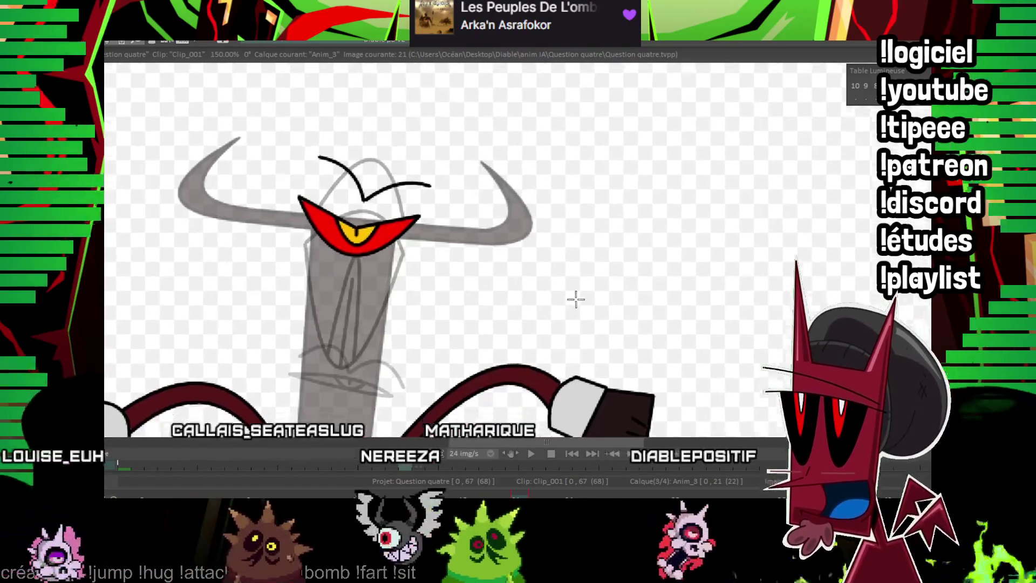
key("Left")
key("Left")
key("Right")
key("Right")
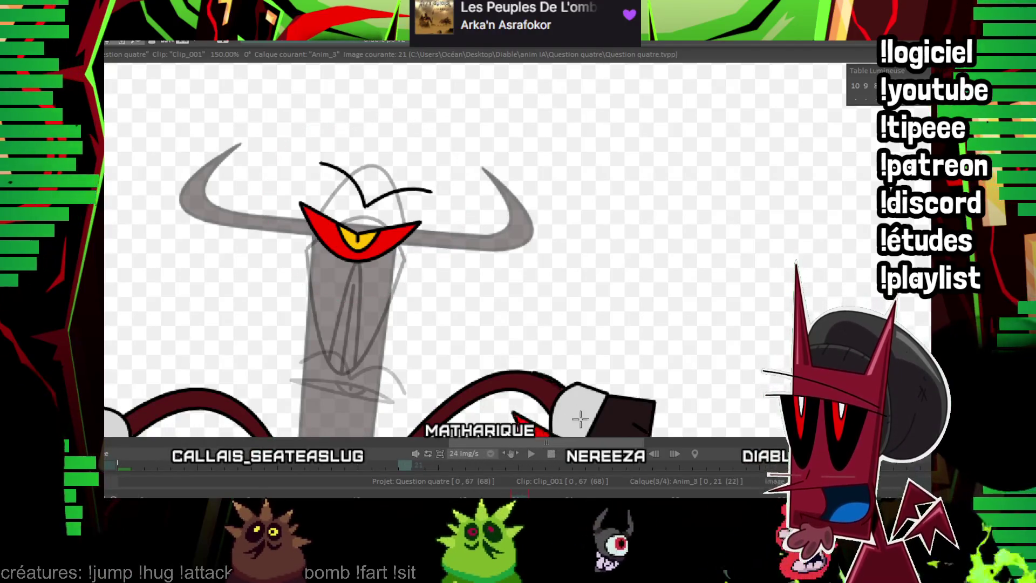
key("Right")
key("Right")
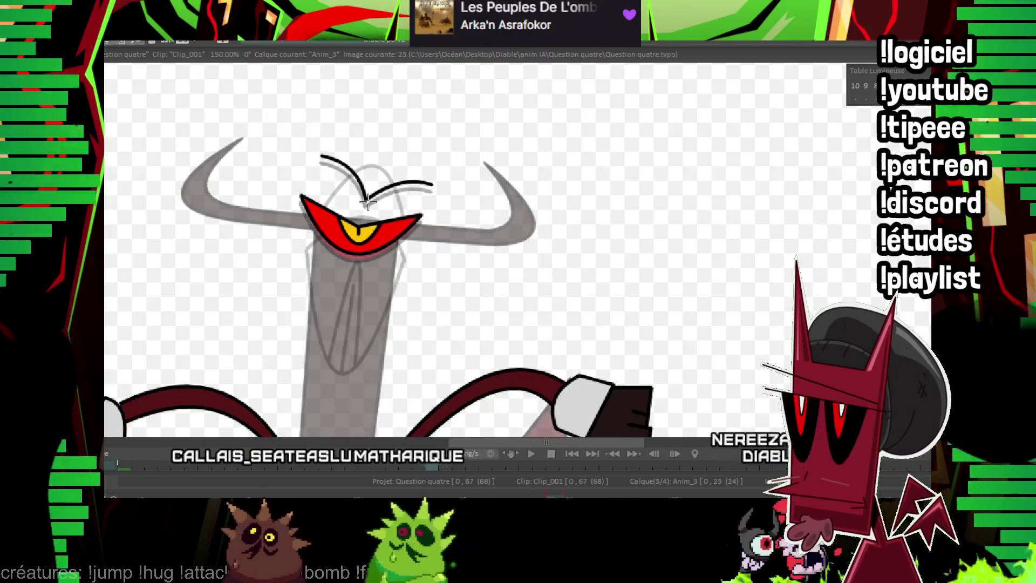
key("Right")
key("Right")
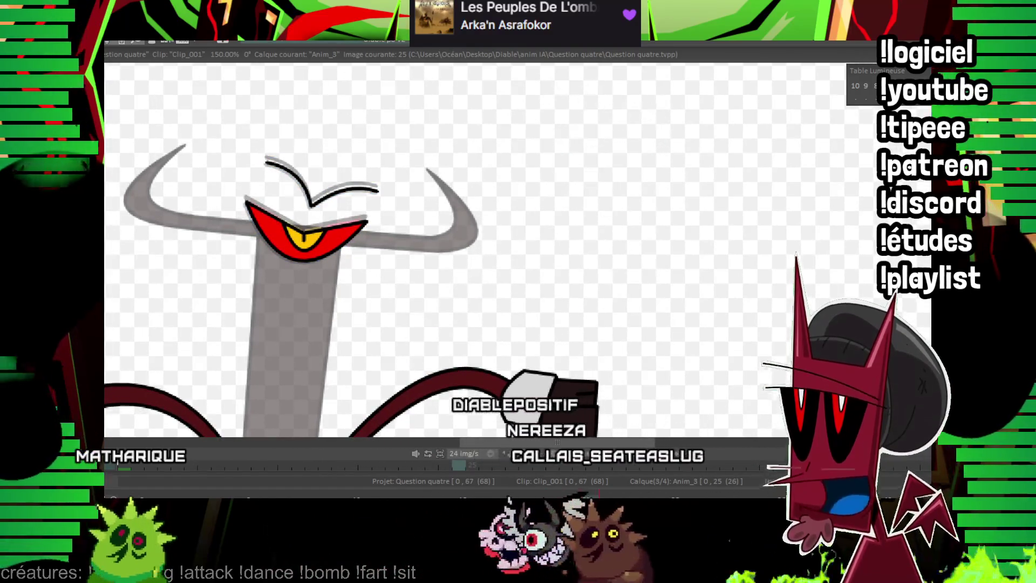
Select the eye and brows, then move on to image 26 with raised arms.
left_click_drag(243, 159, 378, 261)
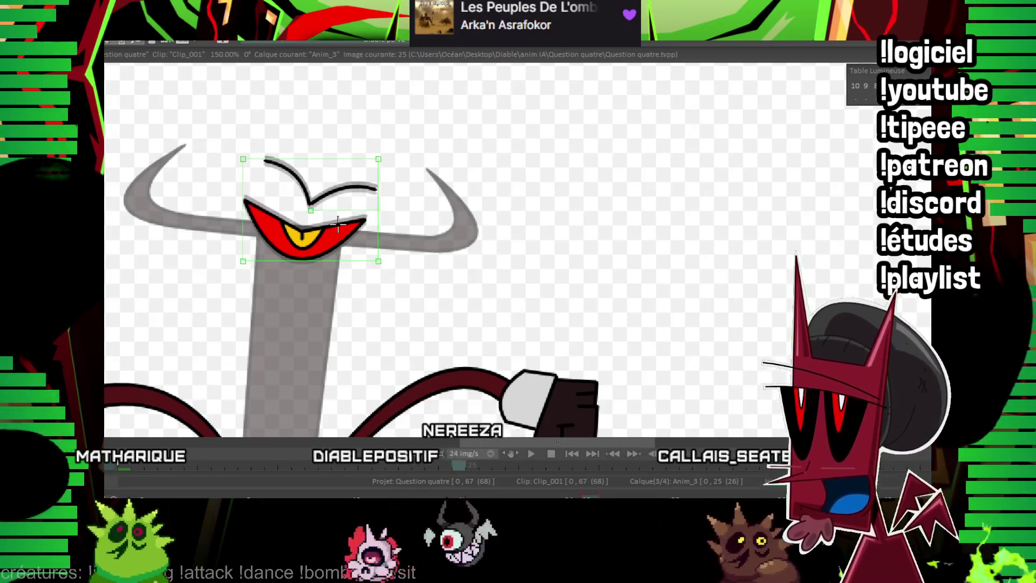
key("minus")
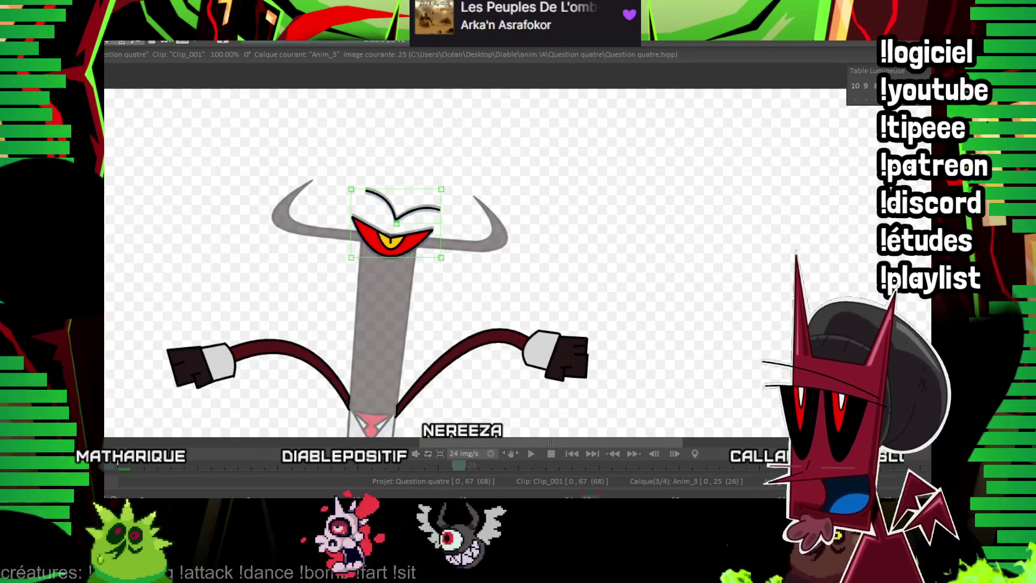
key("Right")
scroll(708, 157, "up", 1)
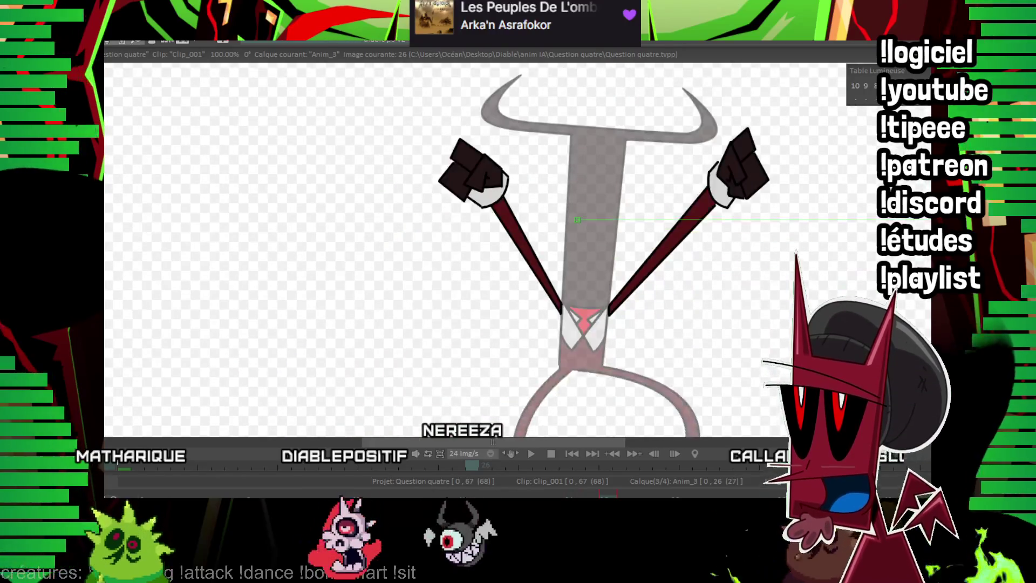
scroll(707, 157, "up", 1)
scroll(708, 157, "up", 1)
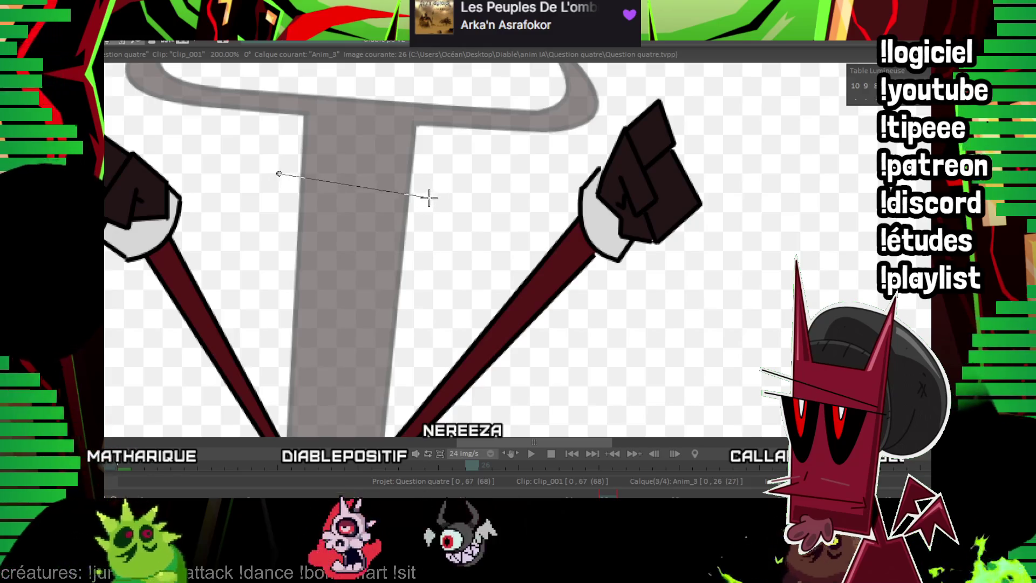
Ink the straight narrowed eye lines and small pupil curve, then flip between images 25 and 26.
left_click_drag(280, 174, 435, 188)
scroll(407, 207, "up", 2)
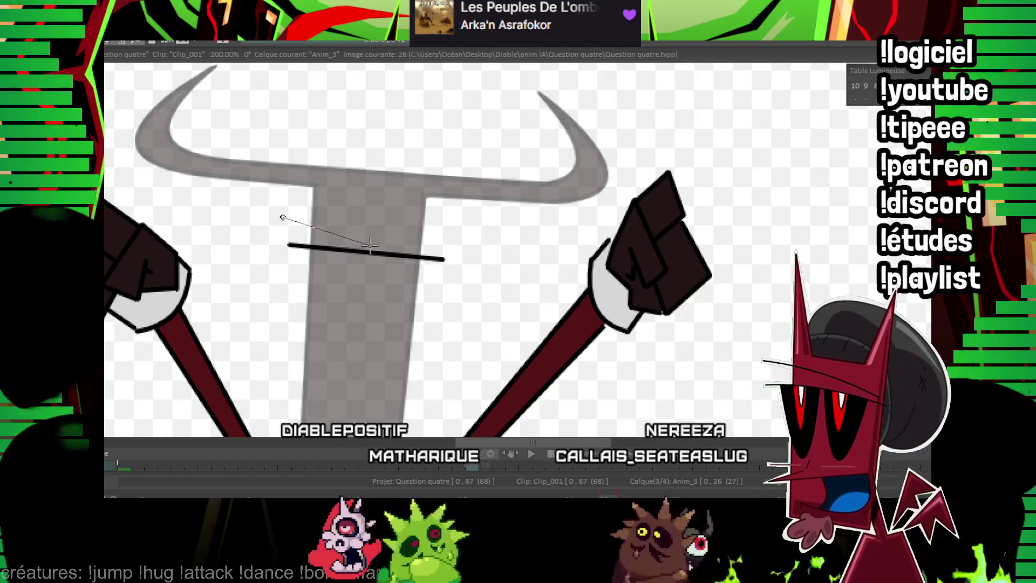
left_click_drag(282, 217, 367, 246)
left_click(462, 235)
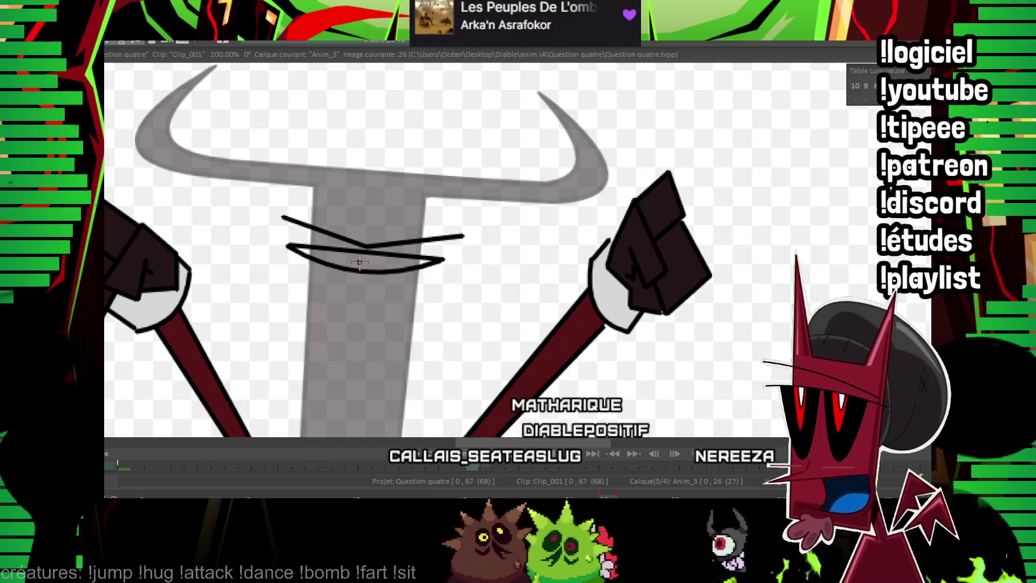
left_click_drag(372, 257, 354, 246)
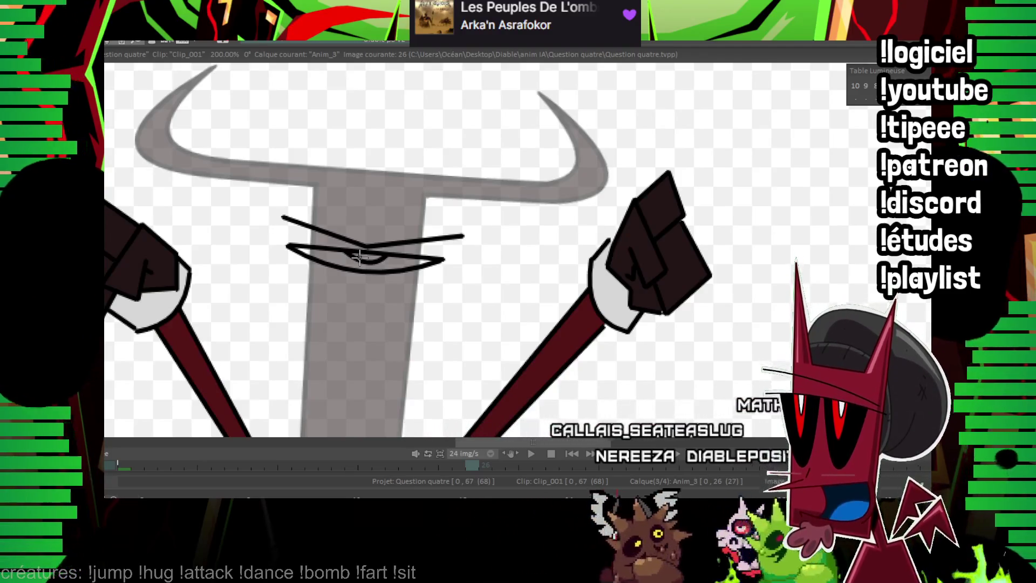
key("Left")
key("Right")
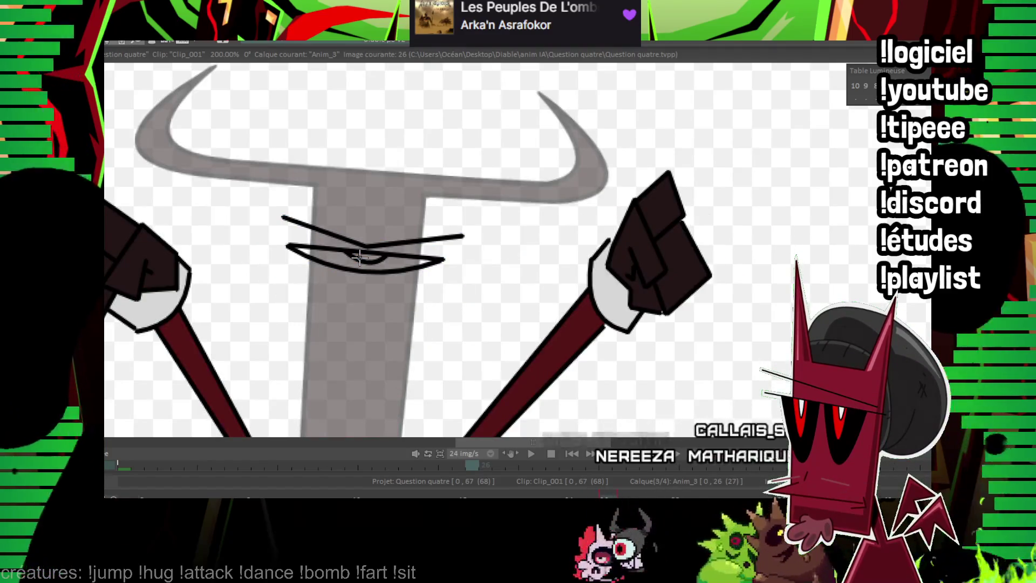
Flip back and forth through images 25 to 29 to compare the red-eyed blink frames.
key("Left")
key("Left")
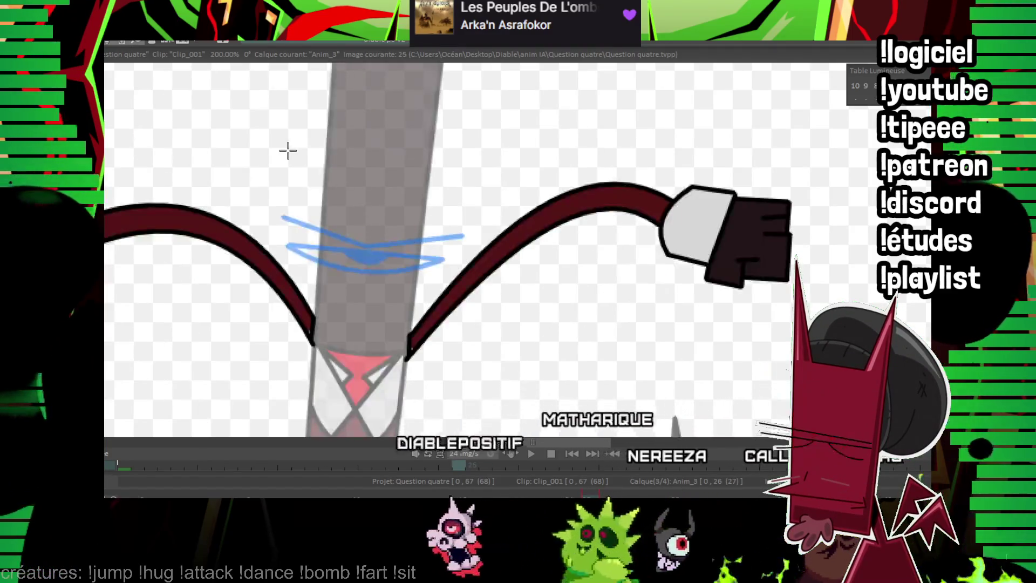
key("Right")
key("Right")
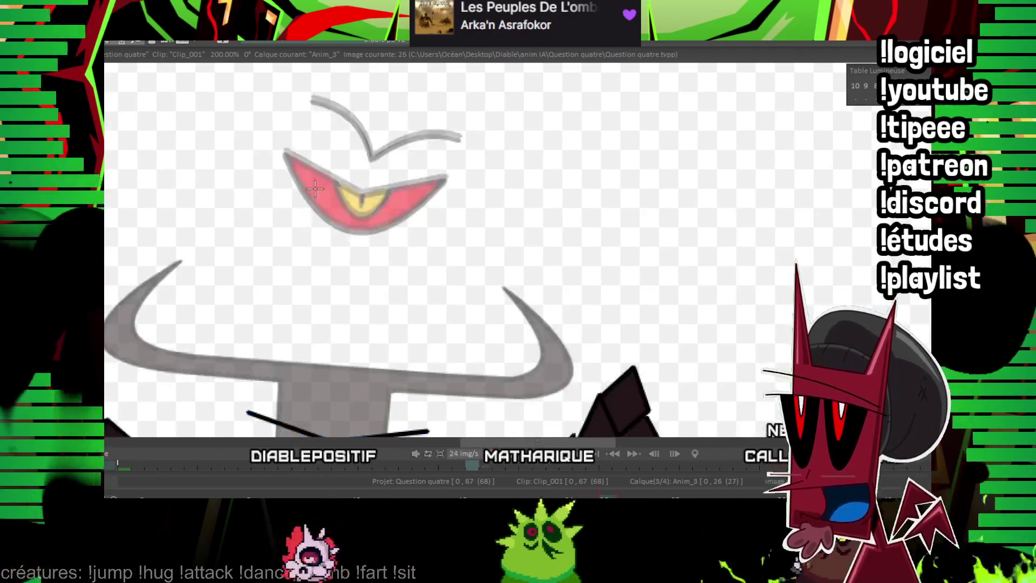
scroll(344, 335, "down", 5)
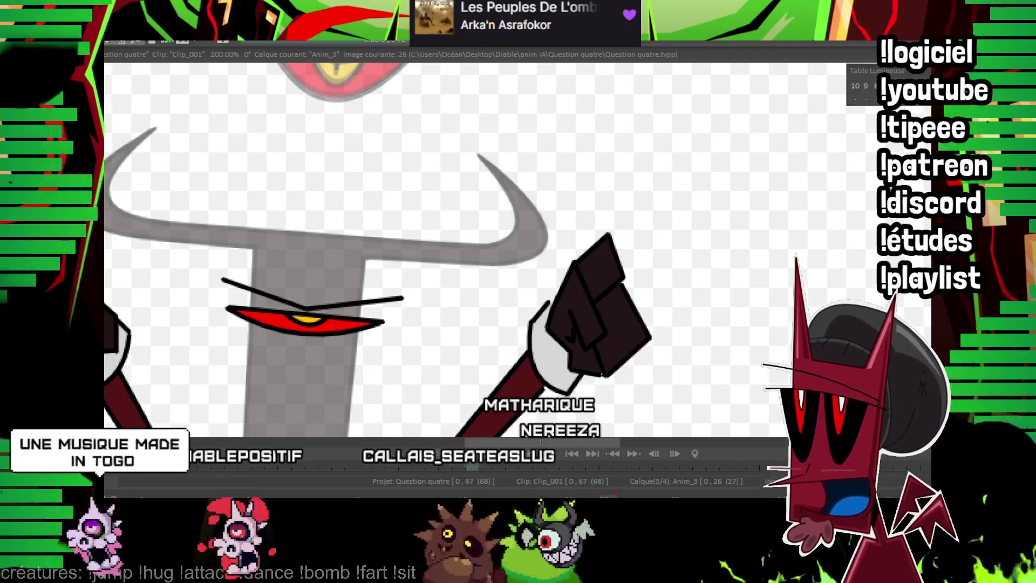
key("Right")
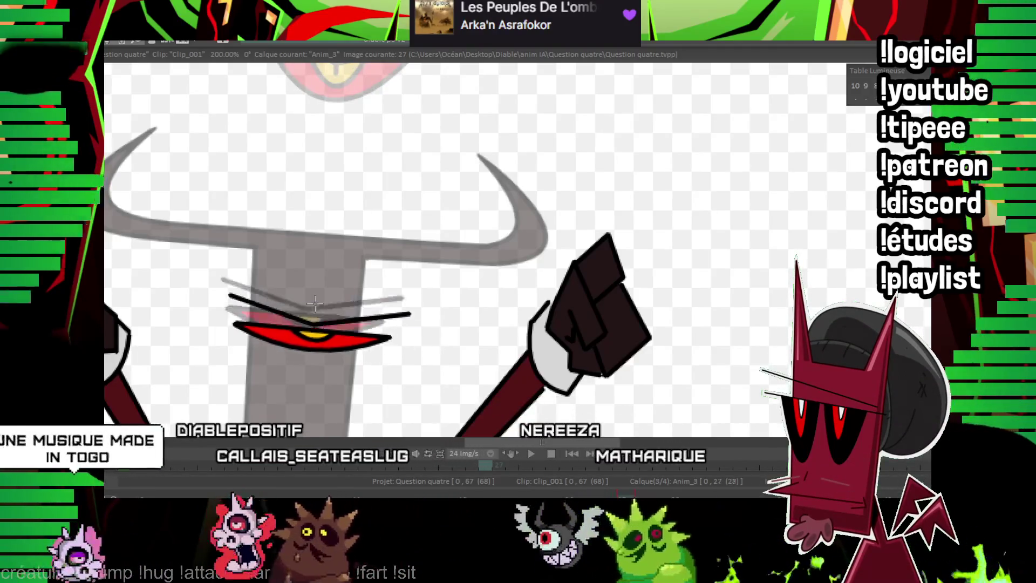
key("Right")
key("Right")
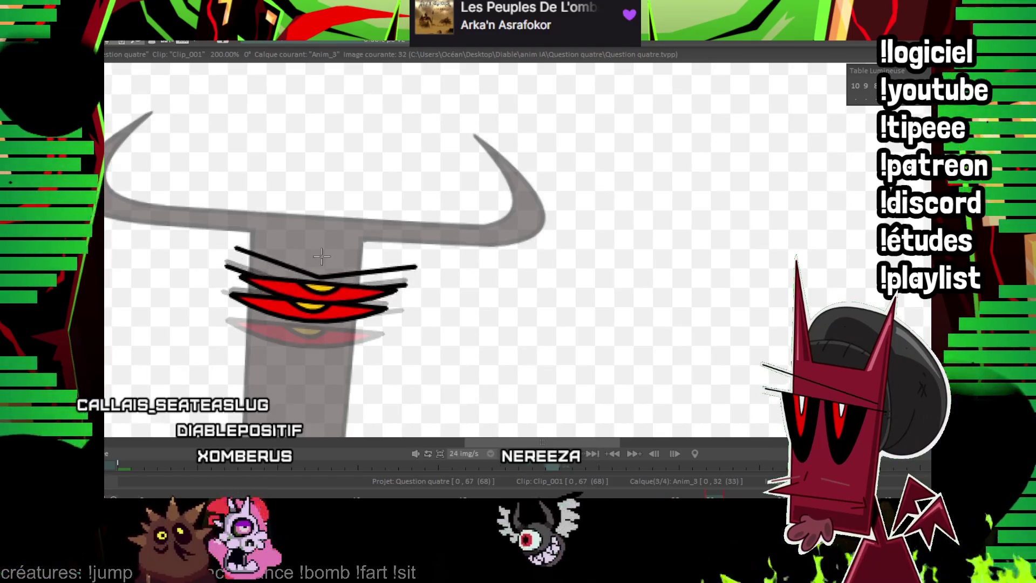
Zoom out to 50%, play the animation, then zoom to 150% on image 54.
scroll(321, 257, "down", 2)
scroll(321, 256, "down", 2)
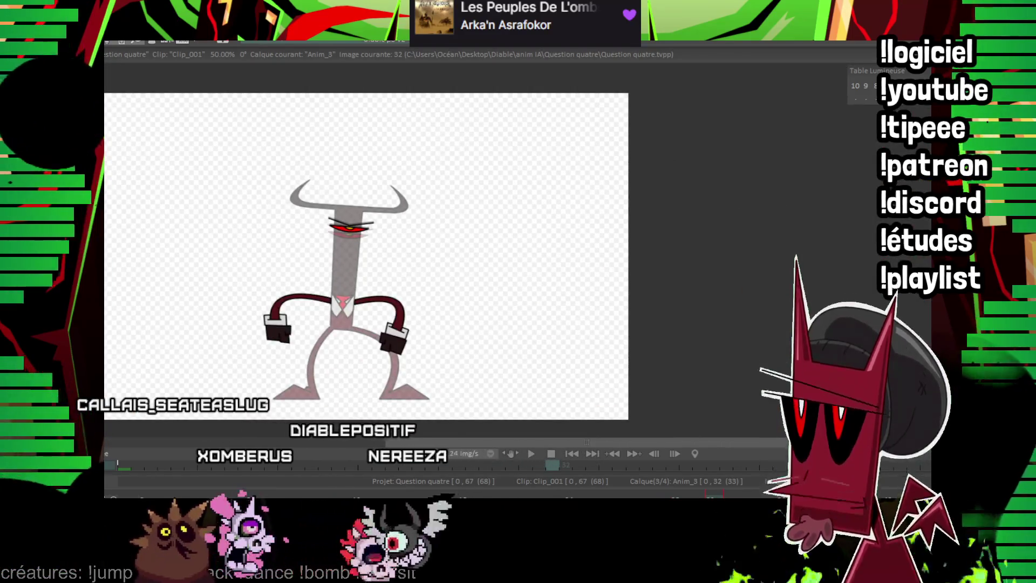
key("Return")
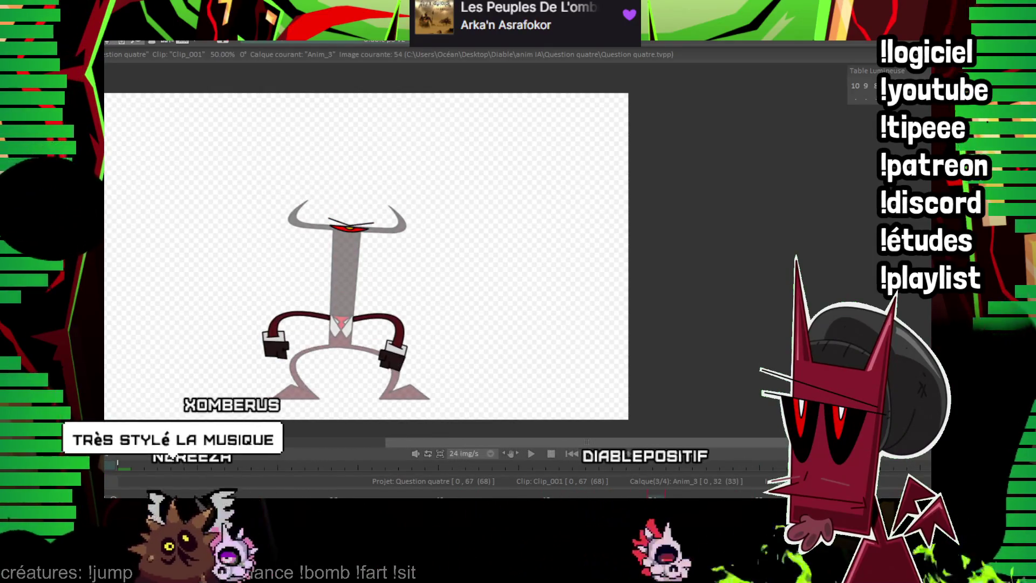
scroll(140, 228, "up", 3)
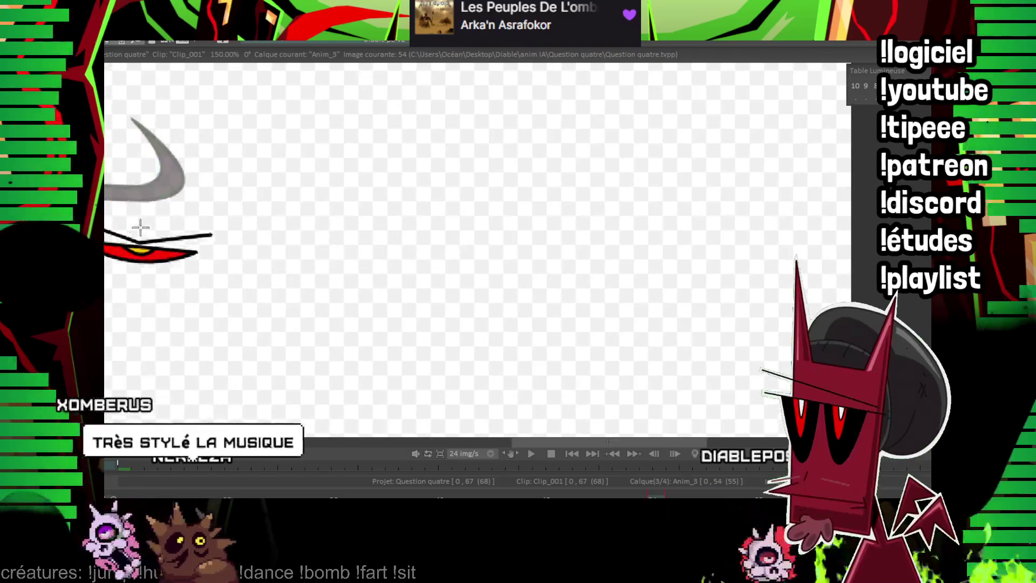
On image 56, draw a smaller circle inside the black circle on the stem.
mouse_move(140, 228)
left_mouse_down()
mouse_move(321, 218)
mouse_move(296, 259)
left_mouse_up()
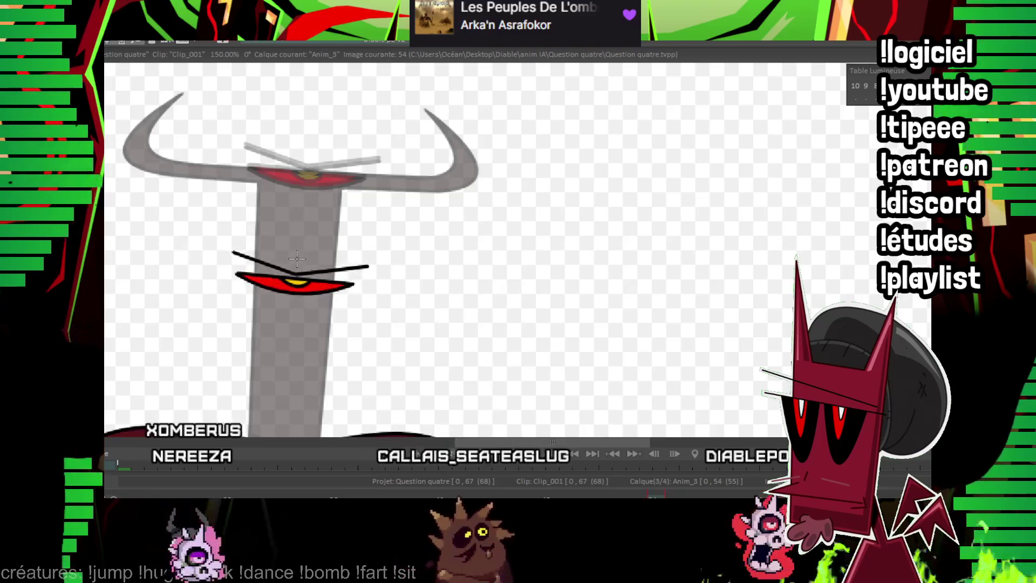
key("Right")
key("Right")
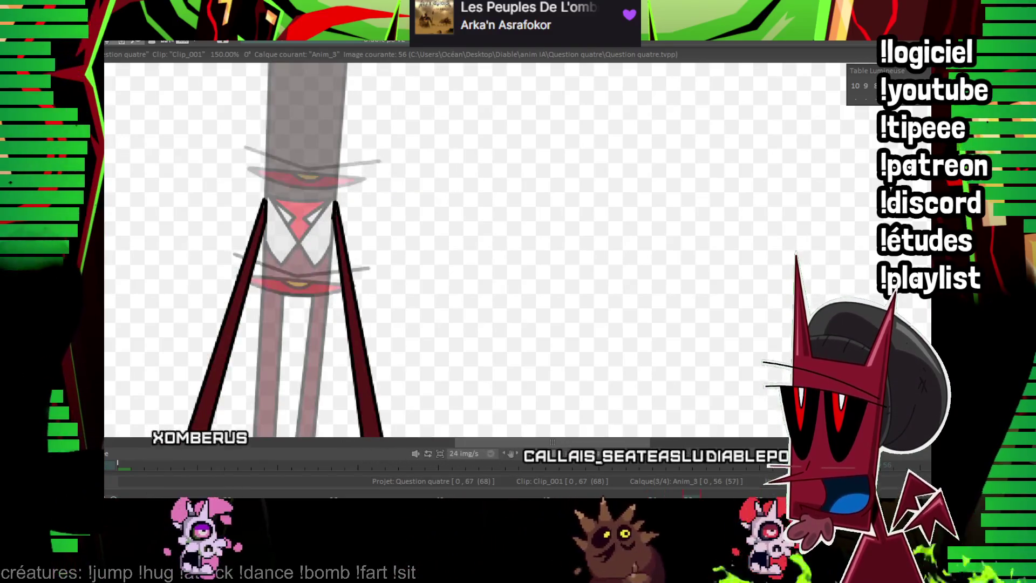
scroll(475, 248, "up", 5)
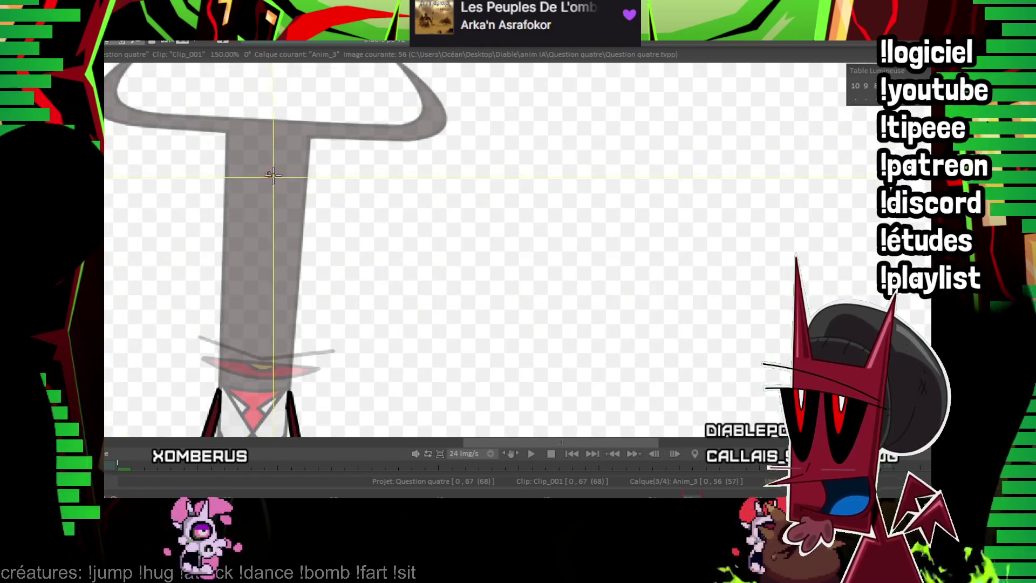
scroll(333, 217, "up", 3)
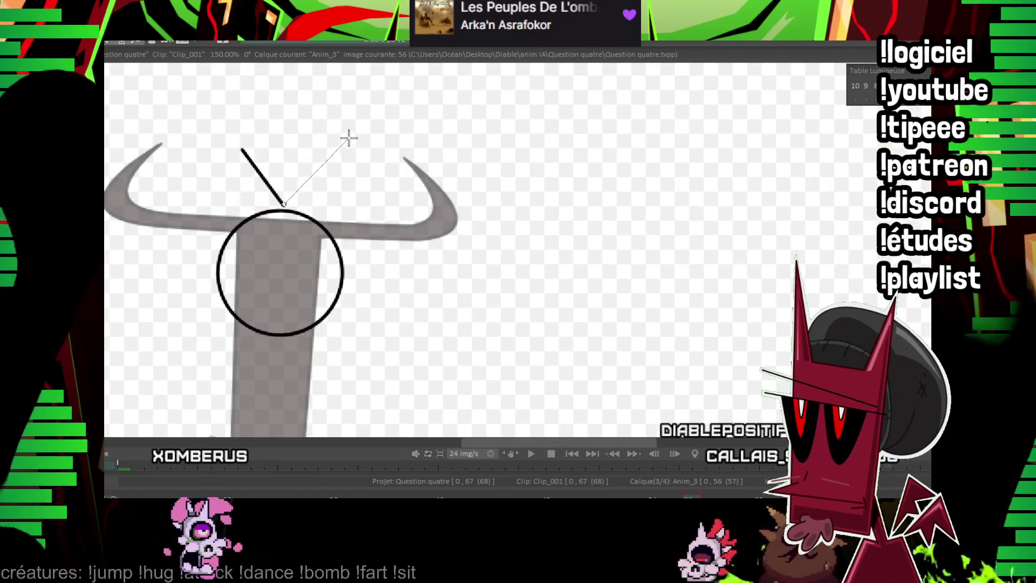
mouse_move(280, 269)
left_mouse_down()
mouse_move(322, 291)
mouse_move(308, 270)
left_mouse_up()
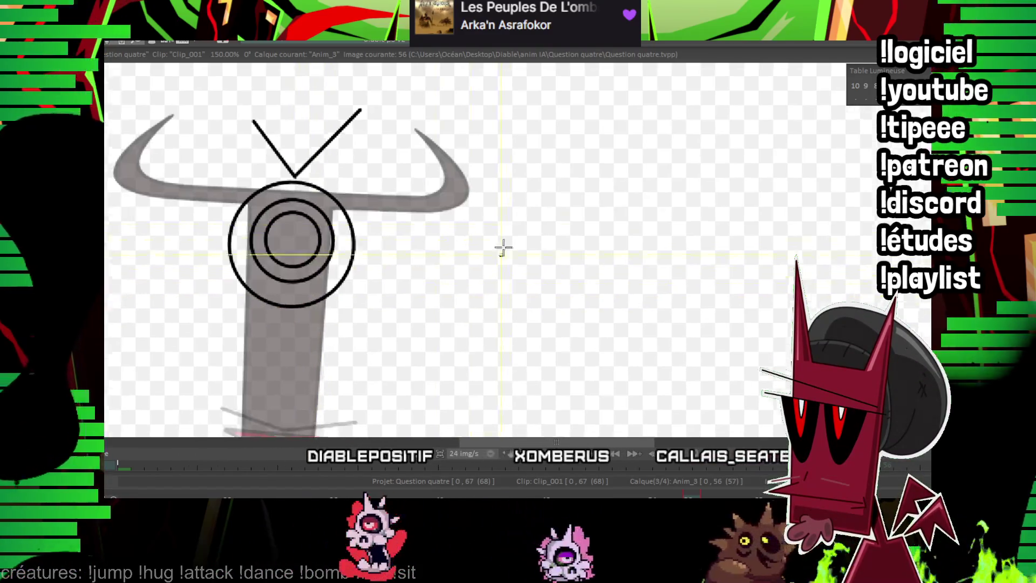
On the next image, draw two concentric circles and a diagonal V line above them.
key("Right")
key("Right")
mouse_move(291, 220)
left_mouse_down()
mouse_move(363, 258)
mouse_move(352, 251)
left_mouse_up()
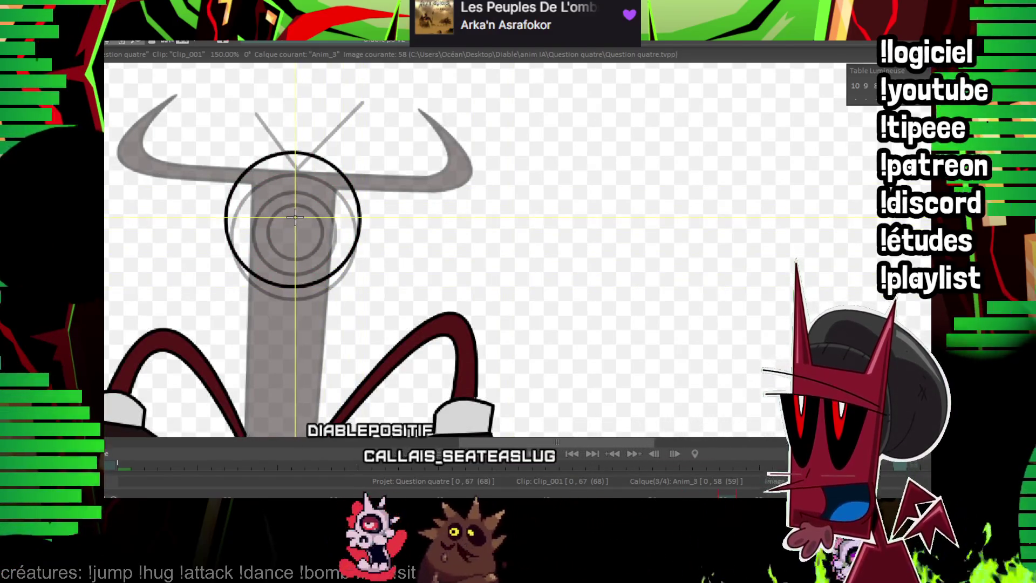
left_click_drag(295, 217, 348, 245)
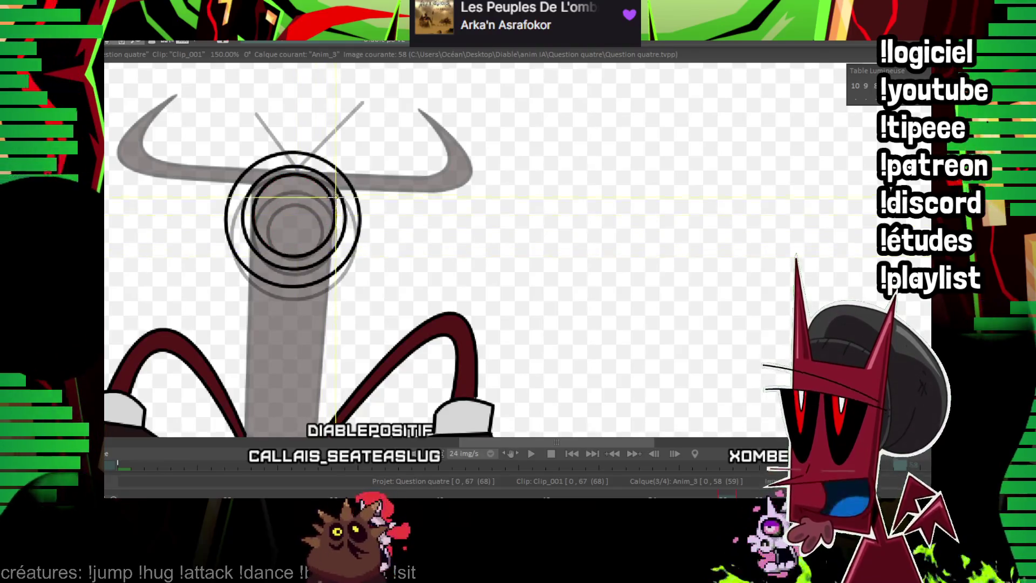
scroll(335, 197, "up", 3)
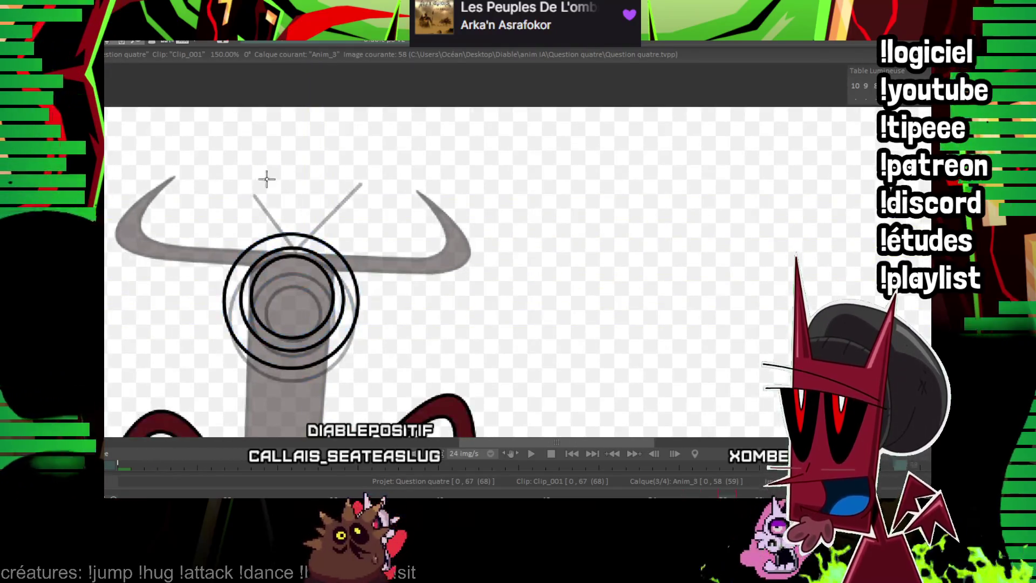
left_click_drag(372, 172, 356, 169)
Step through image 58 to image 61 and create a new drawing there.
key("Right")
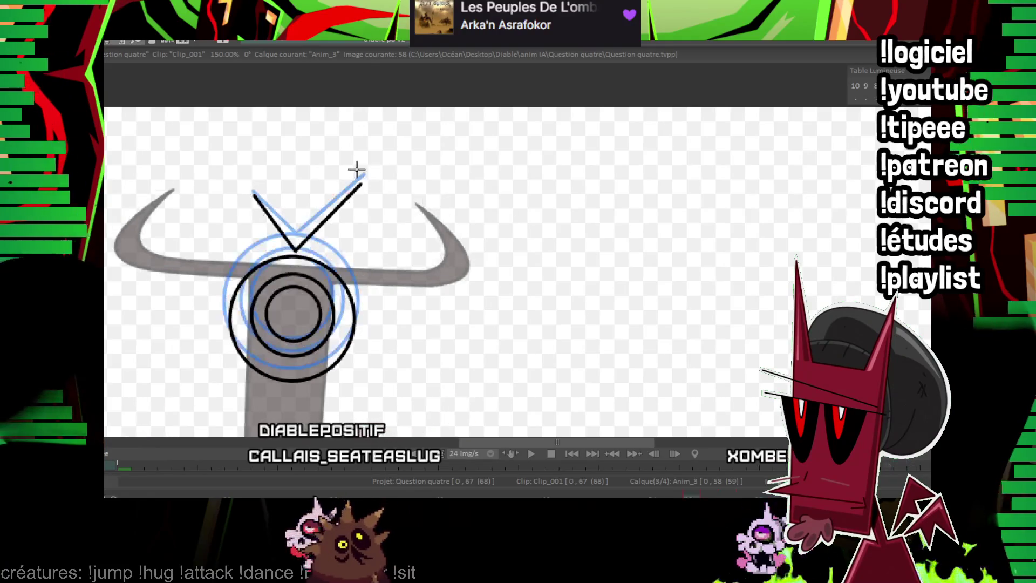
key("Right")
key("Right")
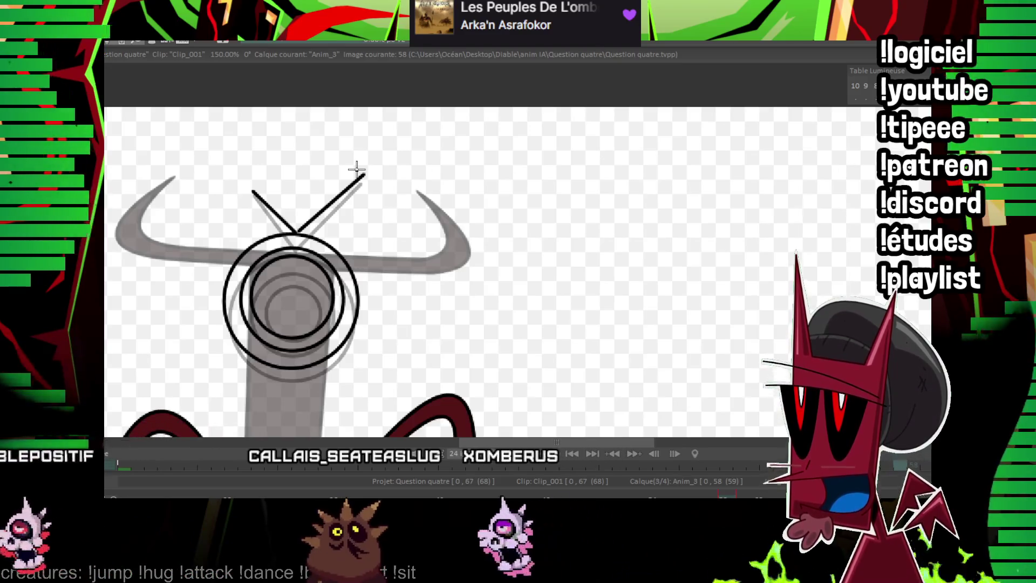
scroll(355, 216, "up", 2)
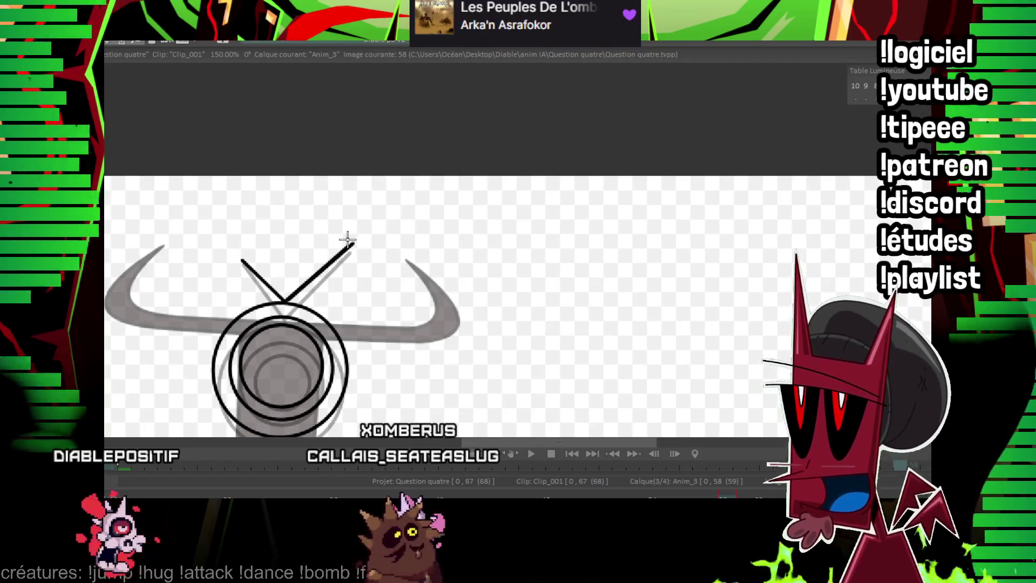
key("Right")
key("Right")
key("Right")
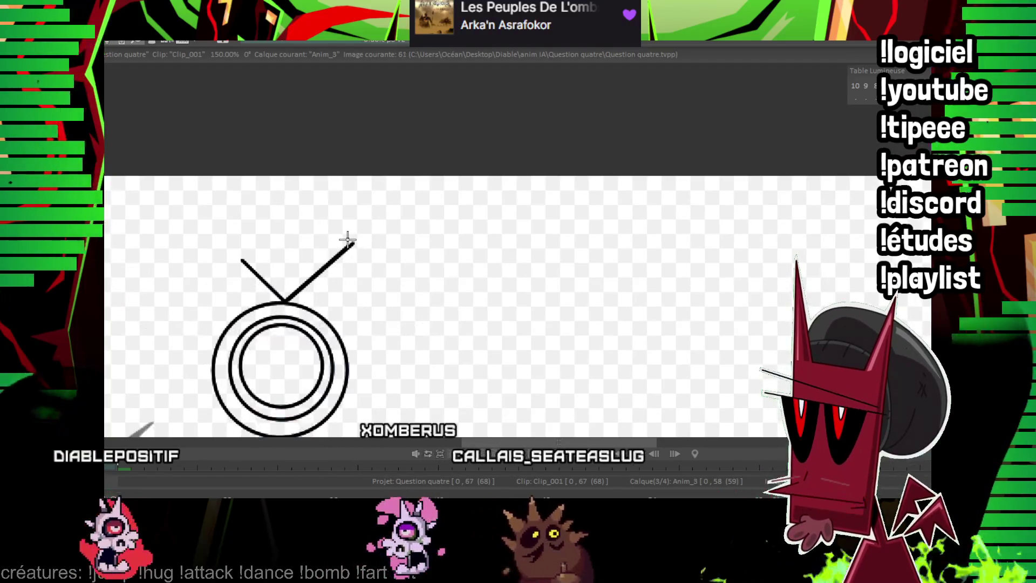
scroll(347, 238, "down", 5)
left_click(334, 196)
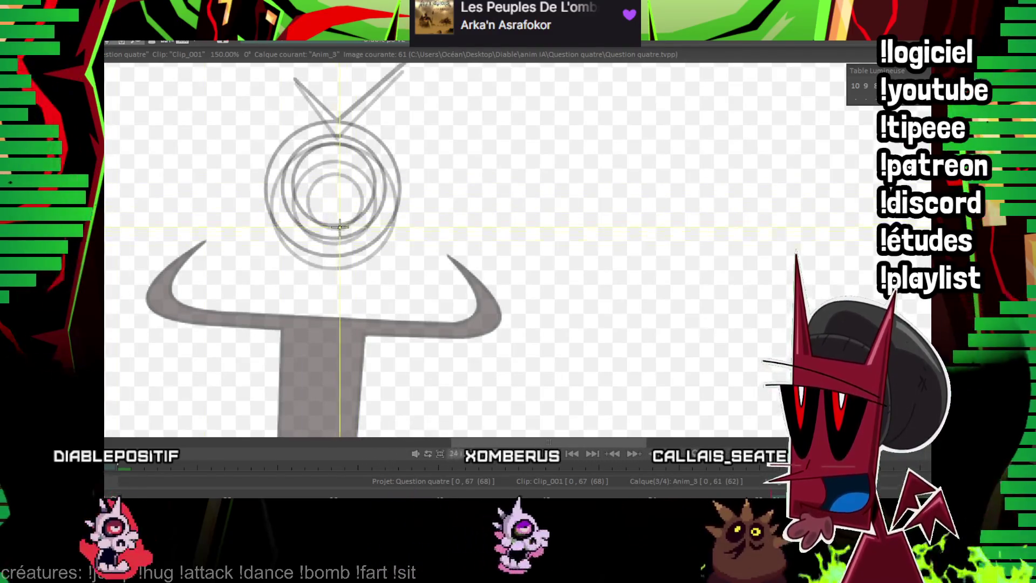
On image 61, draw a tall eye ellipse, lower it onto the stem, and add diagonal black brow strokes.
left_click_drag(360, 306, 365, 333)
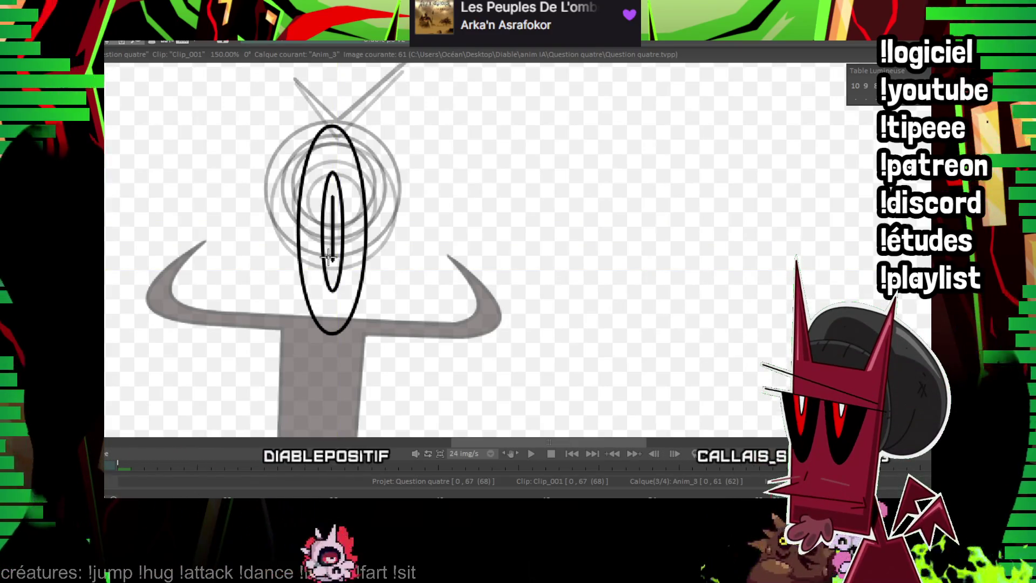
left_click_drag(362, 194, 354, 284)
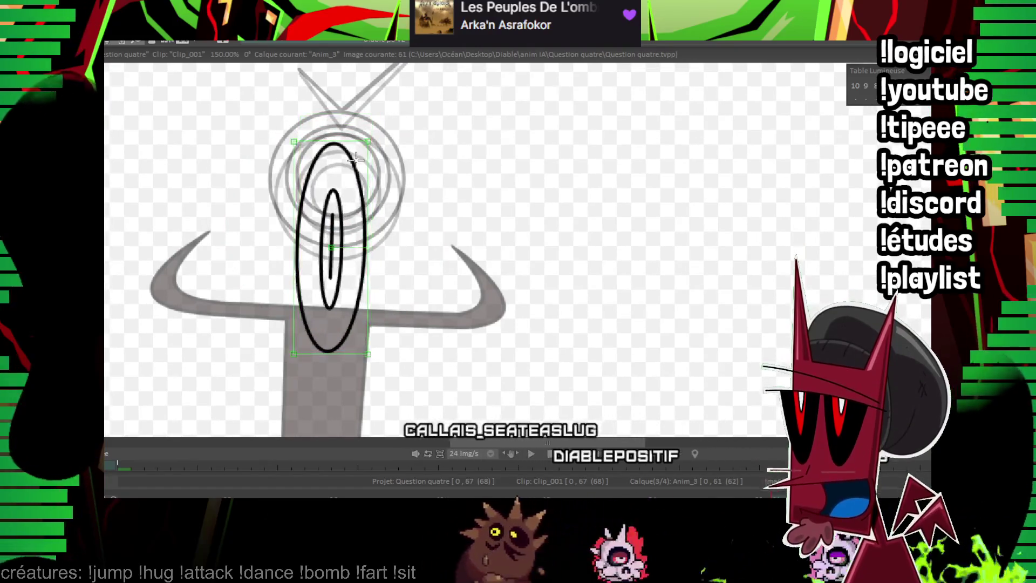
left_click_drag(342, 187, 347, 255)
left_click_drag(303, 148, 340, 208)
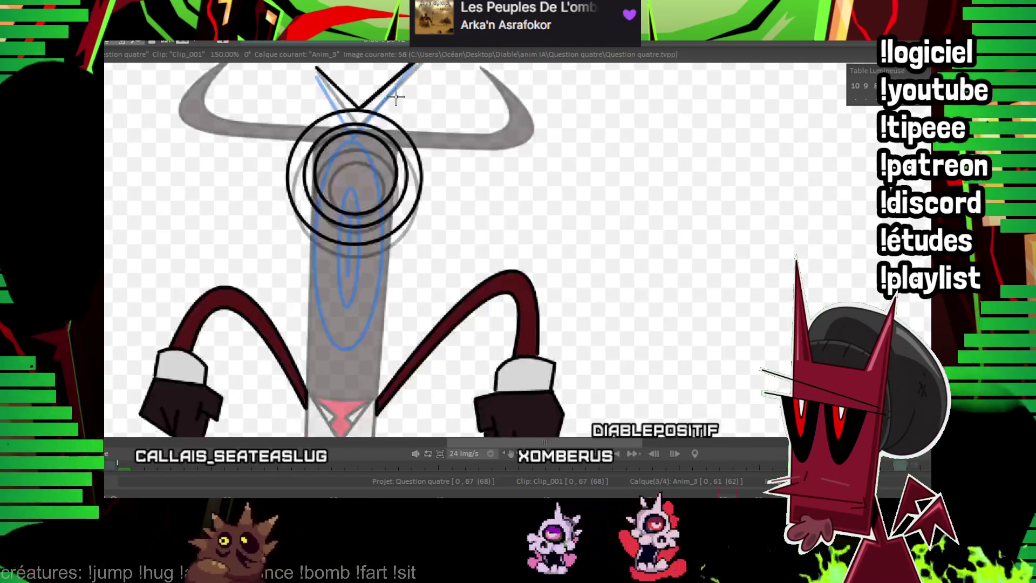
left_click_drag(382, 168, 396, 96)
On image 62, zoom to 300% and draw a straight eye line with its lower curve.
key("Right")
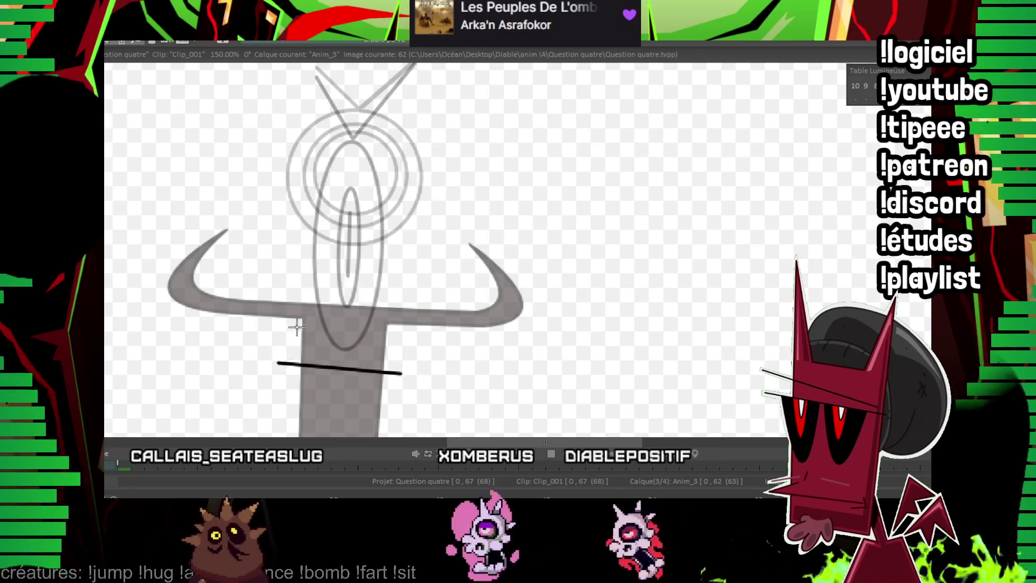
mouse_move(279, 321)
left_mouse_down()
mouse_move(341, 366)
mouse_move(411, 308)
left_mouse_up()
key("KP_Add")
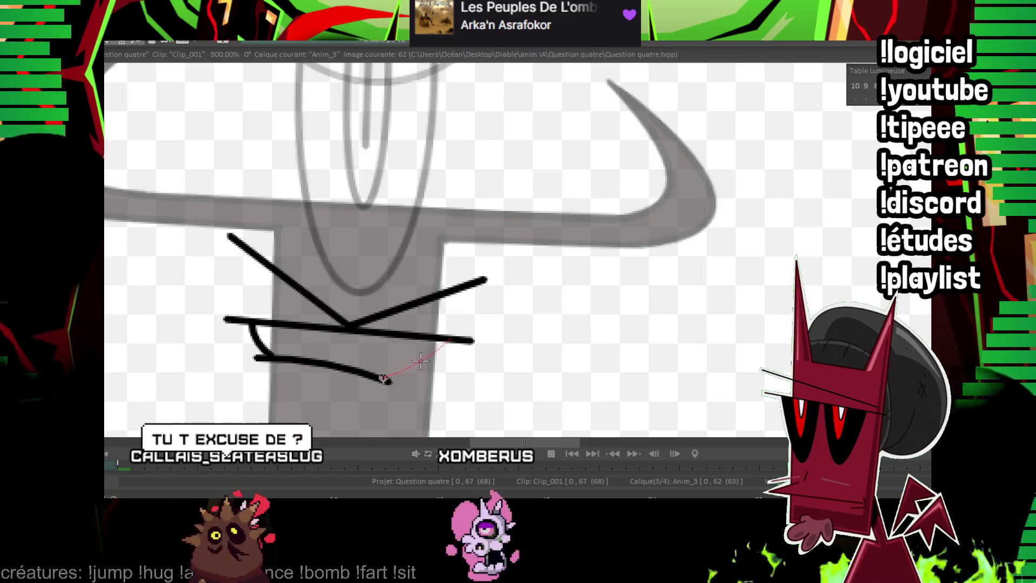
left_click_drag(420, 360, 445, 340)
mouse_move(328, 329)
left_mouse_down()
mouse_move(306, 313)
mouse_move(349, 316)
left_mouse_up()
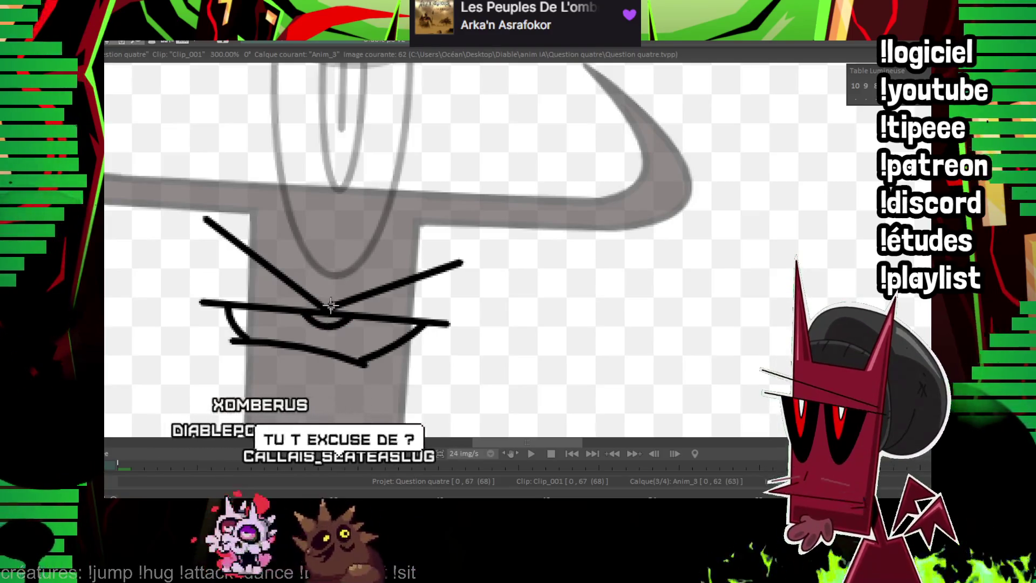
key("Left")
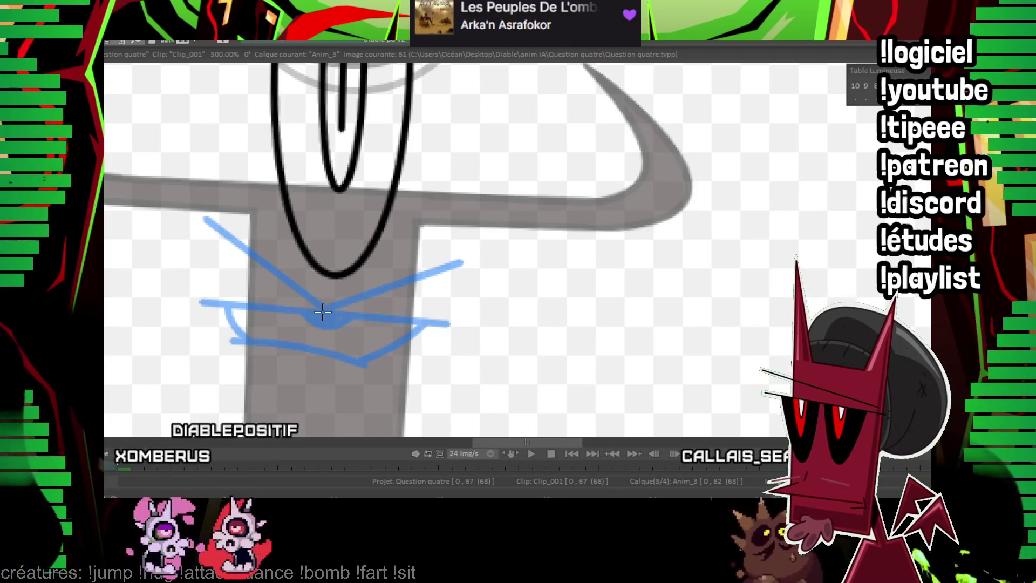
key("Right")
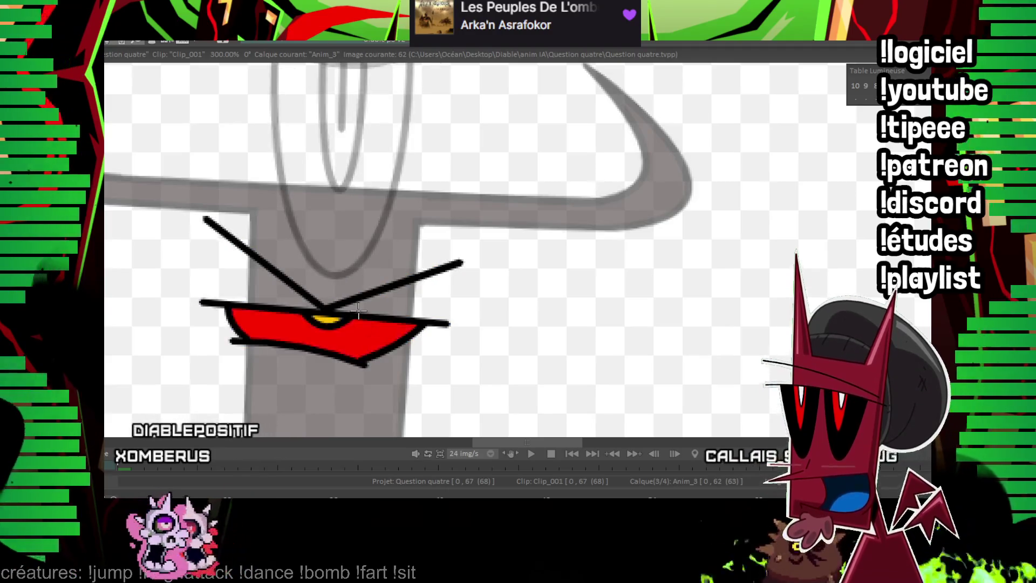
Change the brush size and nudge image 64's inked mouth onto its onion-skin ghost.
left_click_drag(373, 216, 334, 206)
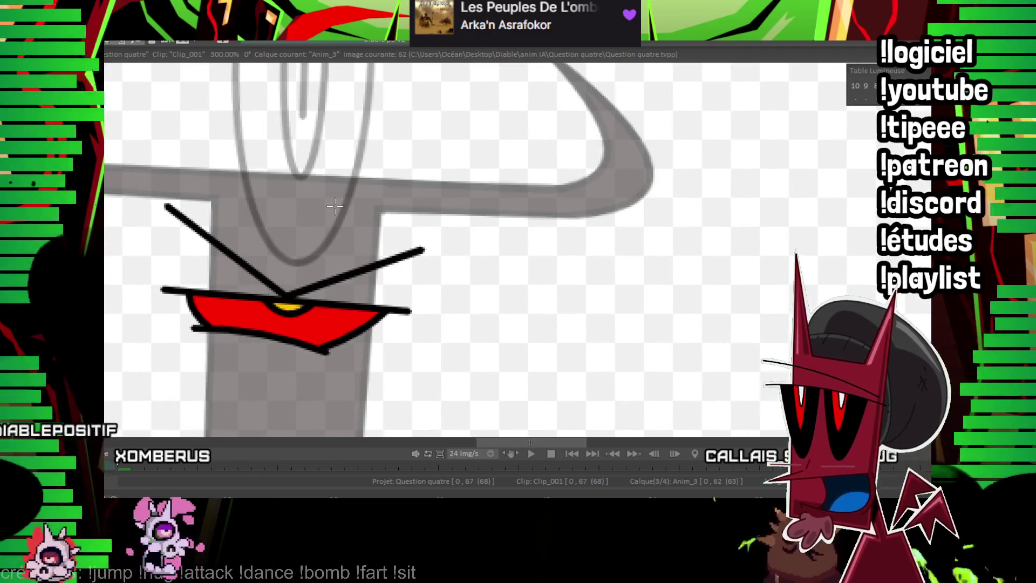
left_click_drag(299, 274, 213, 106)
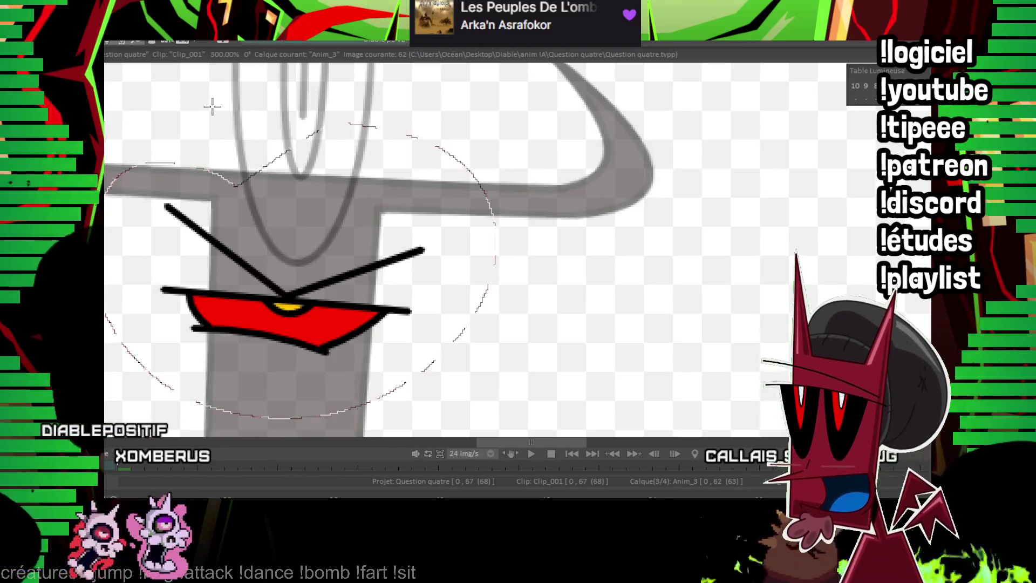
key("Right")
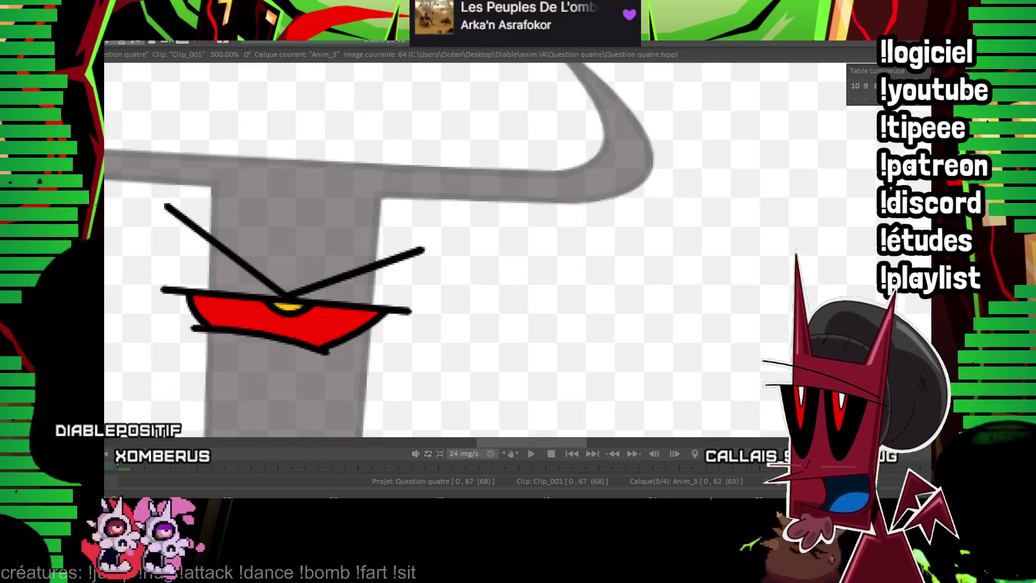
key("Right")
left_click_drag(306, 246, 301, 248)
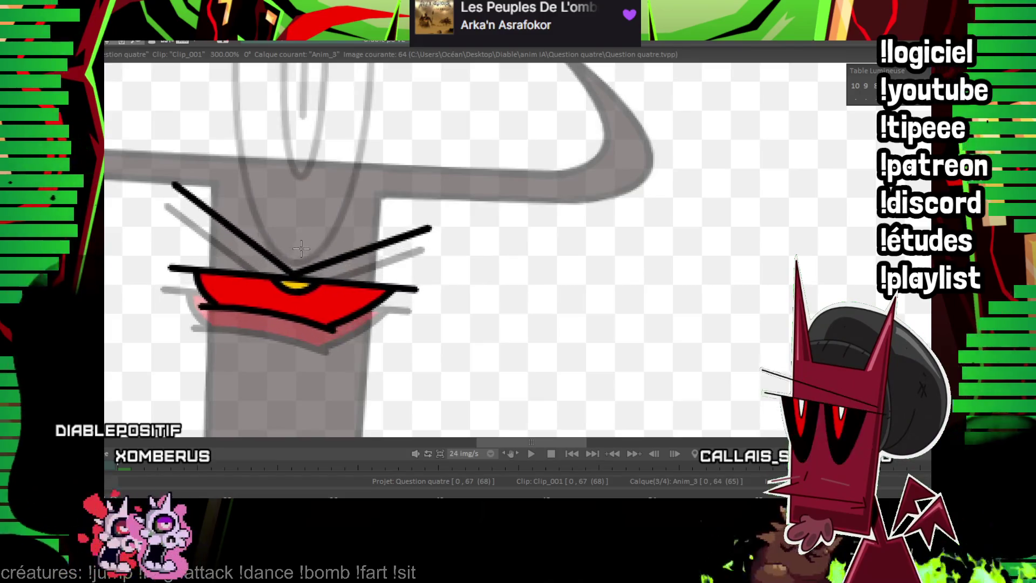
key("Right")
key("Right")
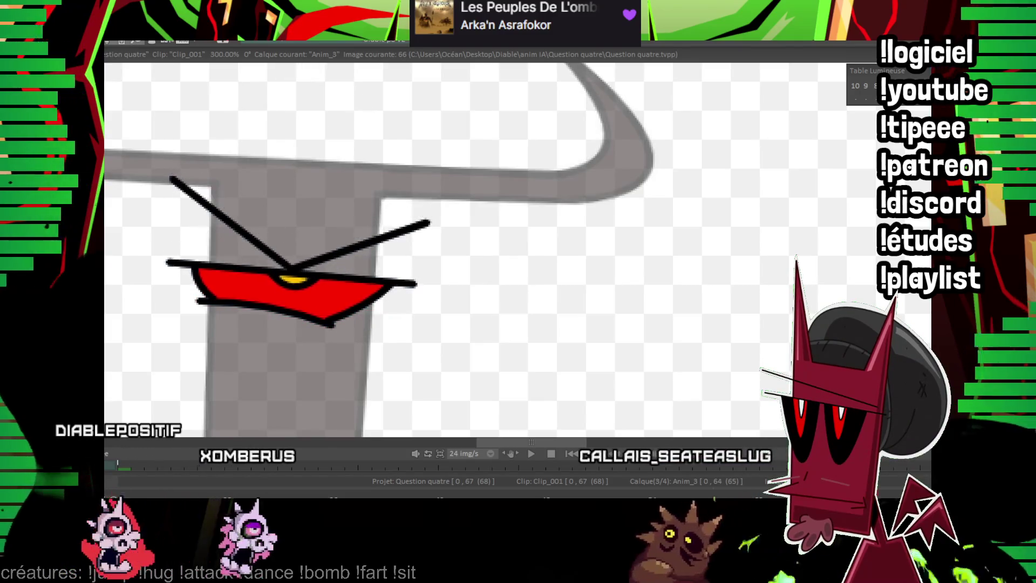
scroll(566, 248, "down", 2)
scroll(518, 248, "down", 3)
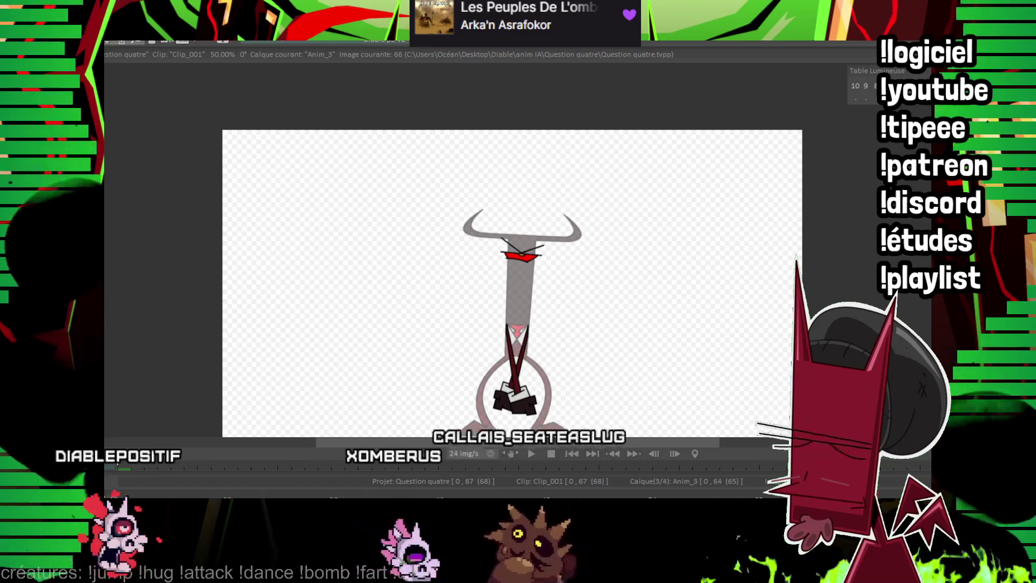
Play the timeline, then flip between images 54 and 61 comparing the ring and raised-eye poses.
key("Return")
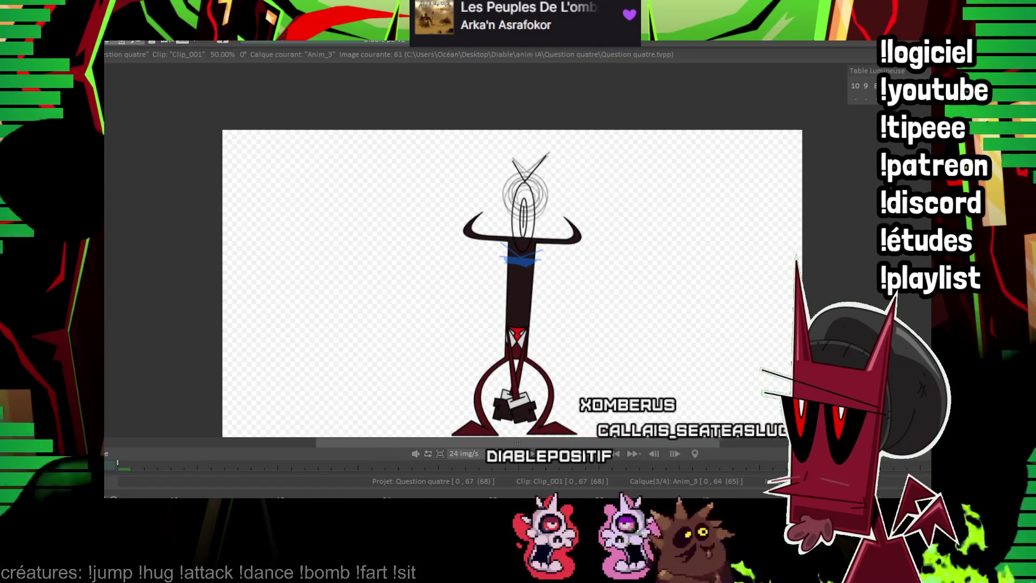
scroll(580, 221, "up", 3)
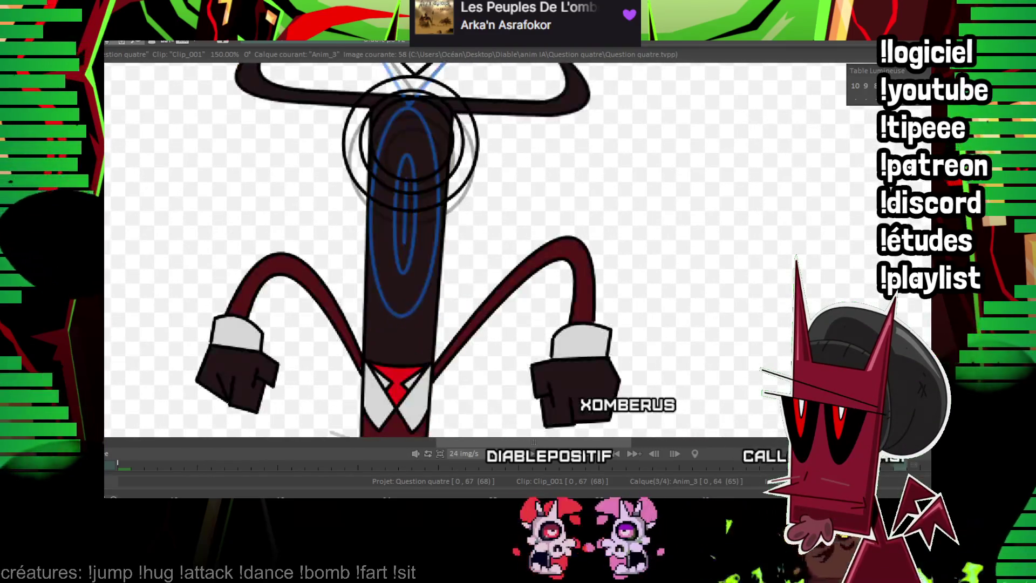
key("Left")
key("Left")
key("Left")
key("Left")
key("Left")
key("Left")
key("Left")
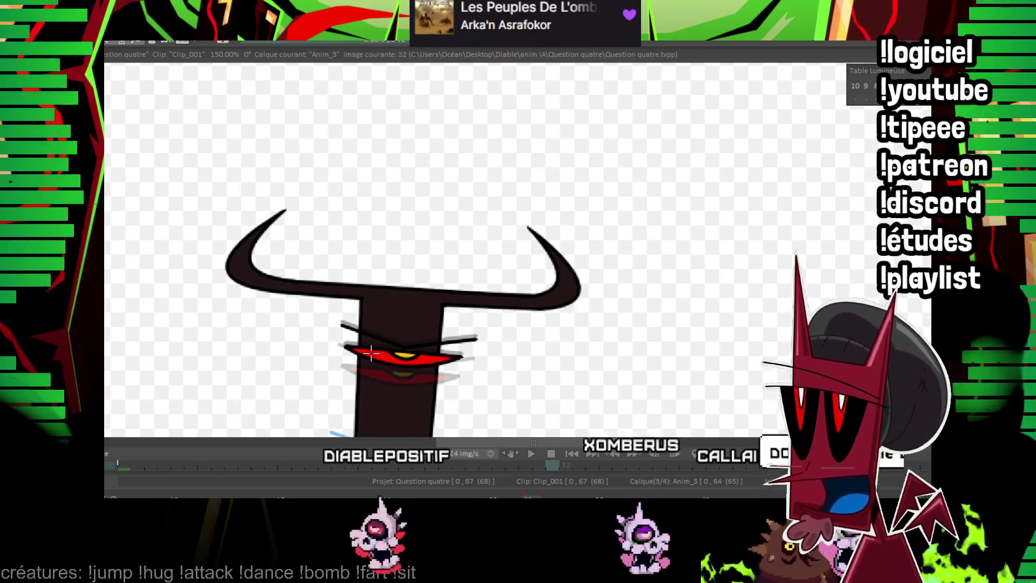
key("Right")
key("Right")
key("Right")
key("Right")
key("Right")
key("Right")
key("Right")
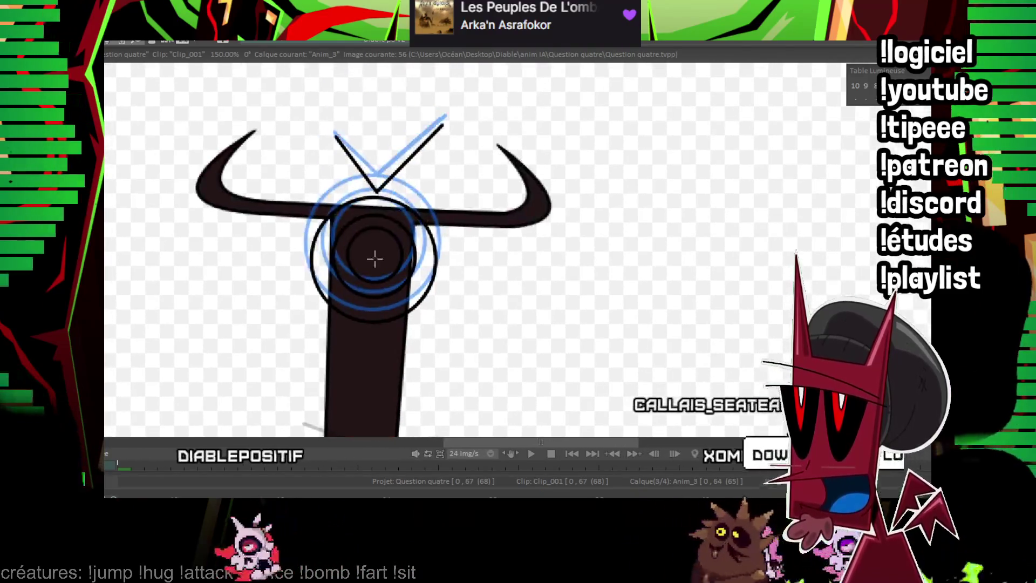
key("Right")
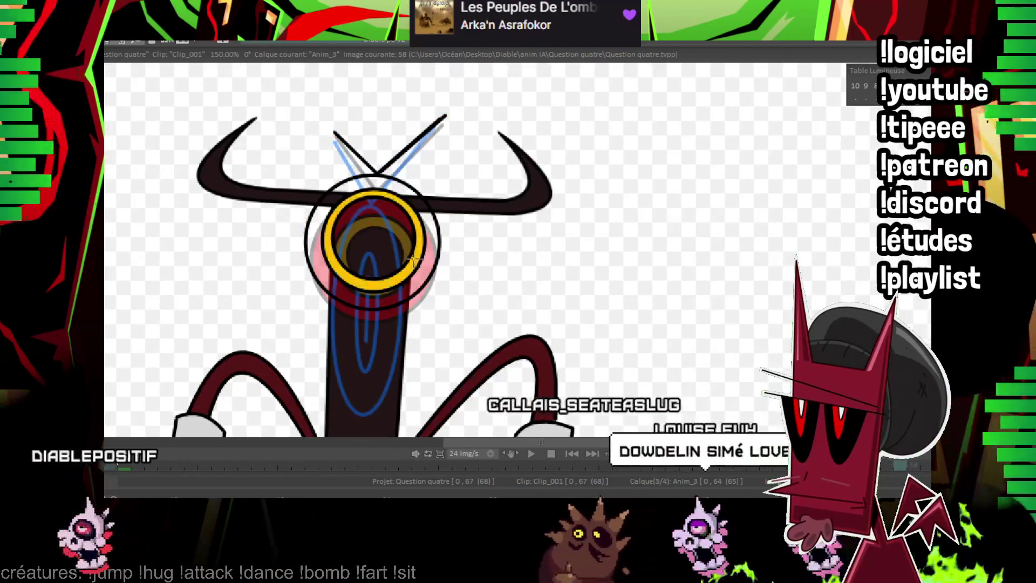
key("Right")
key("Right")
key("Right")
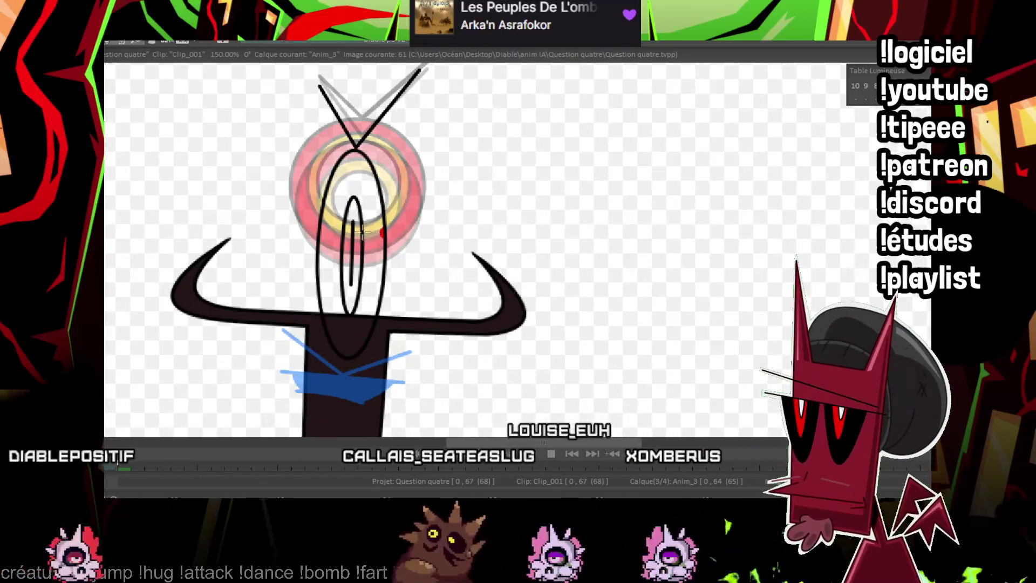
key("Right")
key("Left")
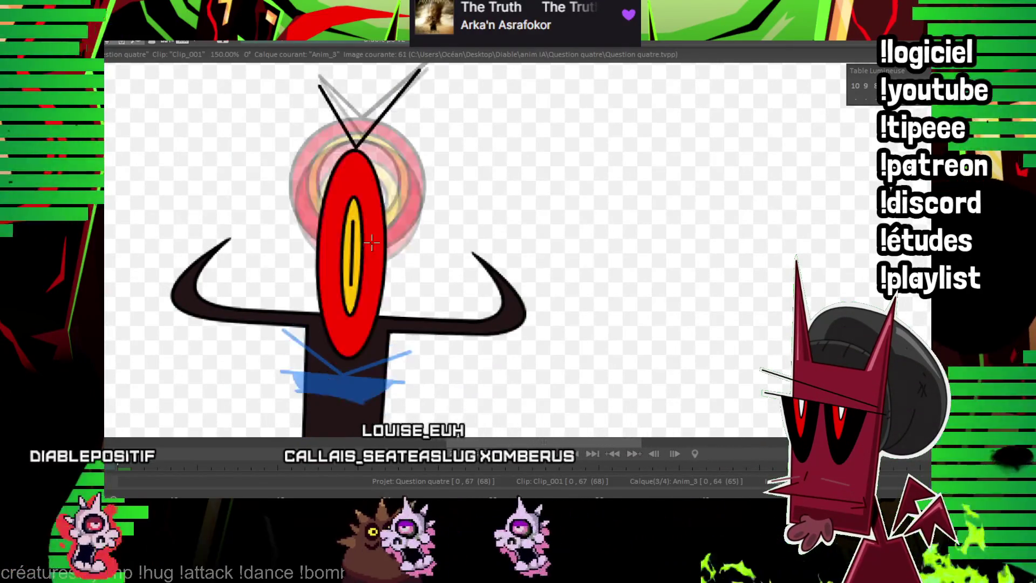
key("Left")
key("Left")
key("Left")
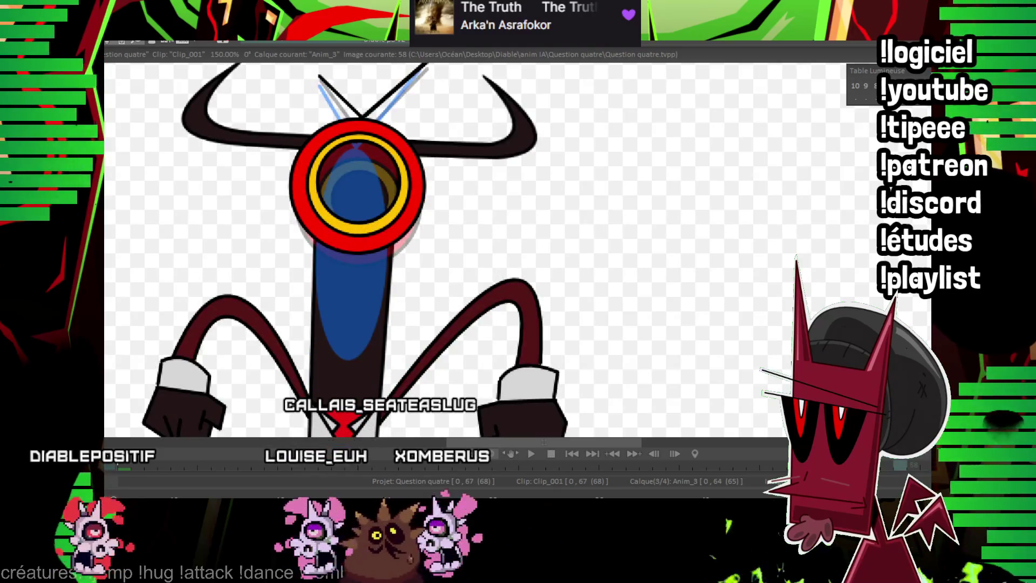
key("Right")
key("Right")
key("Right")
key("Left")
key("Left")
key("Left")
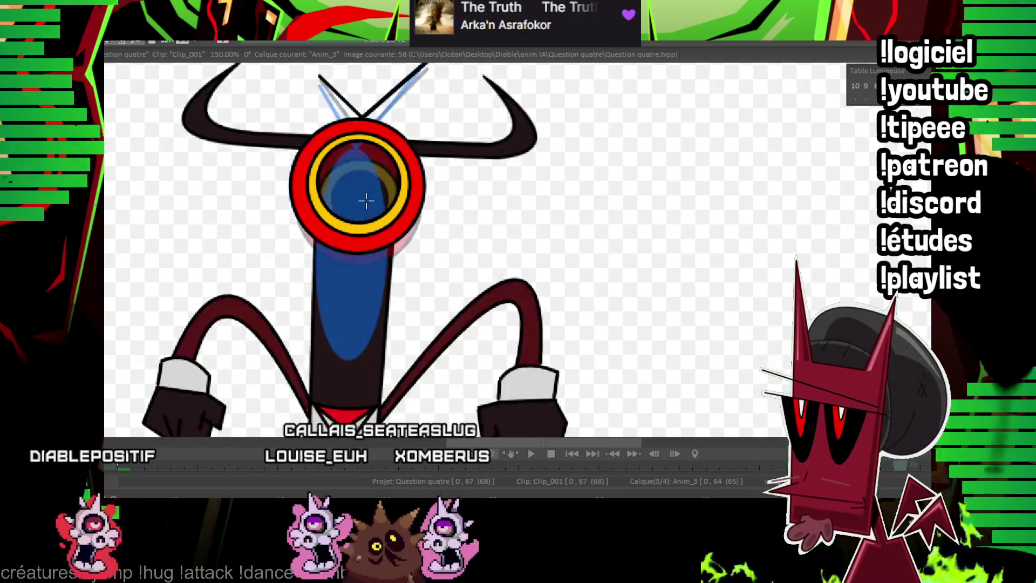
key("Right")
key("Right")
key("Right")
key("Right")
key("Right")
key("Right")
key("Right")
Preview the animation playback, then zoom to 150% on image 17's horned head.
scroll(365, 200, "down", 4)
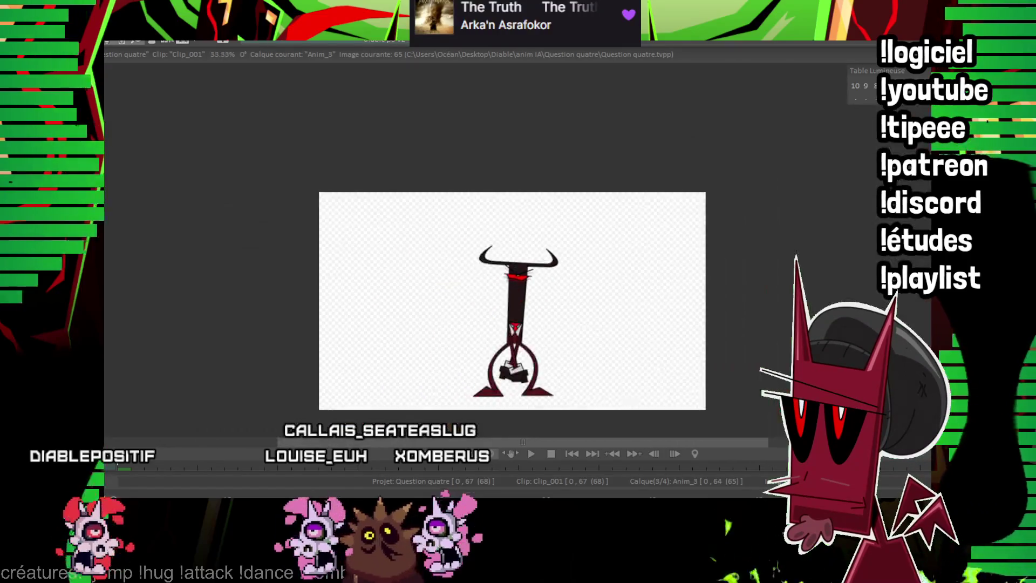
key("space")
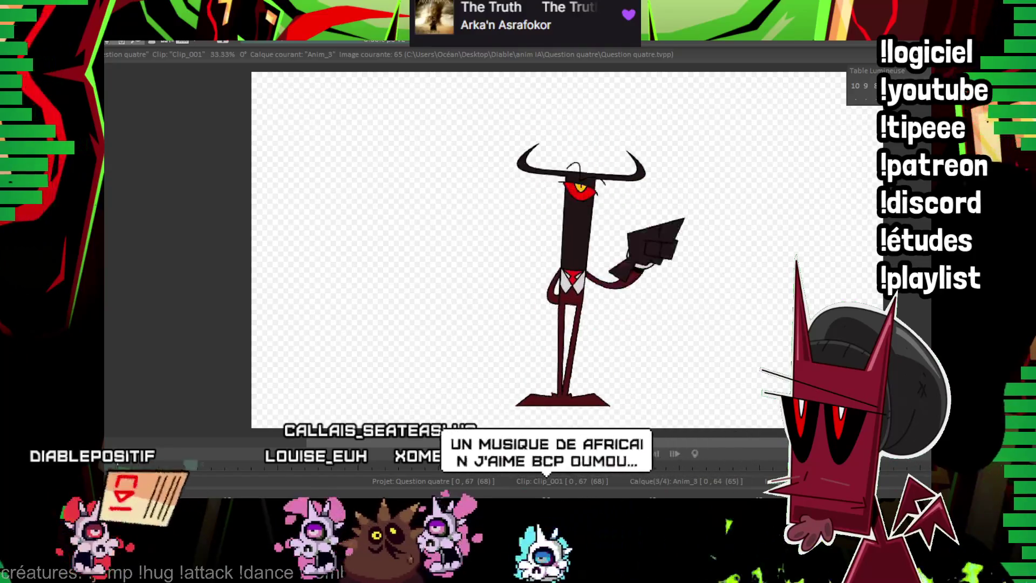
scroll(594, 166, "down", 2)
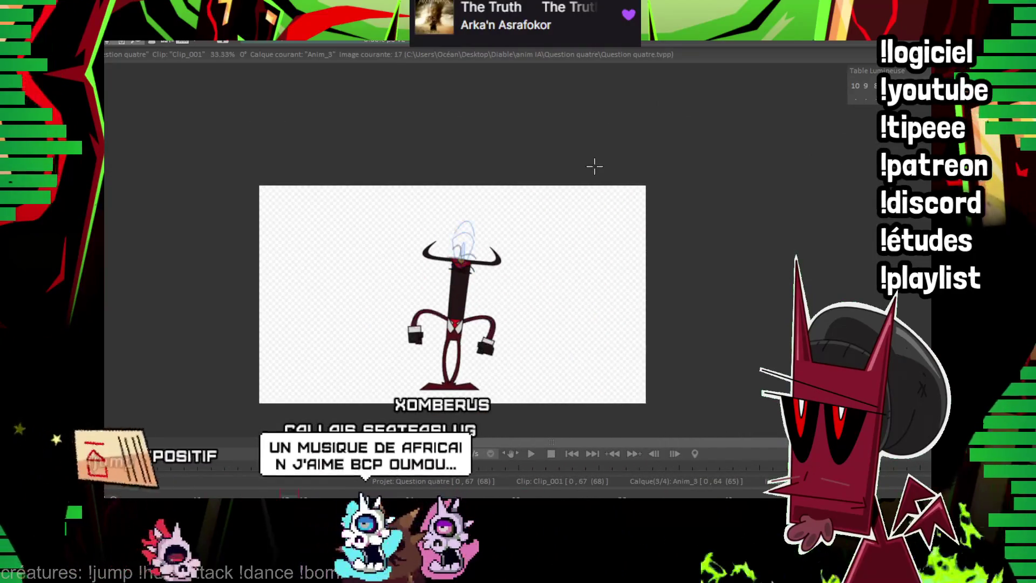
scroll(594, 166, "up", 2)
scroll(593, 167, "up", 3)
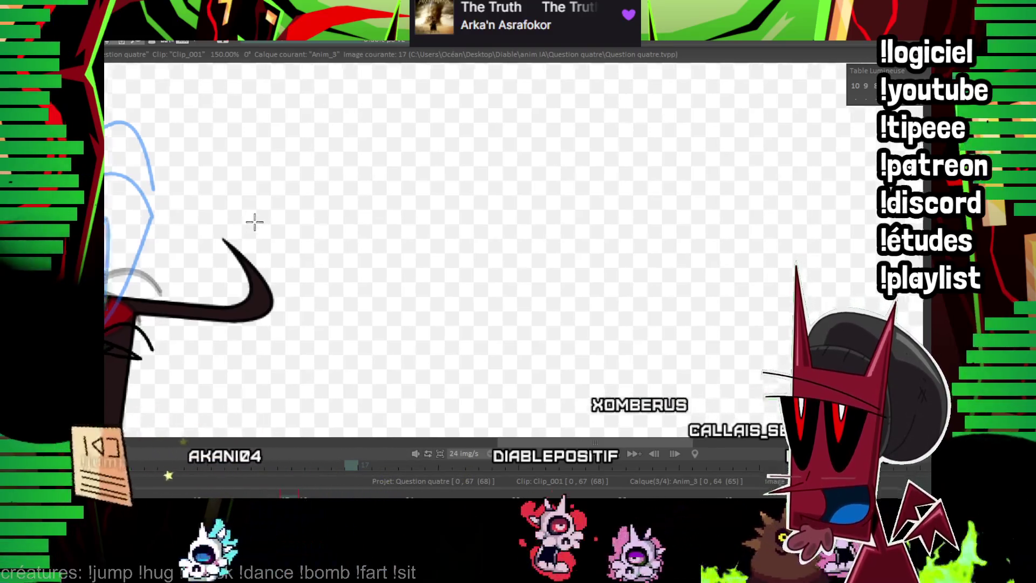
Pan onto the horned head, step forward through the poses from image 21, and zoom out to 50%.
mouse_move(254, 222)
left_mouse_down()
mouse_move(312, 285)
mouse_move(395, 238)
left_mouse_up()
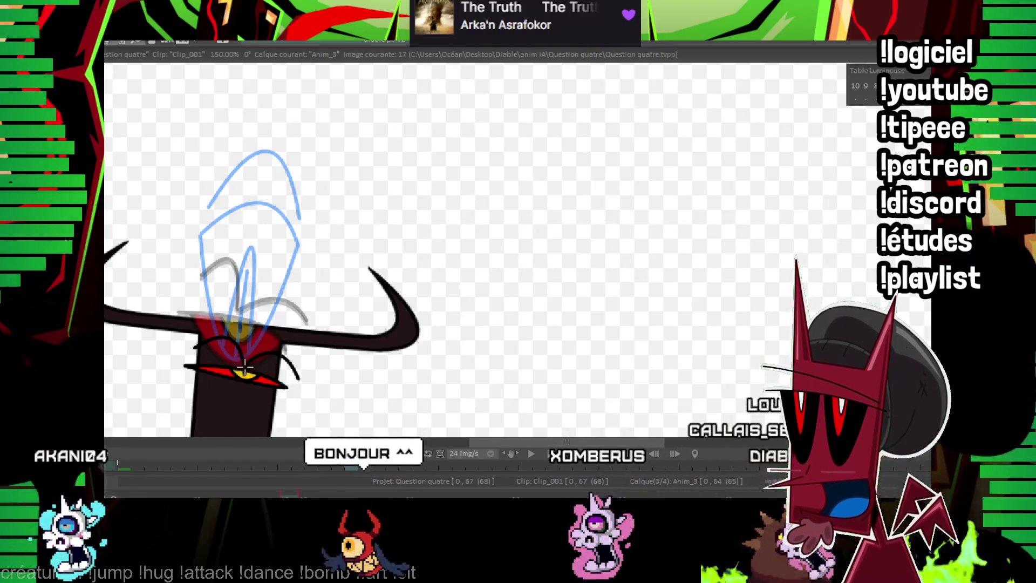
key("Right")
key("Right")
key("Right")
key("Right")
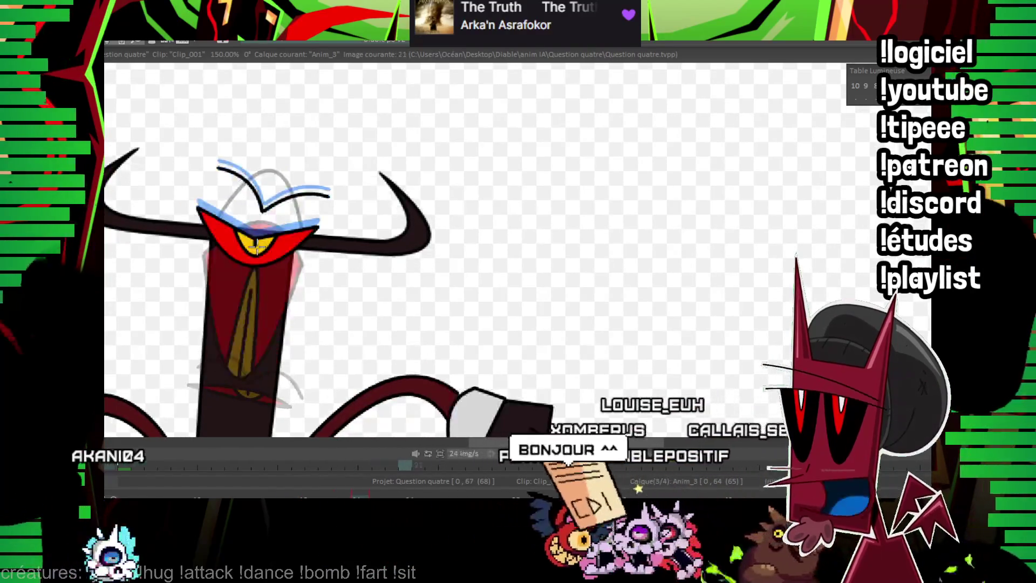
key("Right")
key("Right")
key("Right")
key("Right")
key("Right")
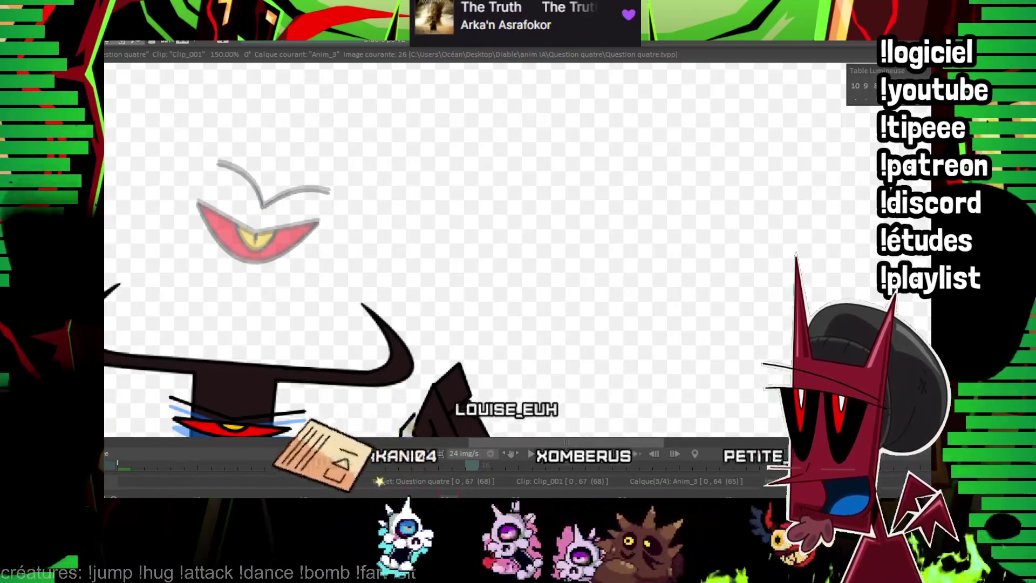
scroll(586, 198, "down", 3)
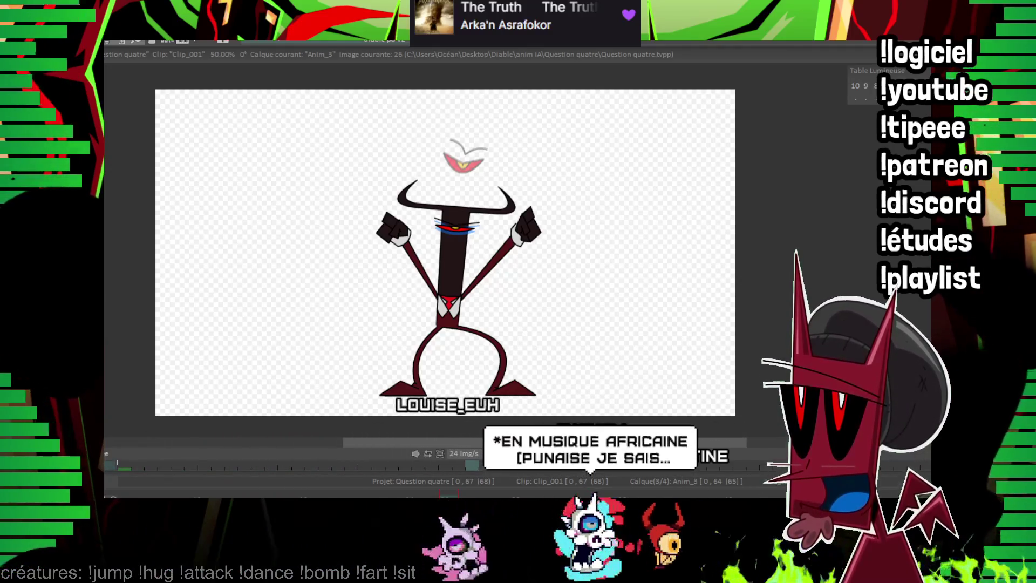
Play the whole animation back and stop it on image 42.
key("Right")
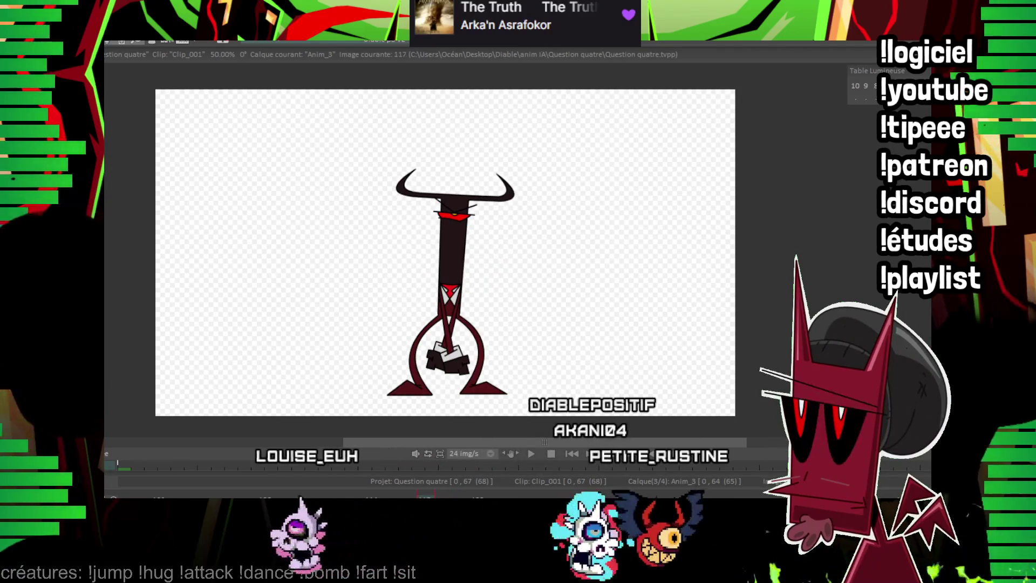
key("Return")
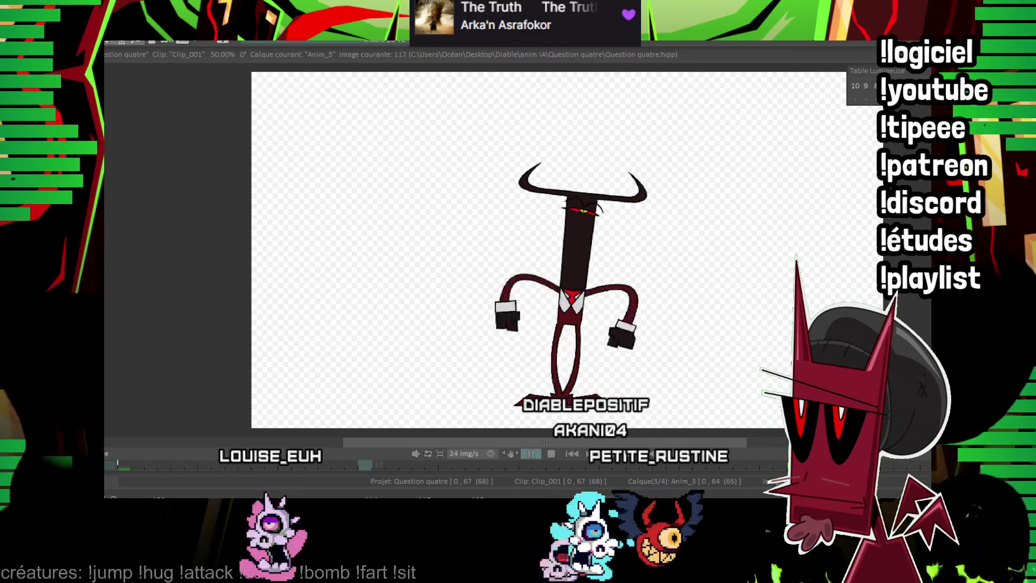
key("Return")
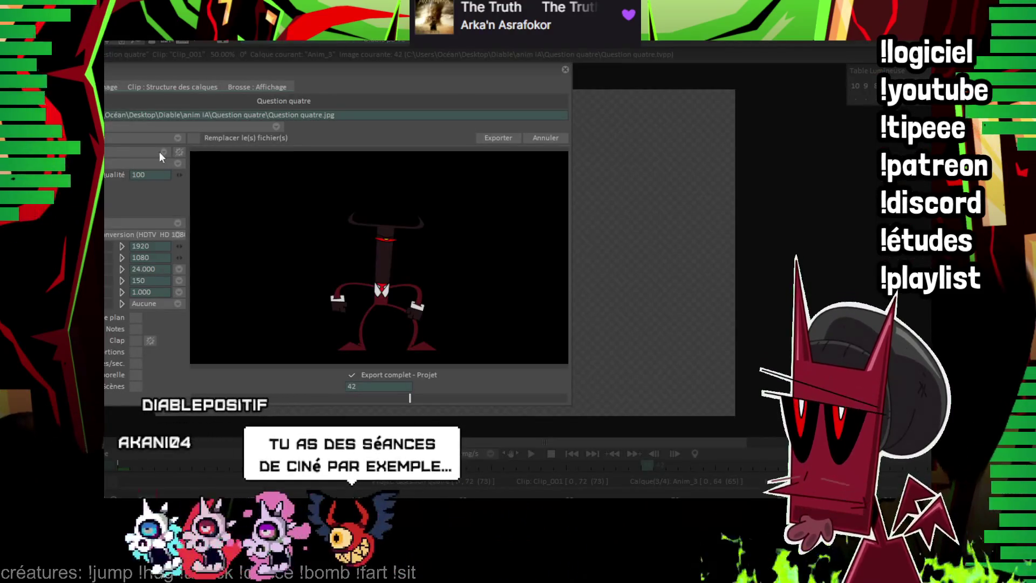
Switch the export format from JPG to PNG and export the Question quatre sequence.
left_click(160, 152)
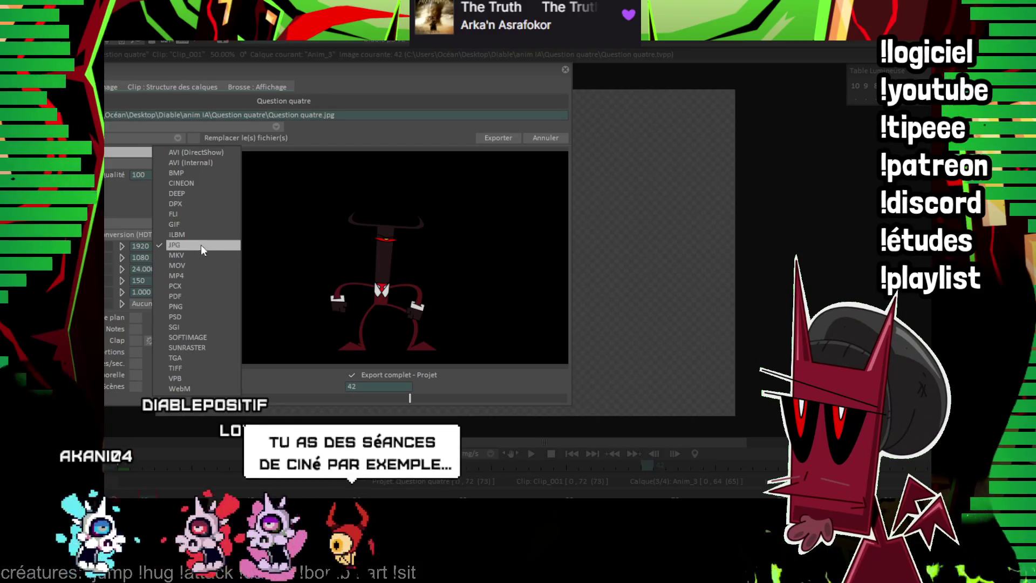
left_click(200, 307)
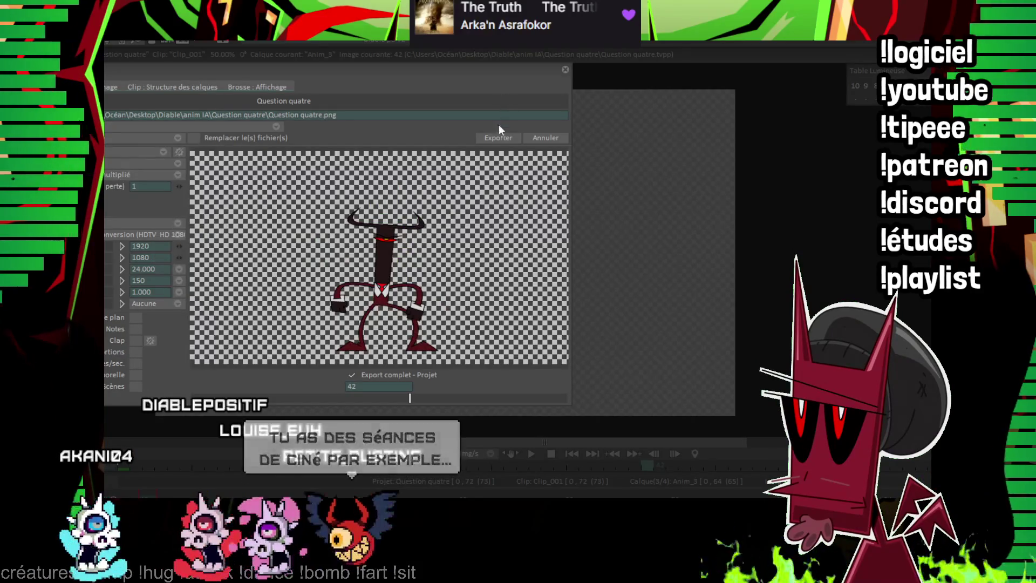
left_click(494, 139)
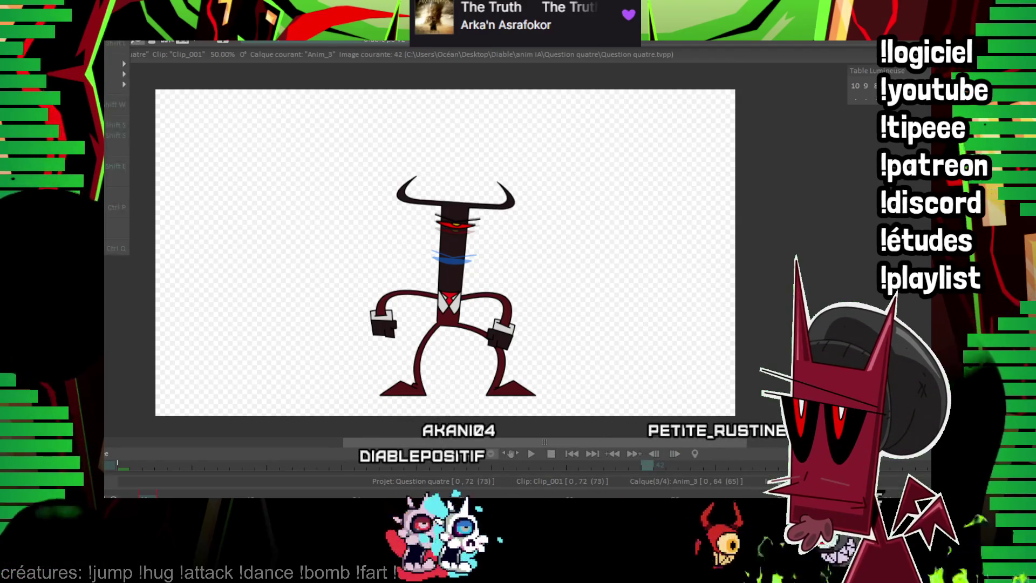
Create a new project keeping the default 1920×1080 size at 24 fps.
key("ctrl+n")
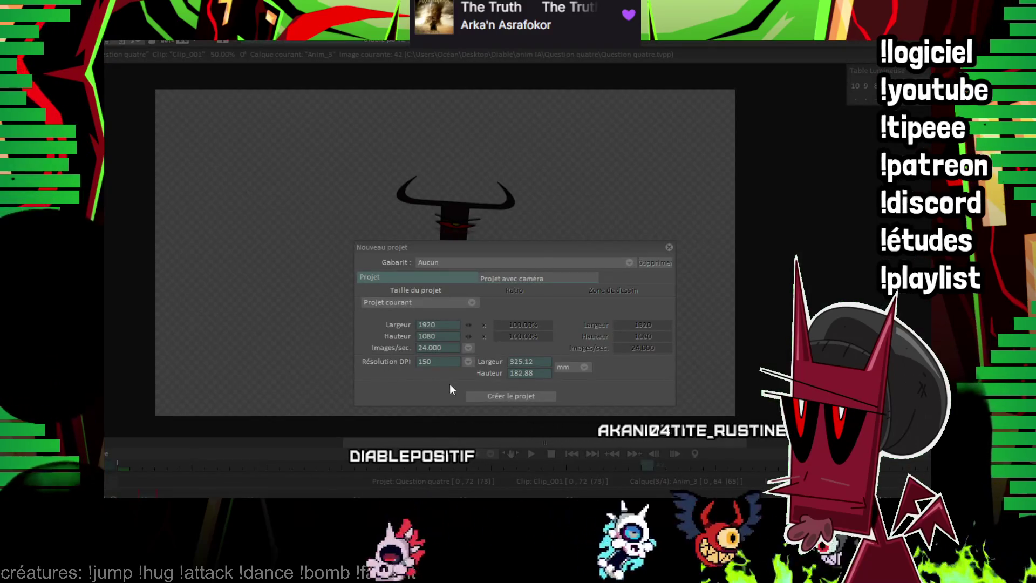
left_click(482, 395)
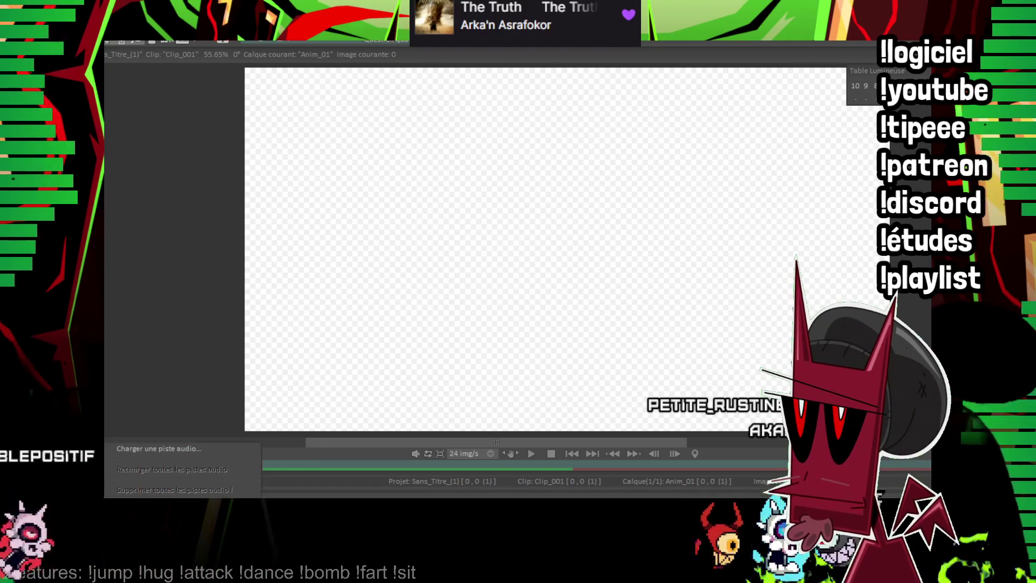
key("Escape")
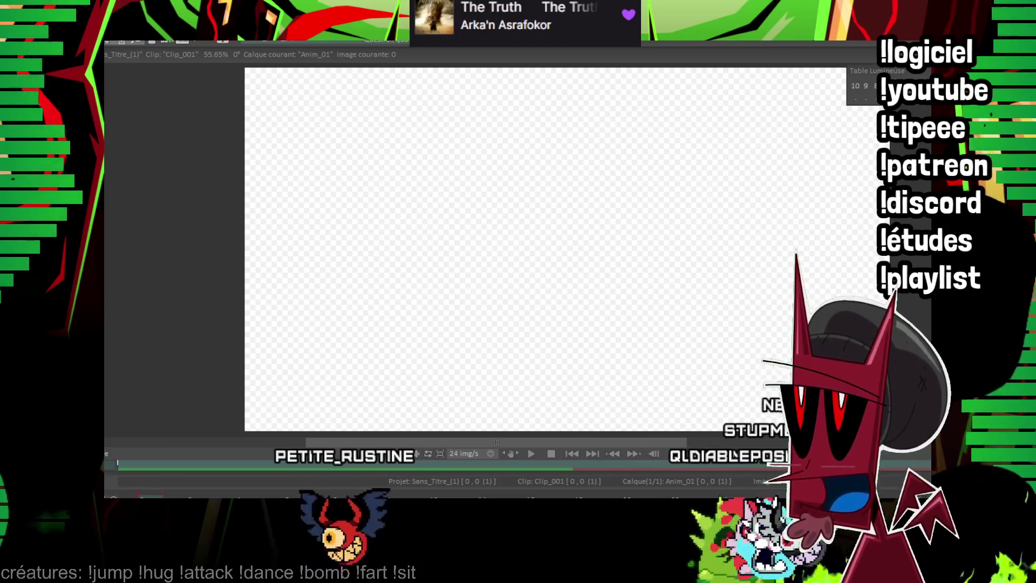
scroll(545, 249, "down", 1)
scroll(400, 197, "up", 1)
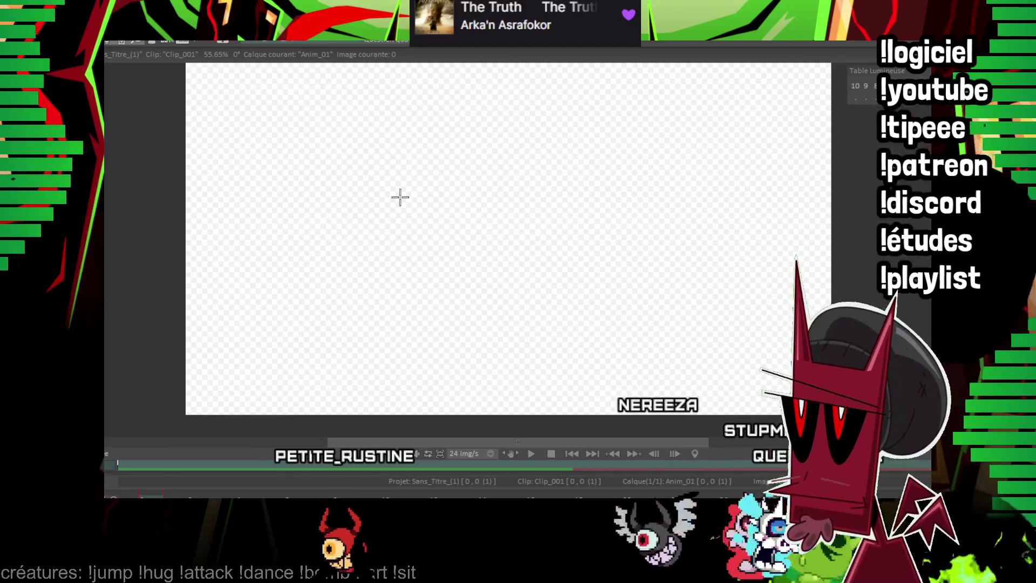
scroll(554, 210, "down", 1)
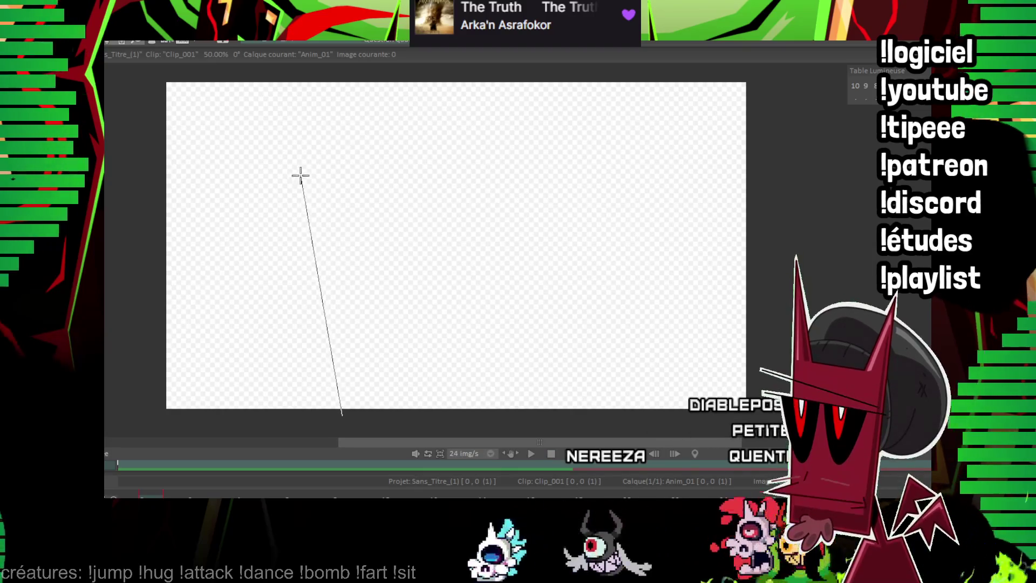
Draw the stem line, erase its top, and draw the slanted top bar with a curved left horn.
left_click_drag(406, 408, 387, 154)
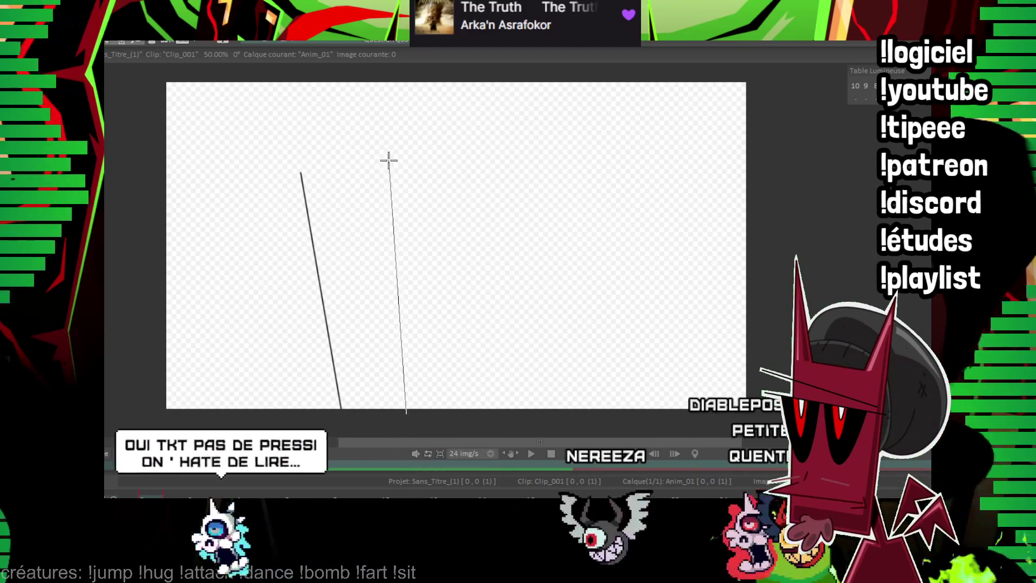
scroll(567, 250, "up", 2)
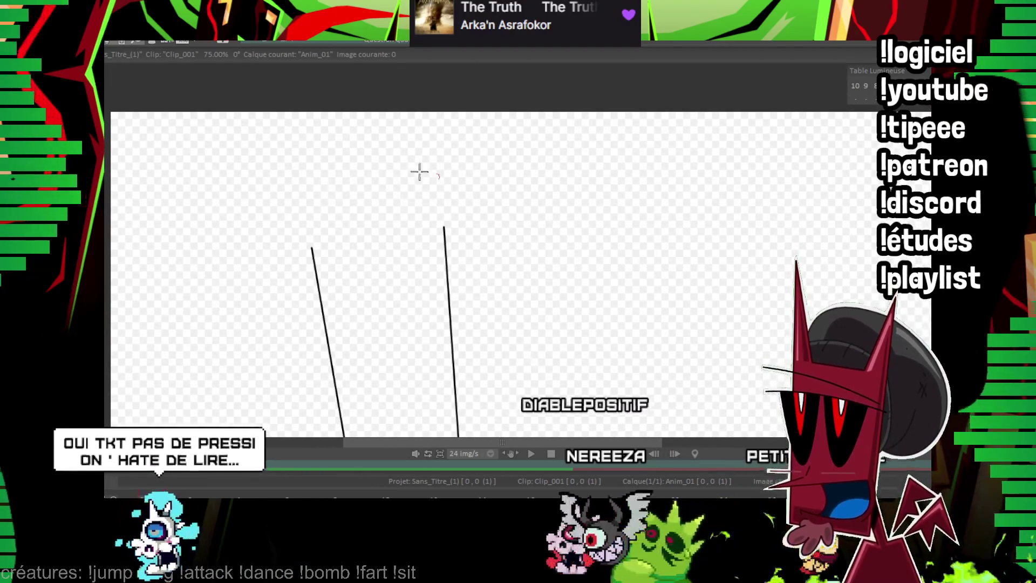
left_click_drag(419, 172, 640, 153)
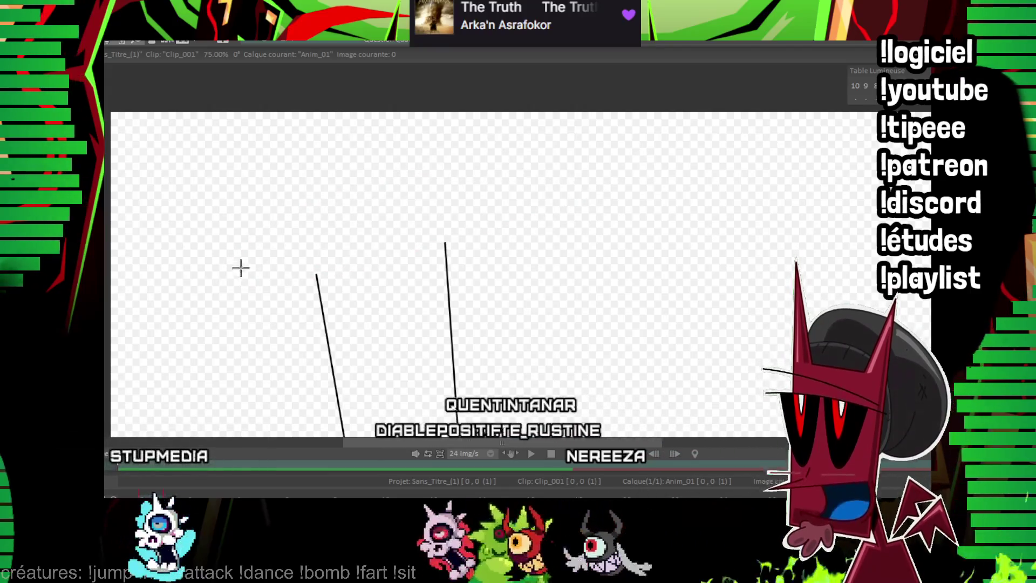
mouse_move(197, 289)
left_mouse_down()
mouse_move(326, 244)
mouse_move(583, 184)
left_mouse_up()
scroll(404, 185, "up", 2)
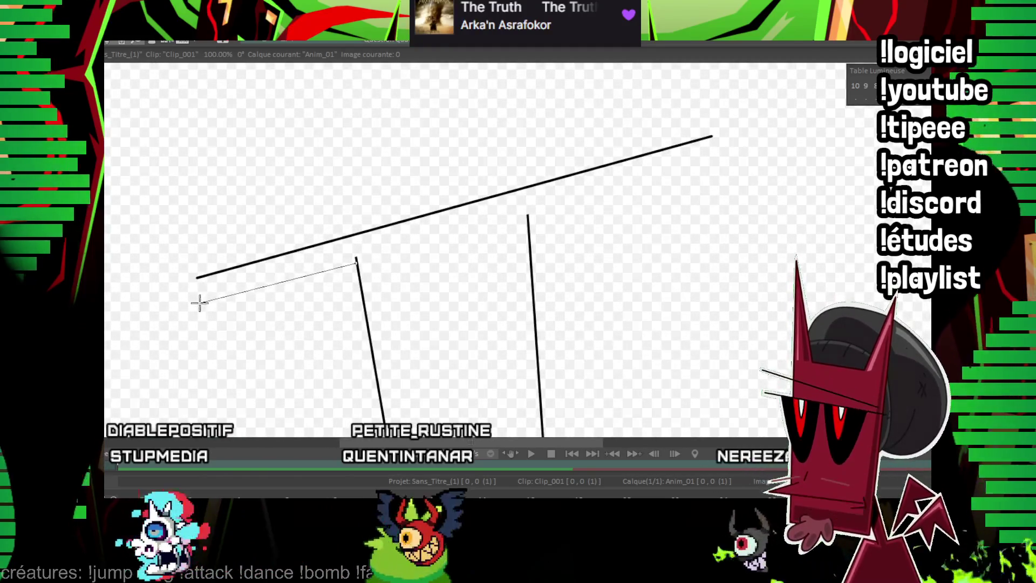
left_click_drag(199, 303, 200, 303)
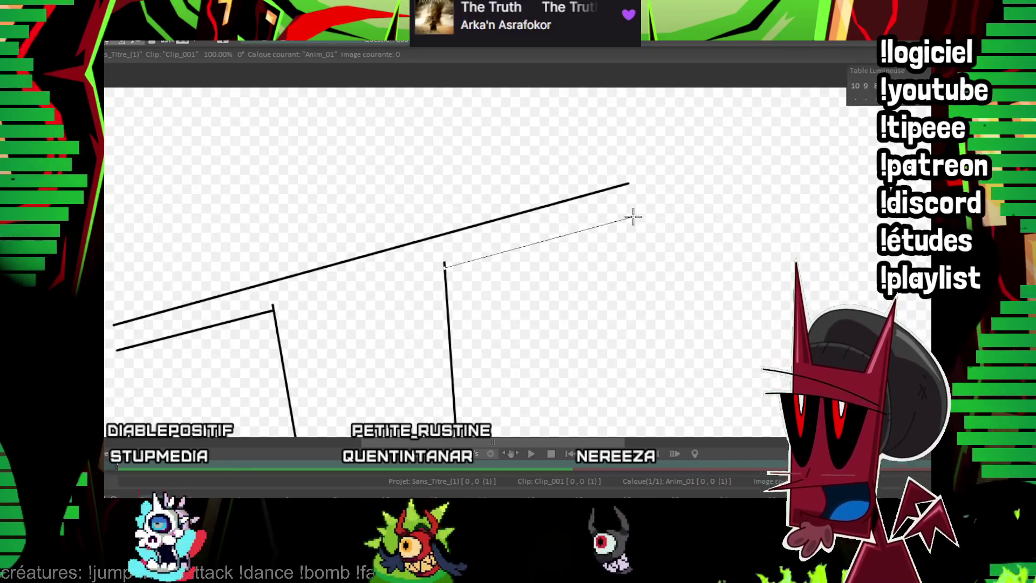
scroll(545, 201, "up", 2)
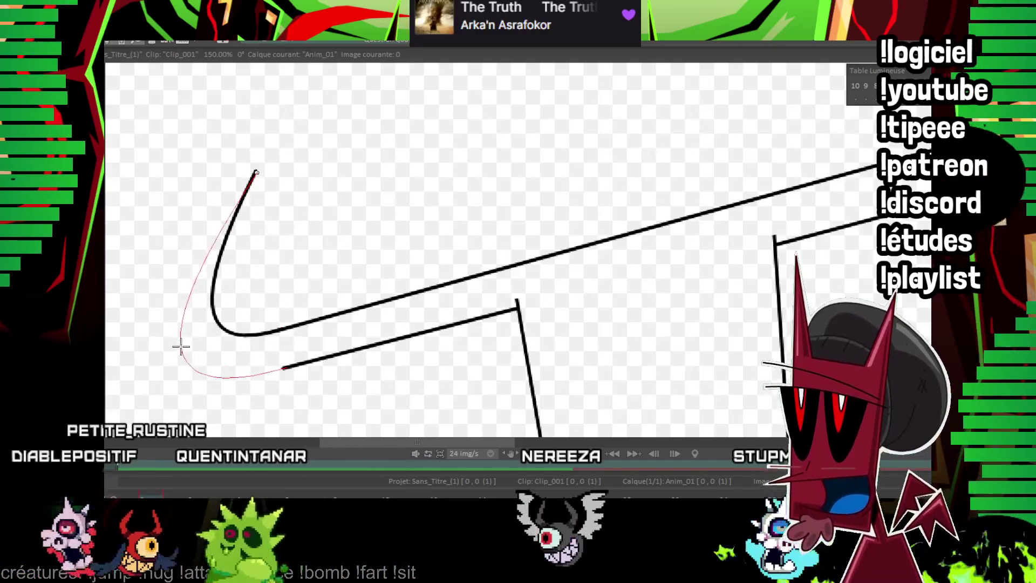
left_click(180, 344)
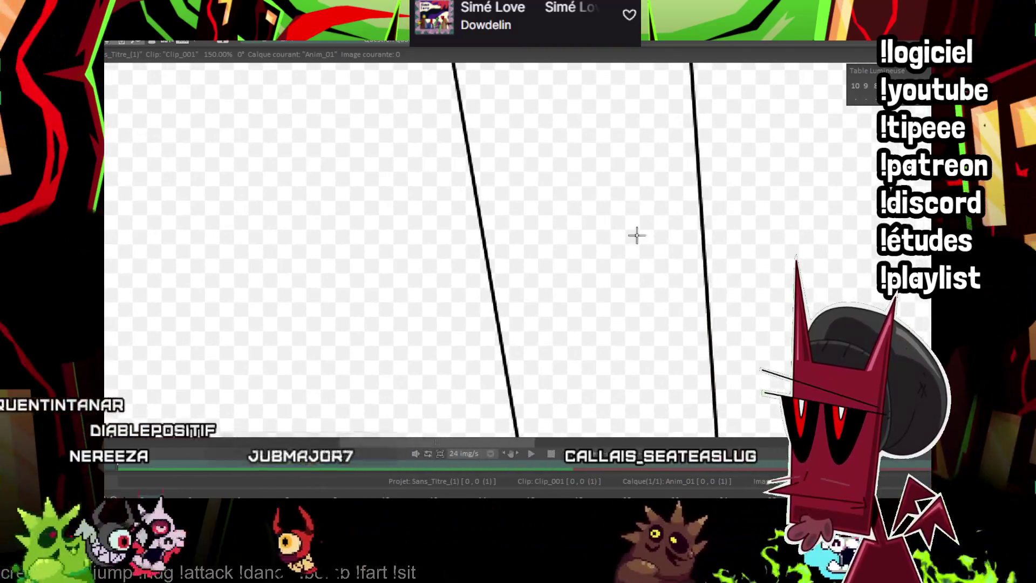
Draw a curve across the lower stem with a V-shaped point hanging below it.
mouse_move(636, 235)
left_mouse_down()
mouse_move(531, 234)
mouse_move(496, 278)
left_mouse_up()
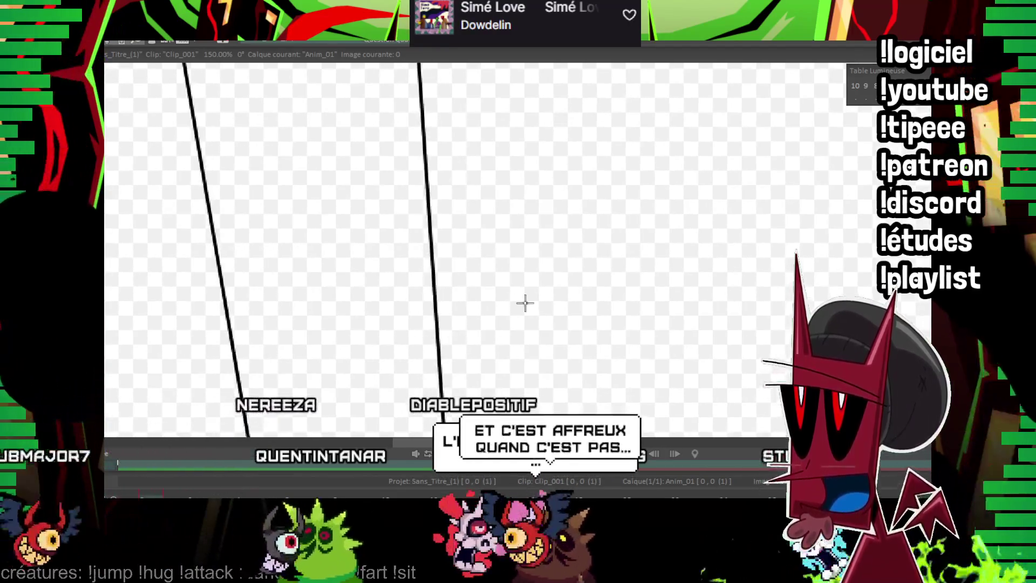
left_click_drag(527, 301, 439, 260)
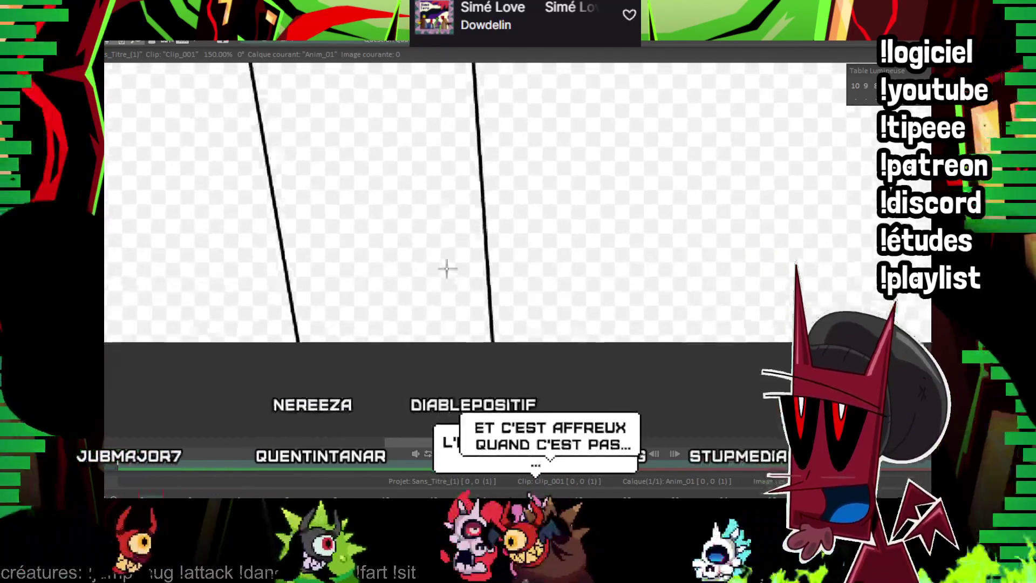
scroll(416, 268, "down", 3)
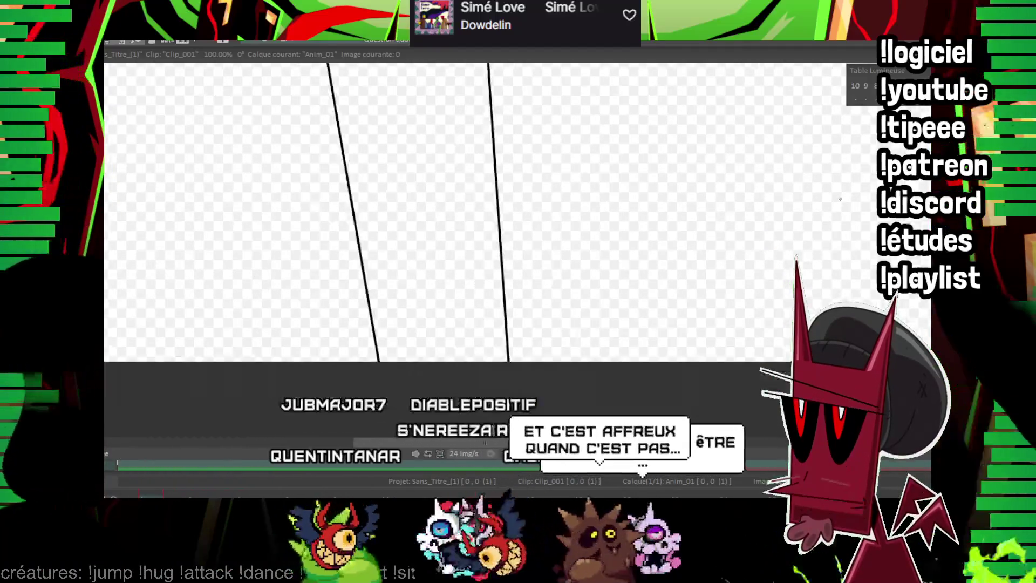
scroll(416, 267, "down", 3)
scroll(294, 270, "up", 3)
scroll(294, 269, "up", 3)
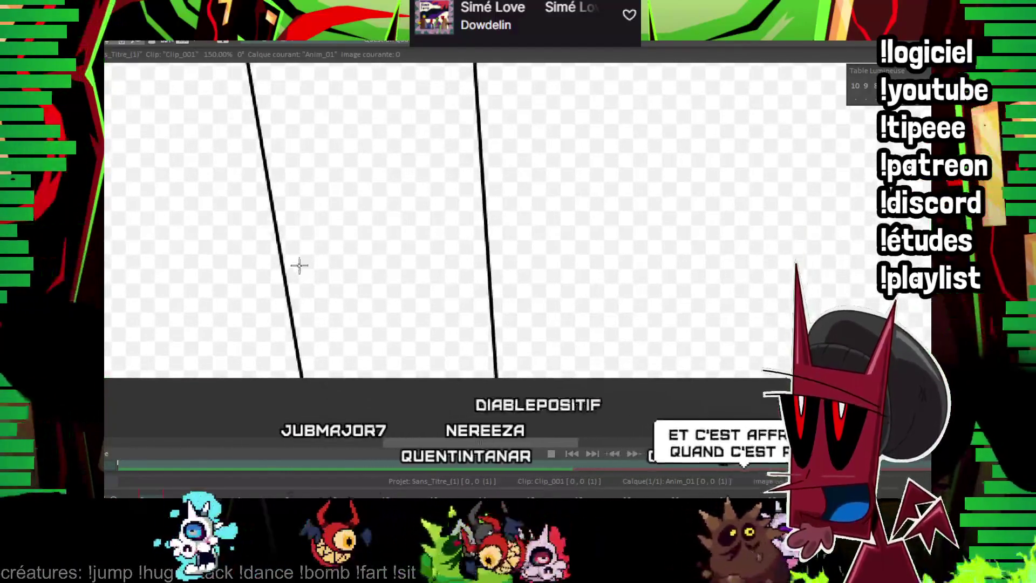
left_click_drag(287, 283, 484, 261)
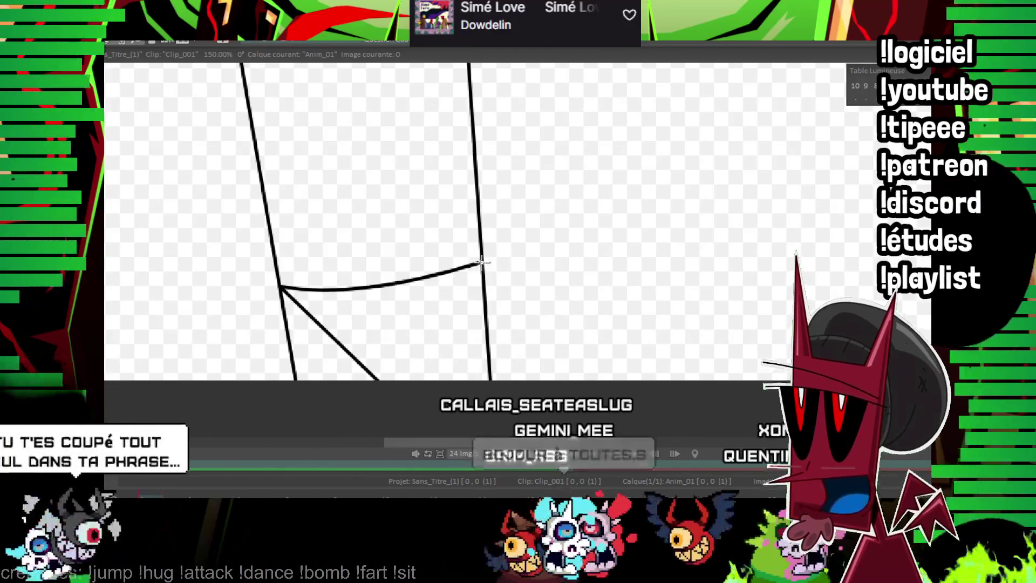
key("ctrl+z")
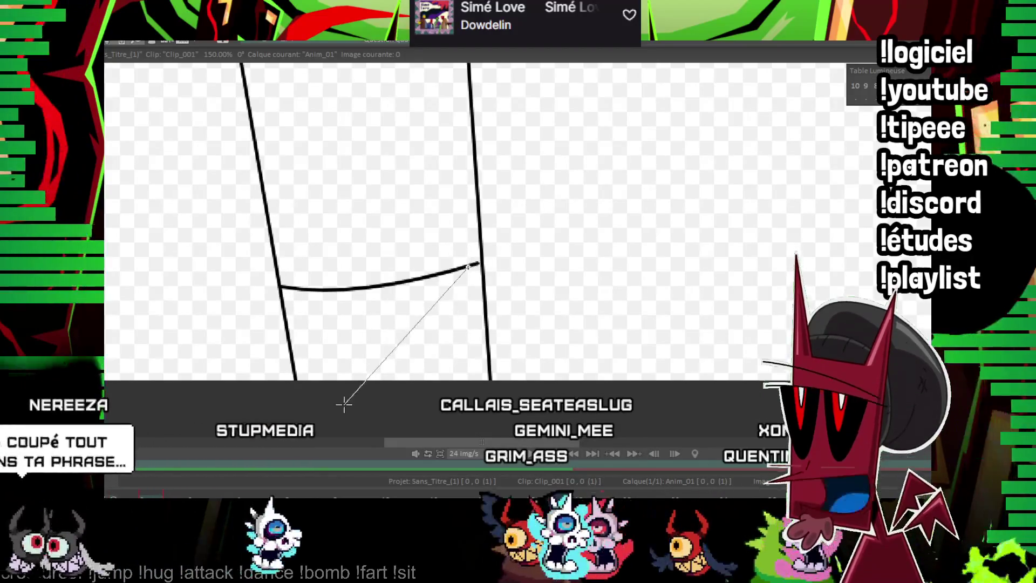
left_click_drag(477, 263, 369, 420)
left_click_drag(369, 420, 281, 289)
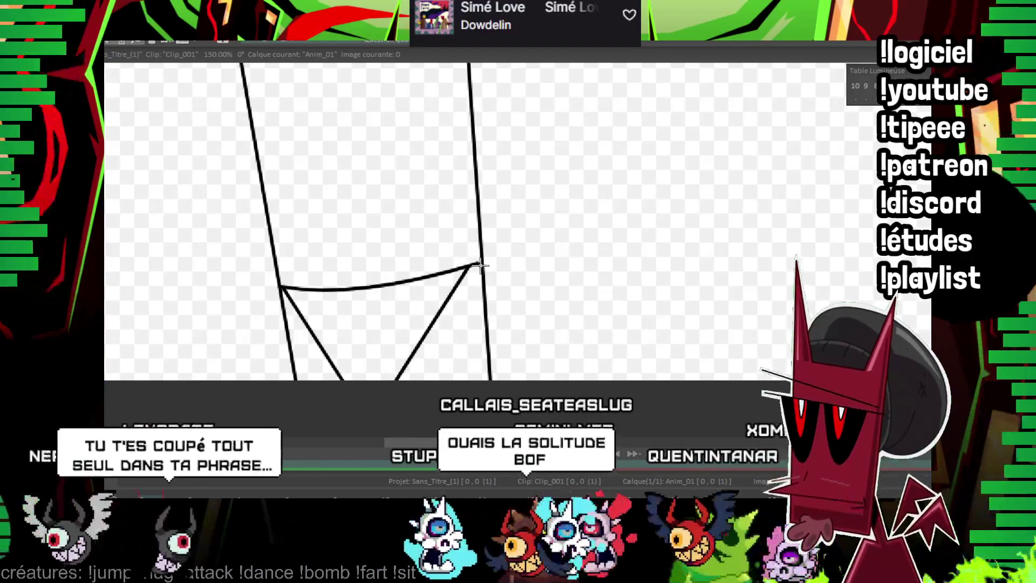
Add strokes along the right stem line and a hooked stroke forming the pointed bottom.
left_click_drag(483, 295, 470, 355)
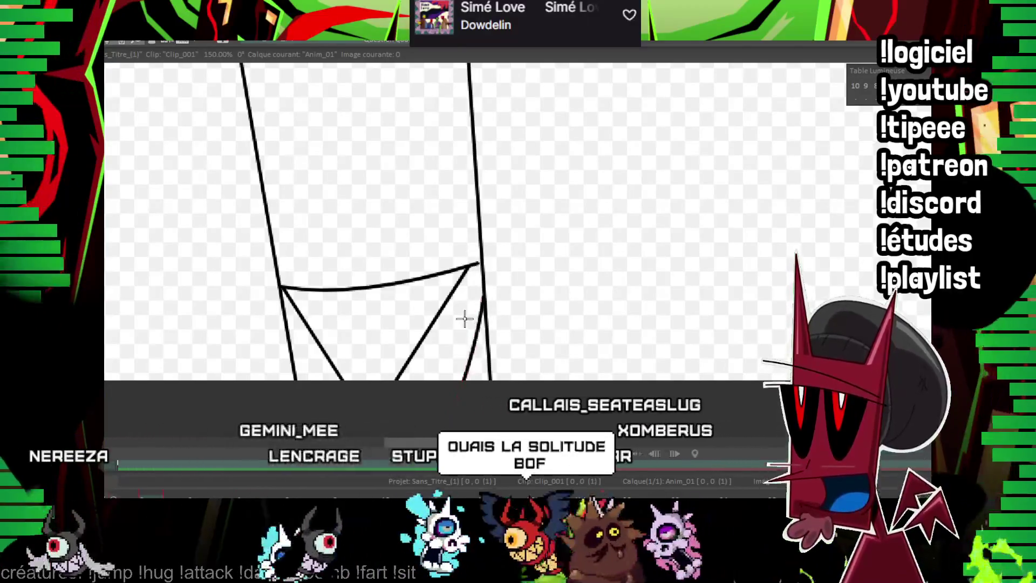
left_click_drag(345, 231, 331, 277)
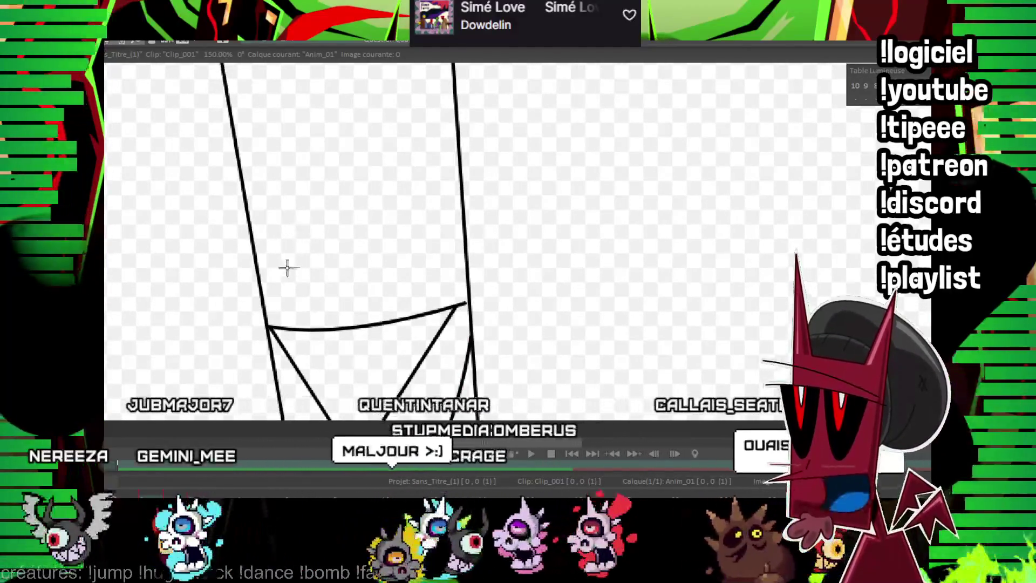
mouse_move(272, 329)
left_mouse_down()
mouse_move(331, 383)
mouse_move(351, 383)
left_mouse_up()
left_click_drag(451, 308, 367, 380)
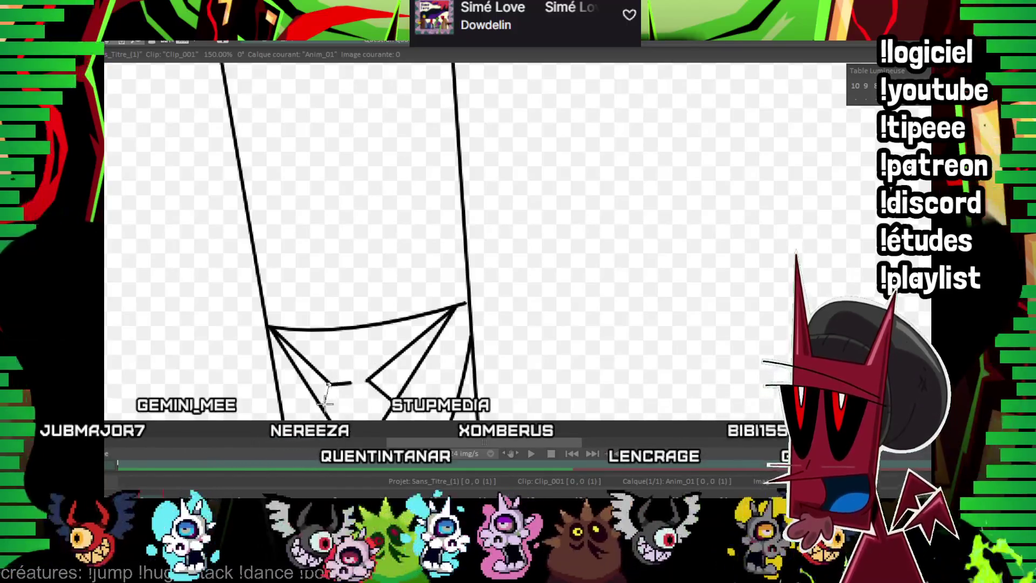
scroll(332, 382, "down", 2)
mouse_move(553, 231)
left_mouse_down()
mouse_move(504, 303)
mouse_move(508, 255)
left_mouse_up()
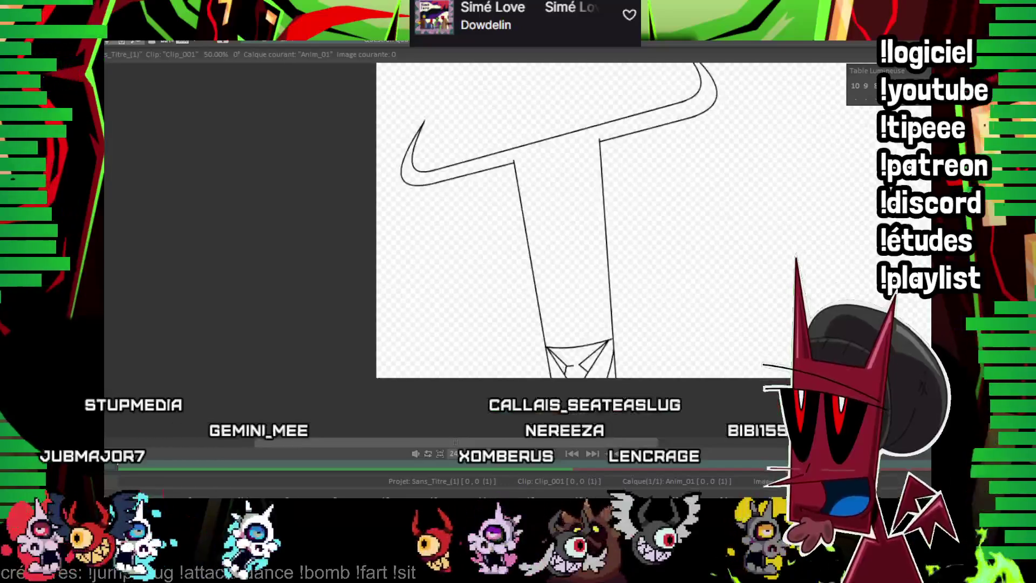
Insert two new images after the sketch so the clip has three frames.
scroll(528, 259, "down", 1)
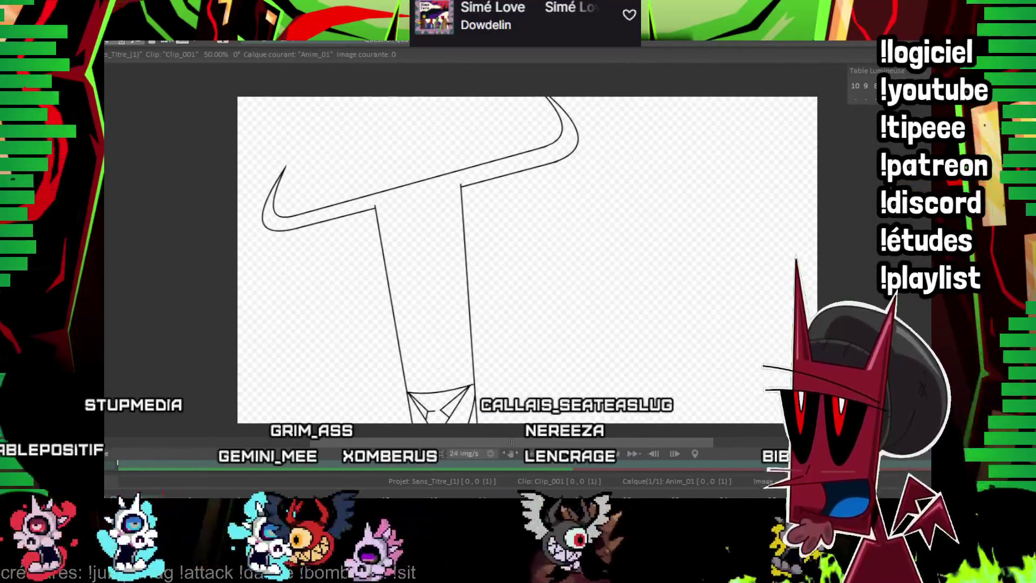
key("Insert")
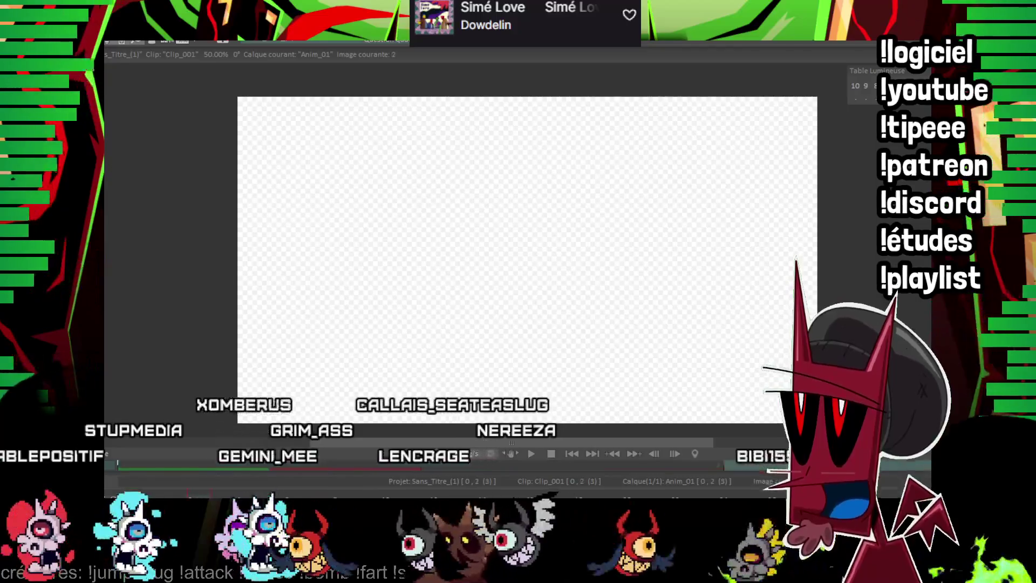
key("Insert")
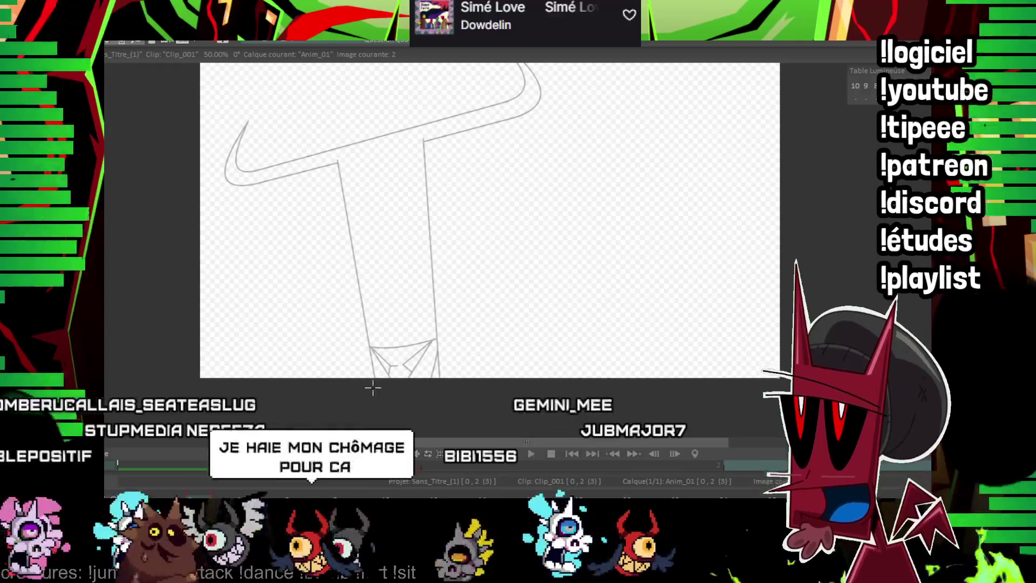
On image 2, ink the stem's left edge over the onion-skin rough and check it with the rough hidden.
left_click_drag(375, 391, 330, 162)
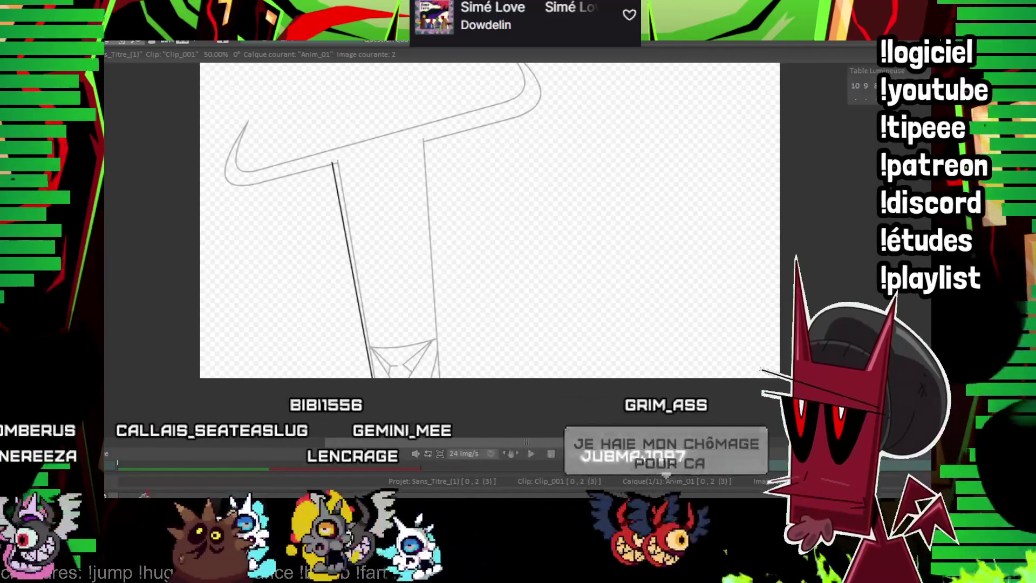
key("l")
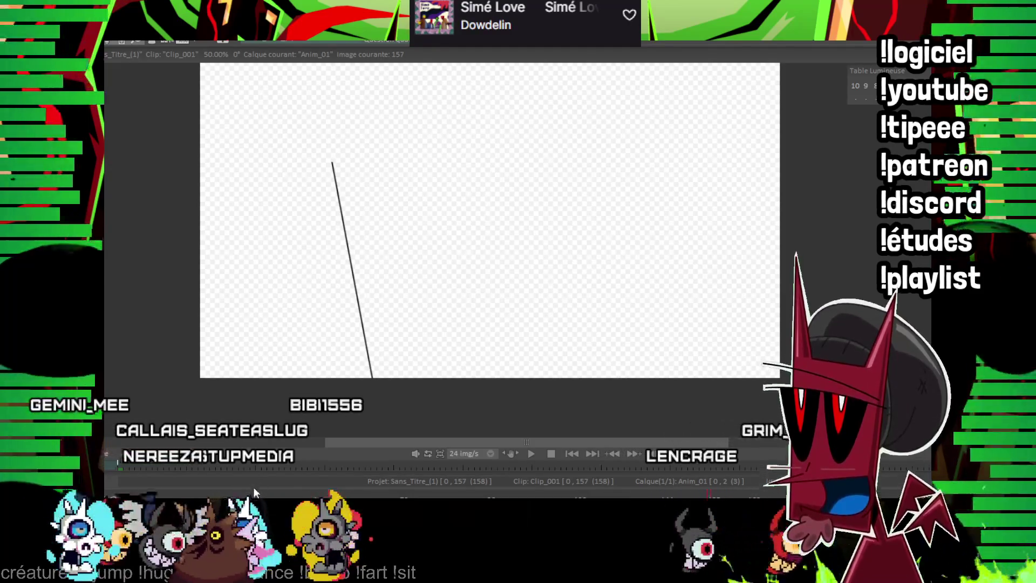
key("Home")
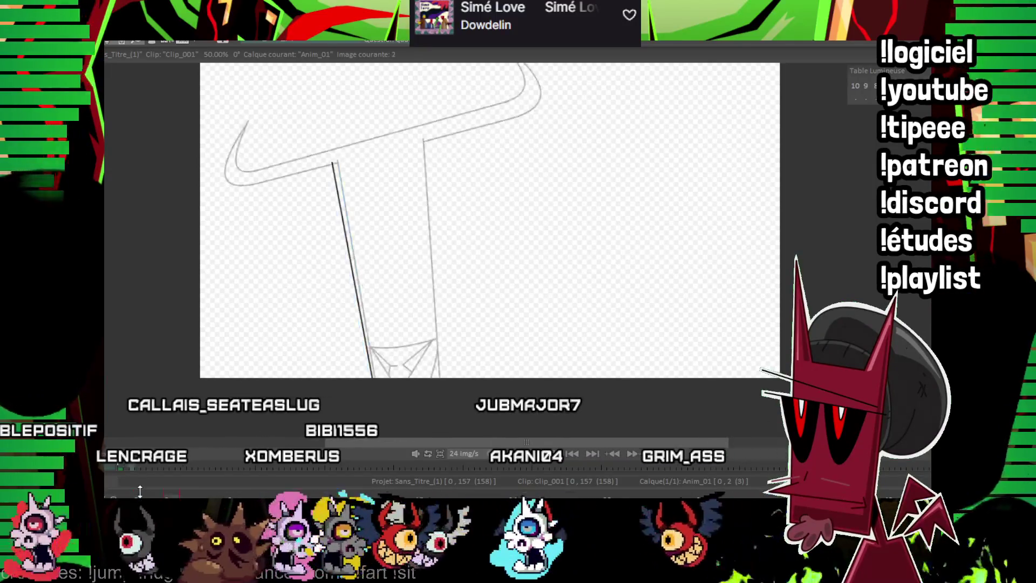
left_click_drag(549, 198, 545, 185)
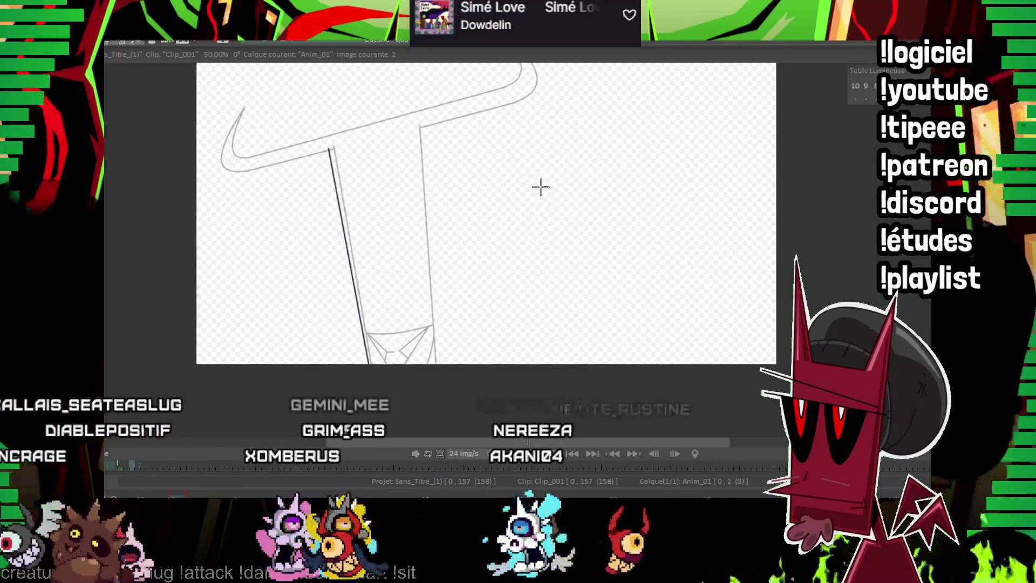
Ink the stem's right edge, its lower edge and the rising base line over the grey rough.
left_click_drag(429, 293, 422, 127)
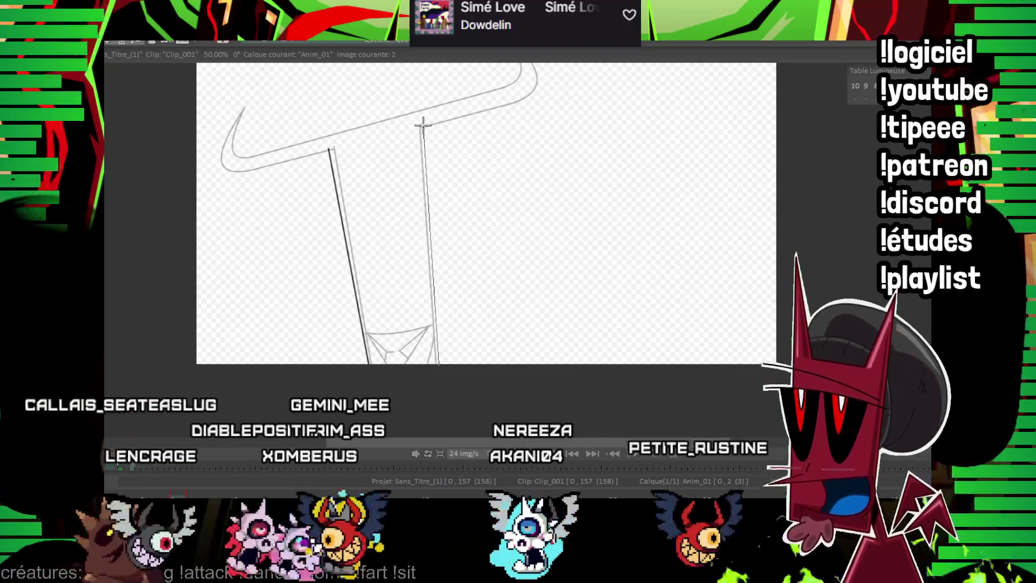
scroll(427, 335, "up", 2)
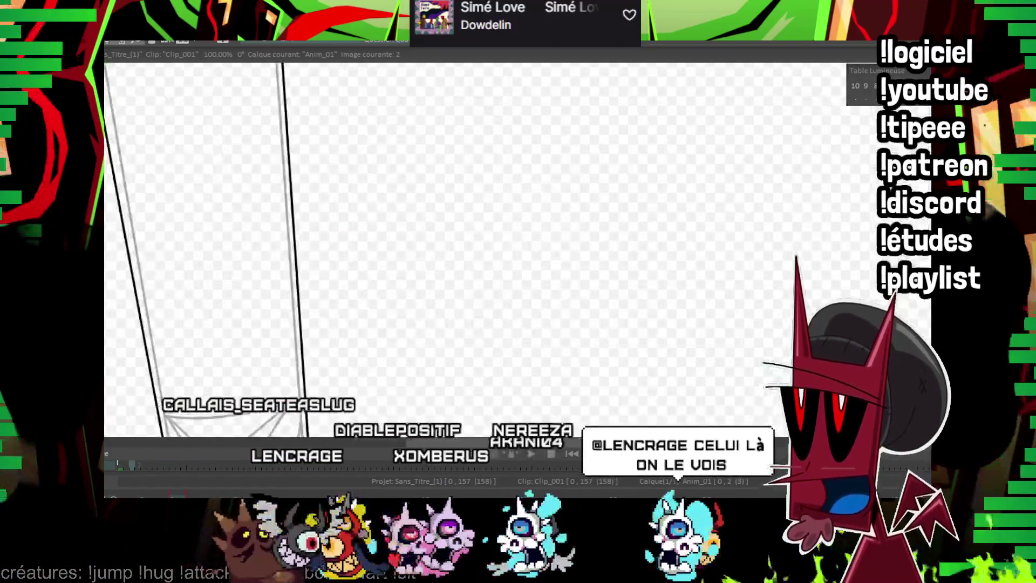
scroll(467, 367, "up", 1)
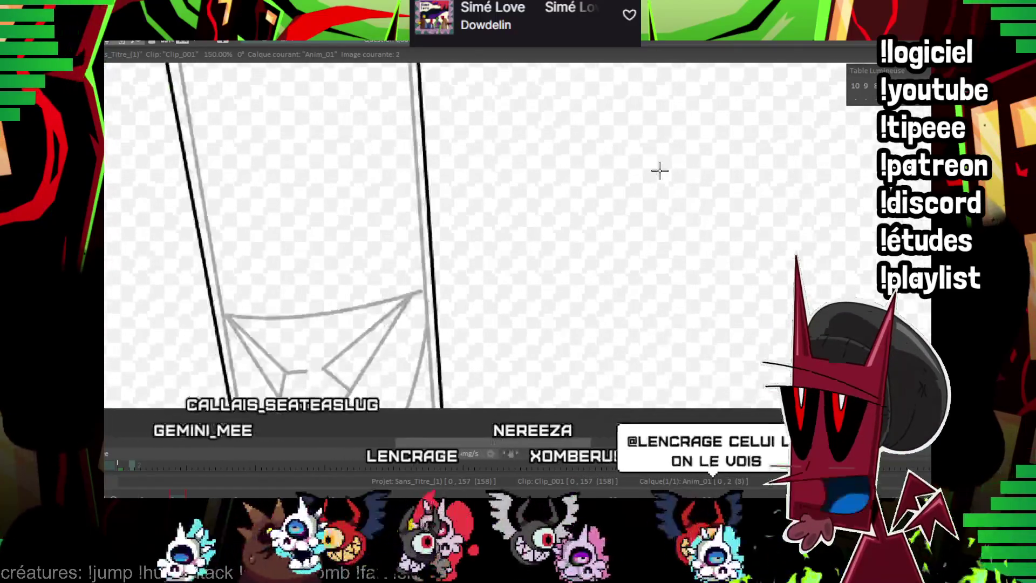
left_click(426, 296)
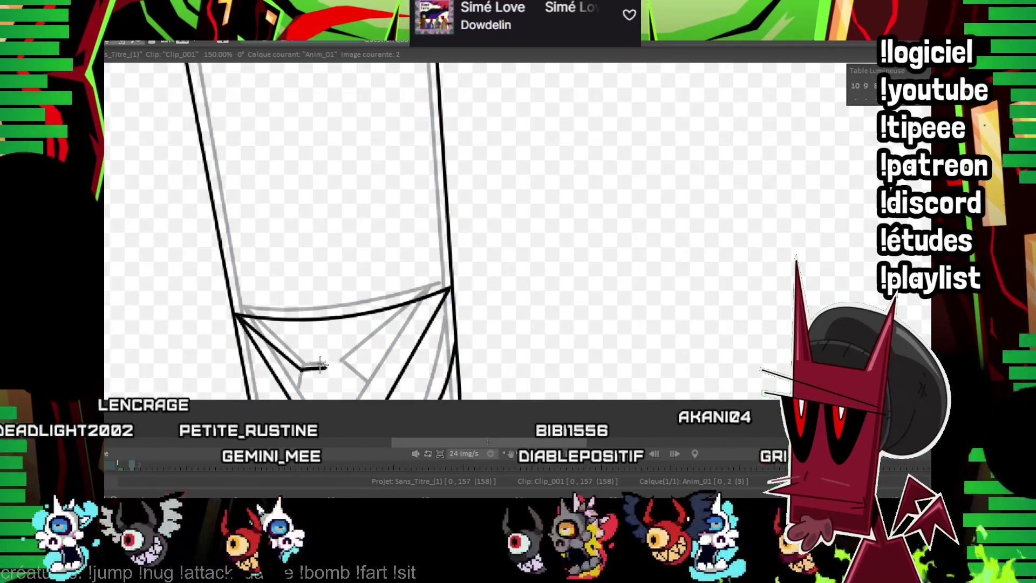
left_click_drag(415, 321, 348, 366)
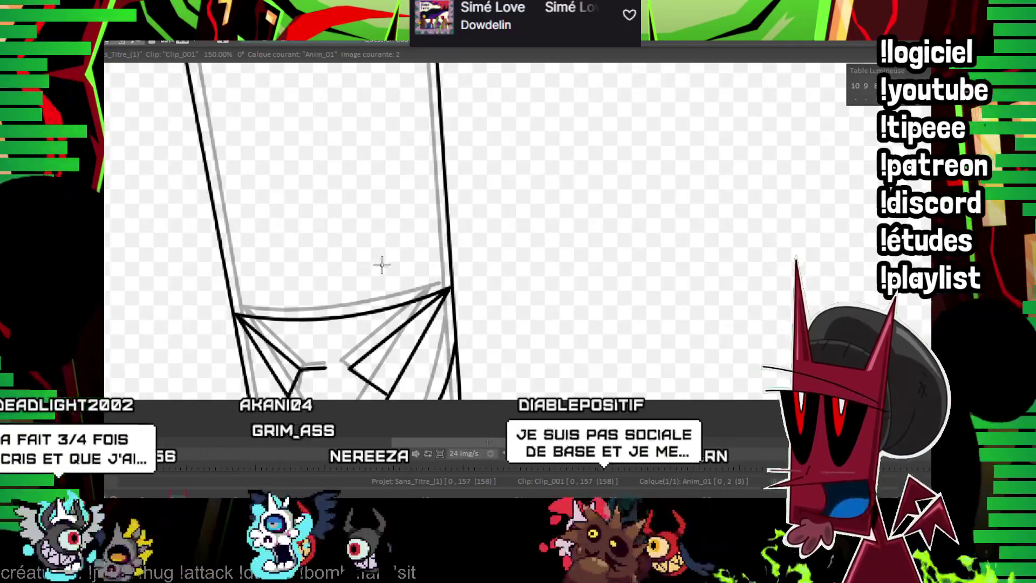
scroll(375, 279, "up", 5)
scroll(574, 213, "down", 3)
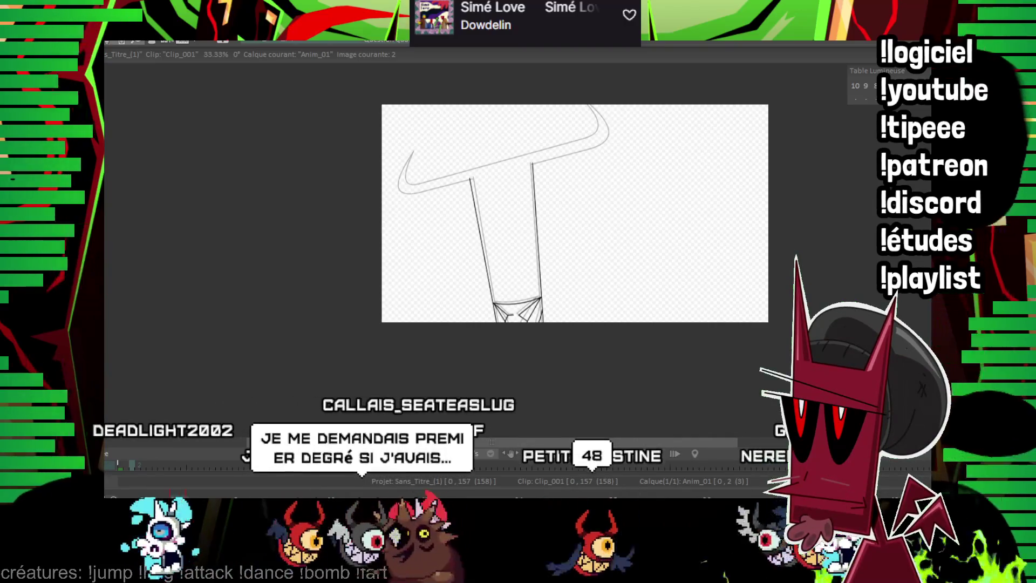
Ink the crossbar's underside from the stem top and the right horn's inner curve.
scroll(594, 273, "up", 2)
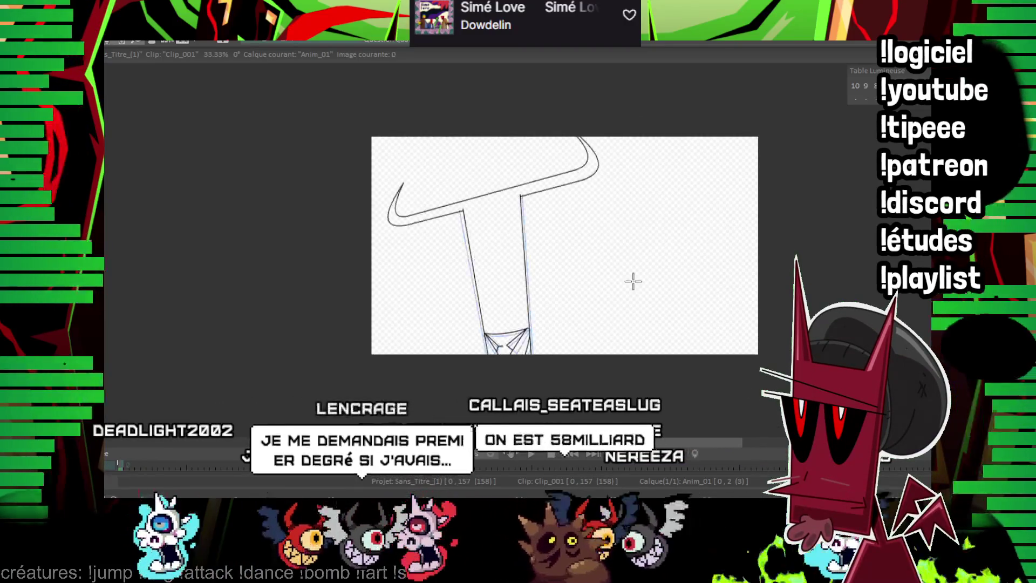
scroll(594, 273, "up", 2)
scroll(735, 157, "up", 2)
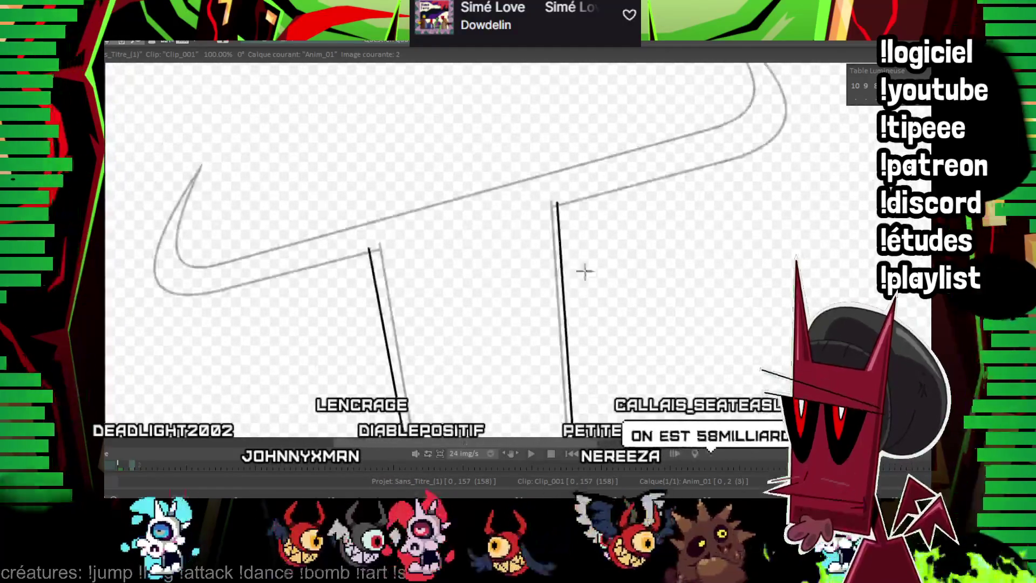
scroll(746, 213, "up", 1)
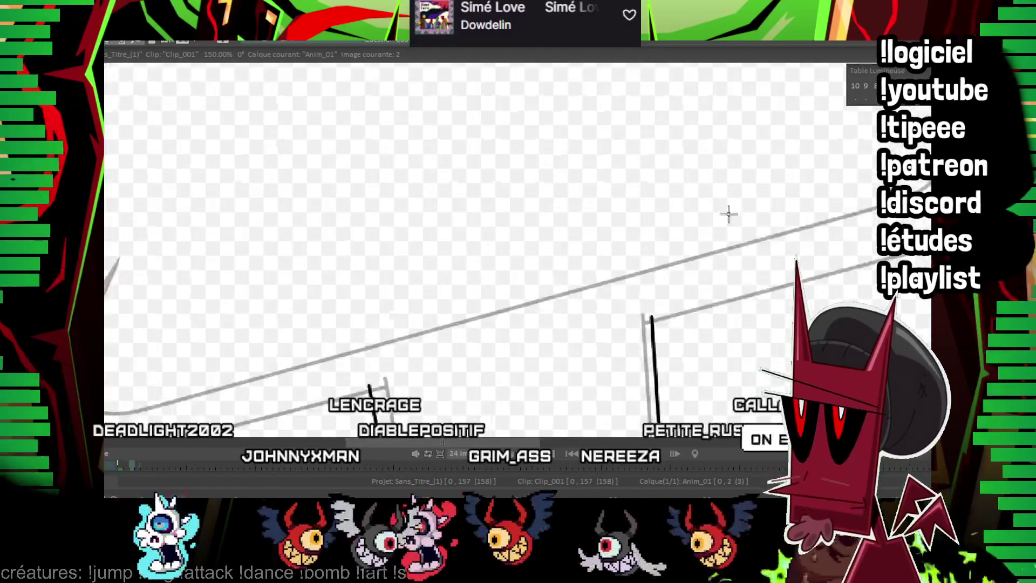
scroll(693, 141, "up", 1)
scroll(567, 250, "down", 1)
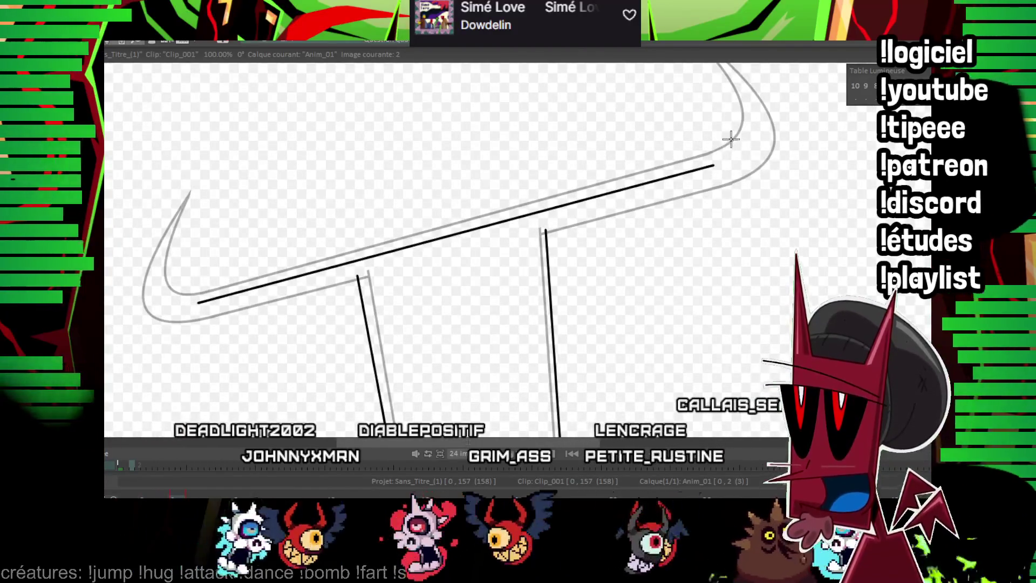
scroll(518, 248, "up", 1)
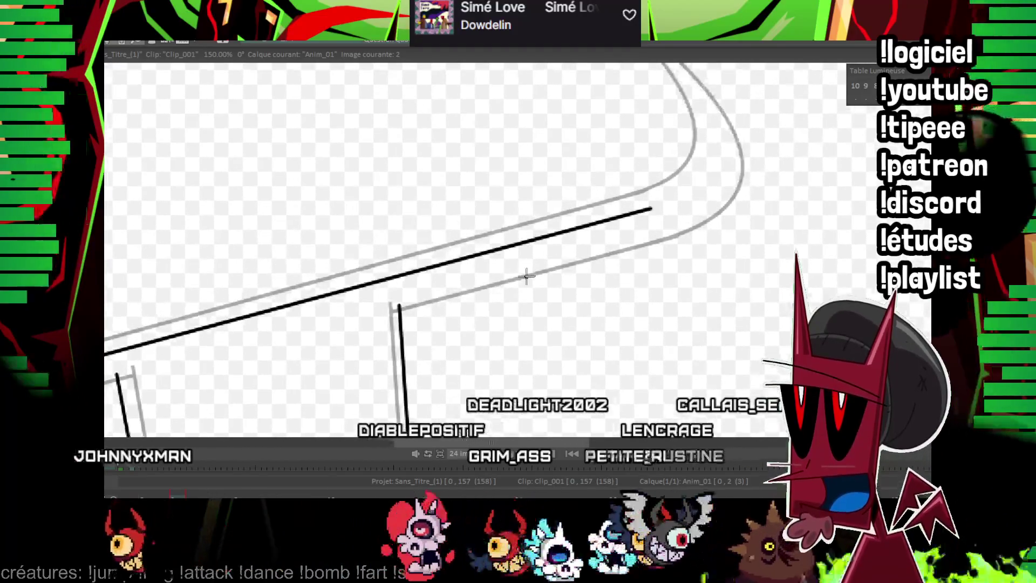
left_click(401, 322)
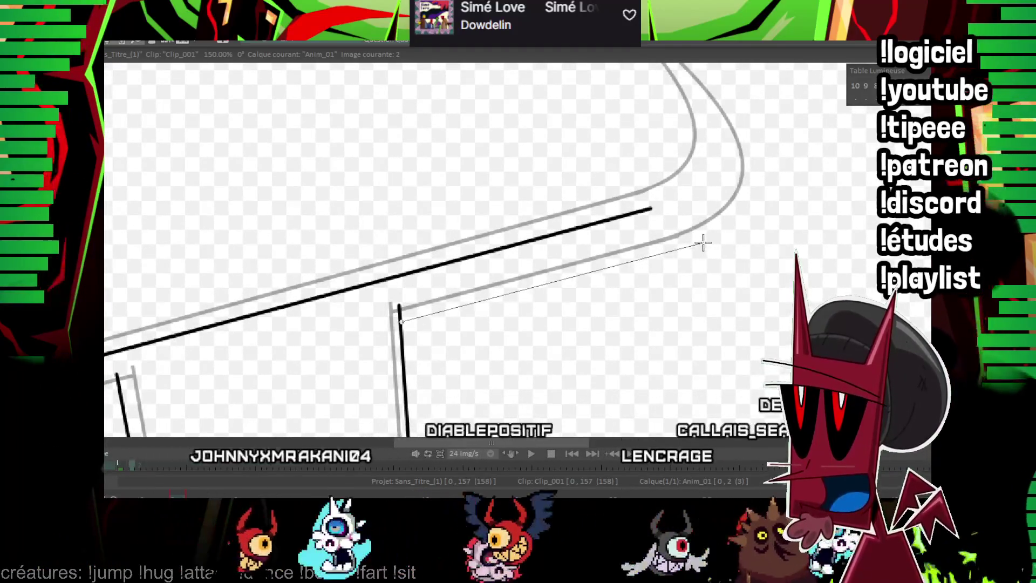
left_click_drag(698, 230, 550, 260)
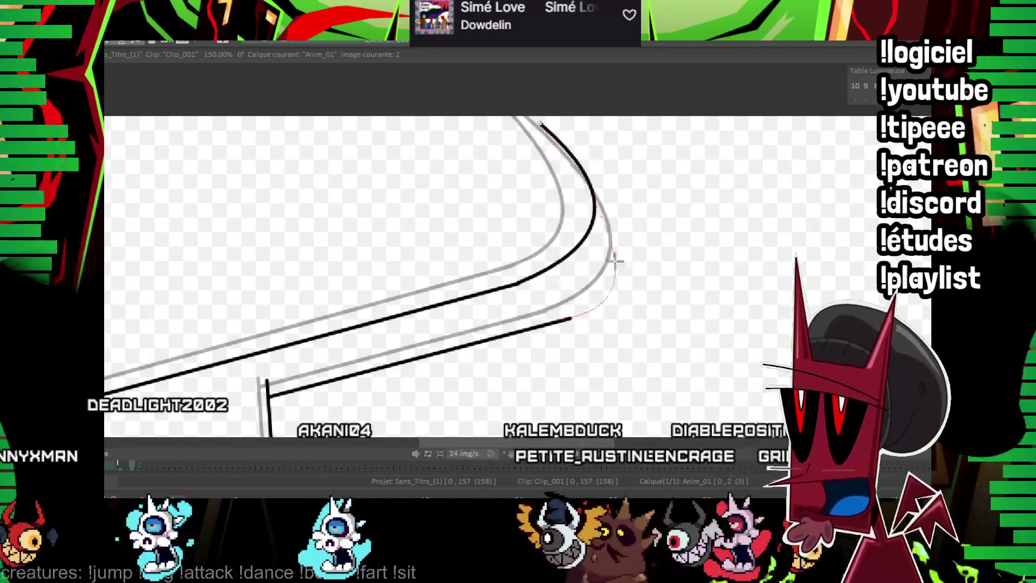
left_click(654, 242)
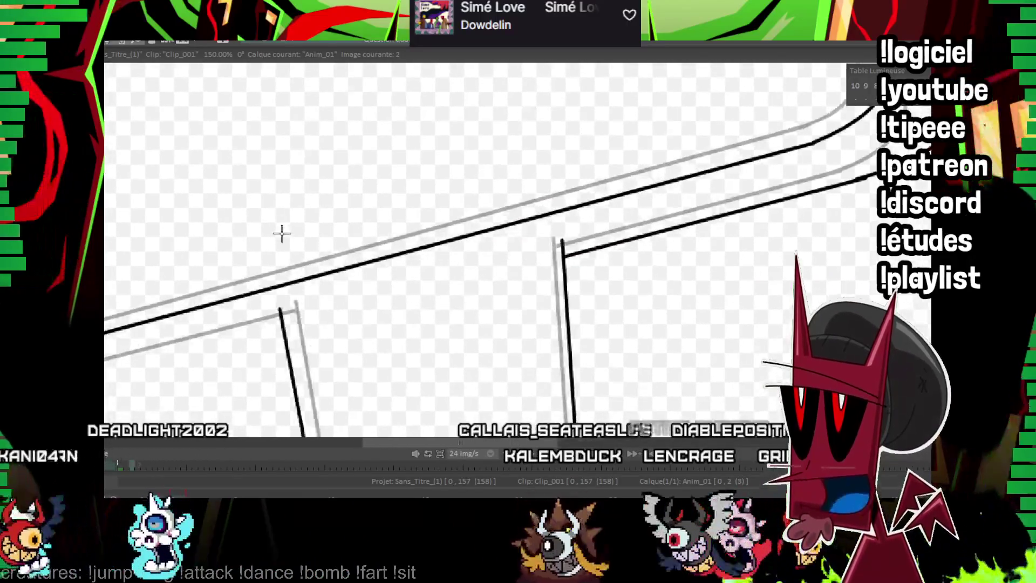
Ink the crossbar's lower edge toward the left horn and the left horn's inner curve.
left_click_drag(270, 292, 592, 231)
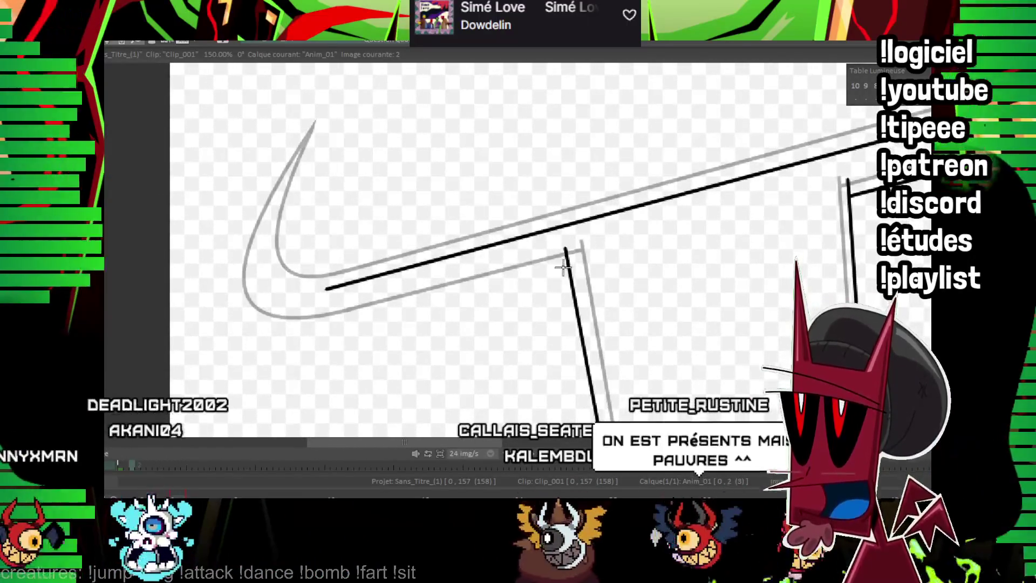
left_click_drag(567, 265, 337, 331)
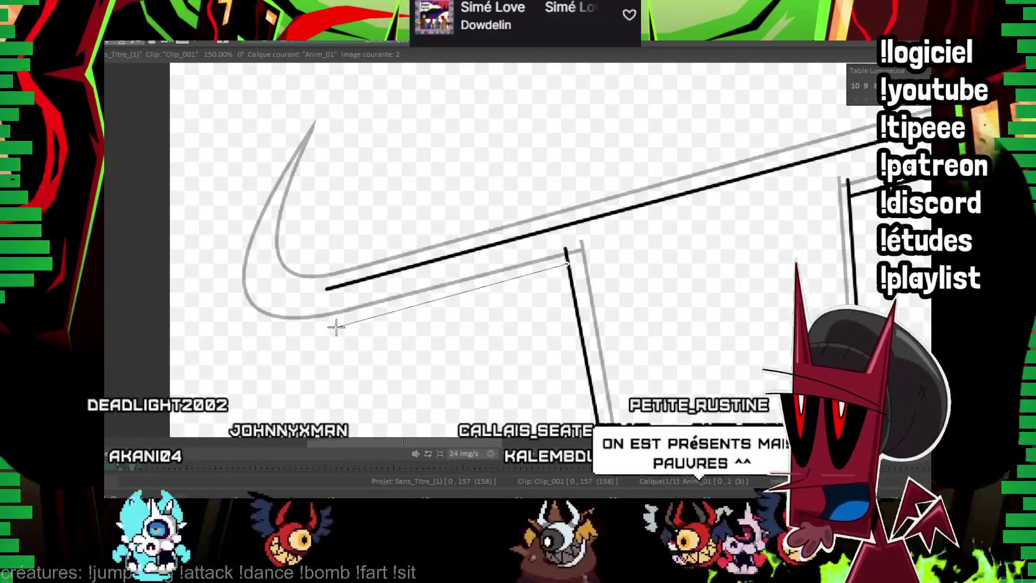
left_click_drag(323, 318, 321, 173)
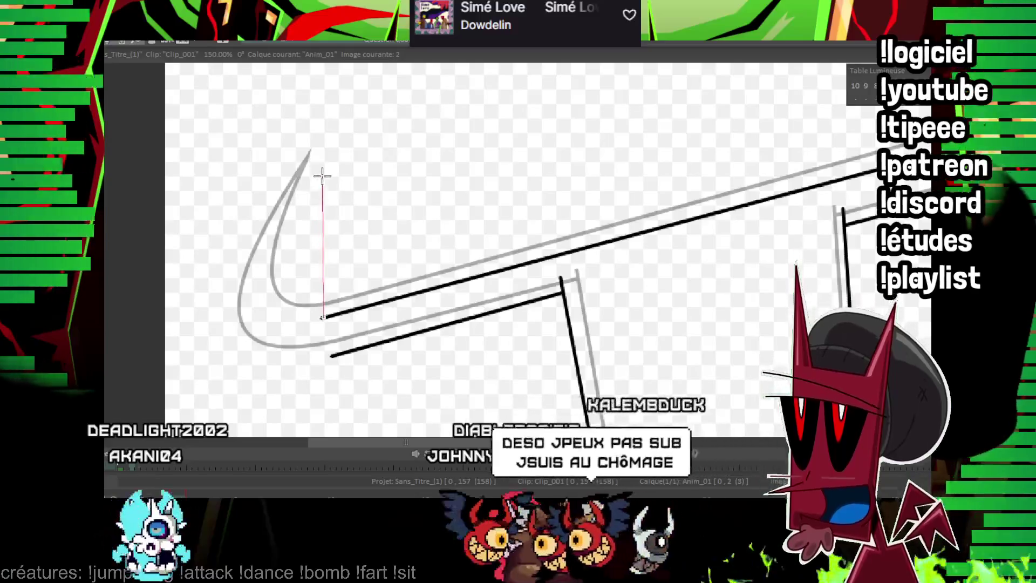
left_click(278, 287)
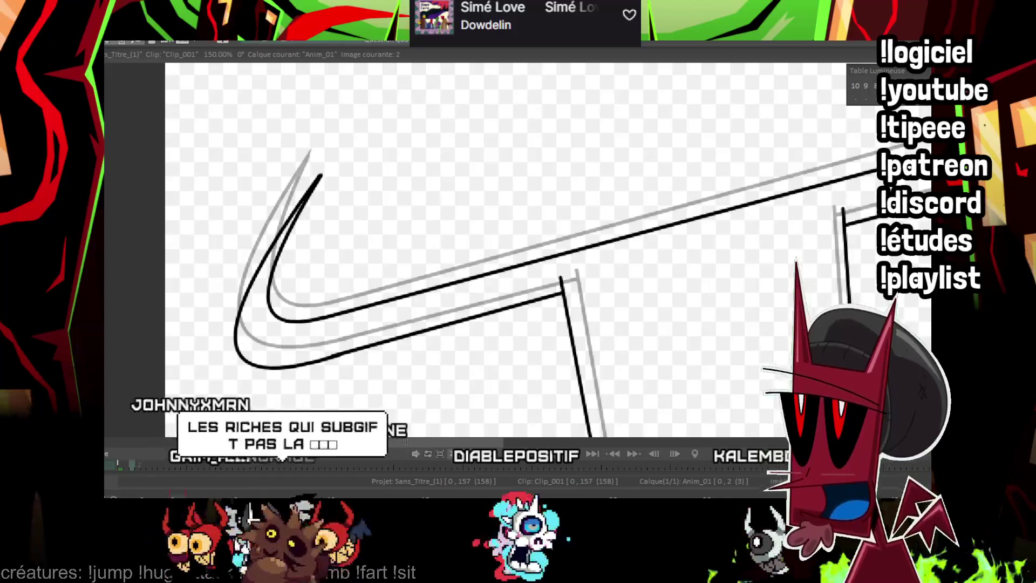
Step to the next drawing and hide the onion-skin lines to see the clean ink.
left_click_drag(341, 355, 0, 138)
scroll(536, 329, "down", 5)
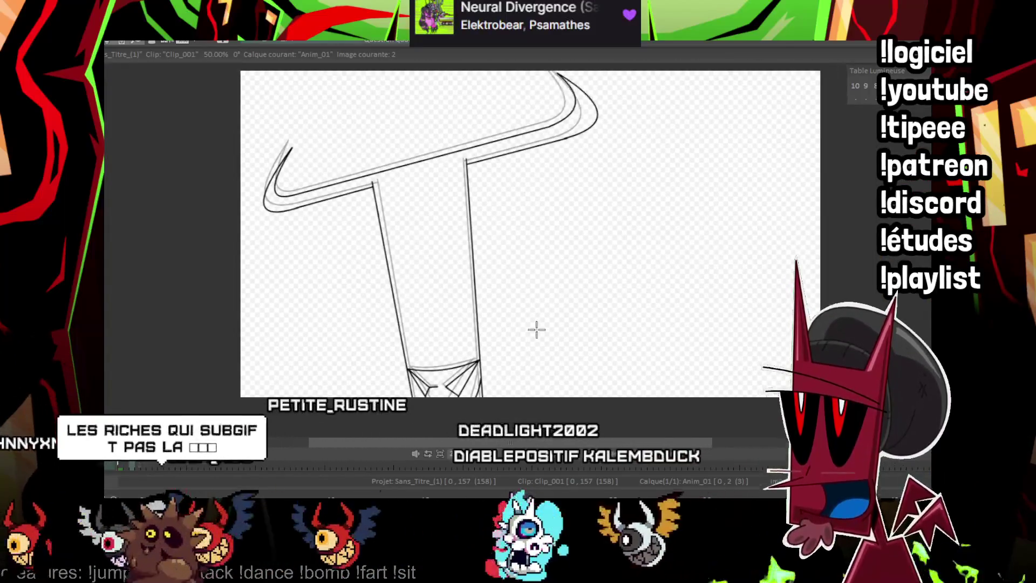
key("Right")
key("Right")
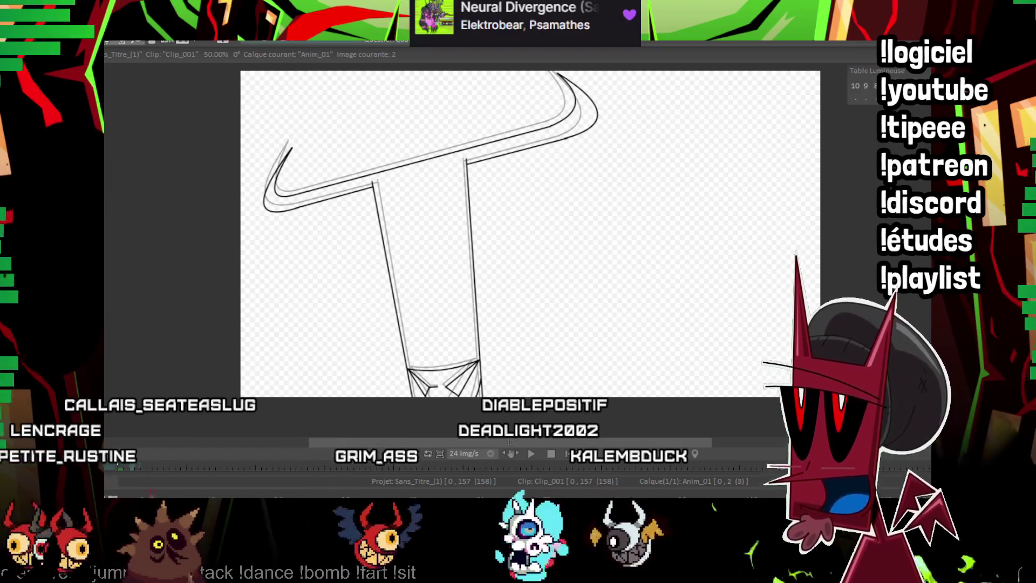
key("ctrl+z")
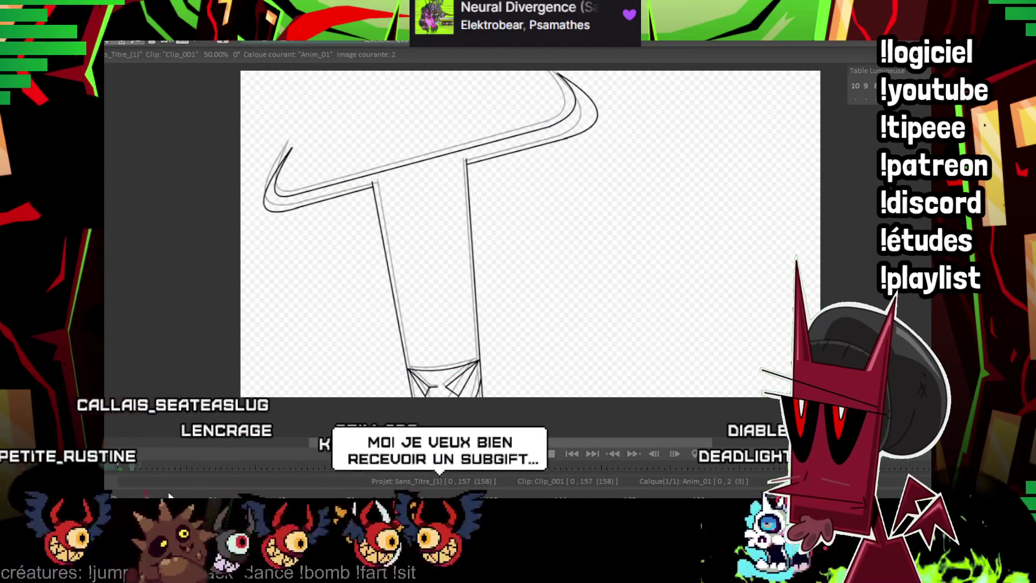
On image 4, ink the bent stem's right and left outlines and an arc joining them.
scroll(629, 240, "up", 1)
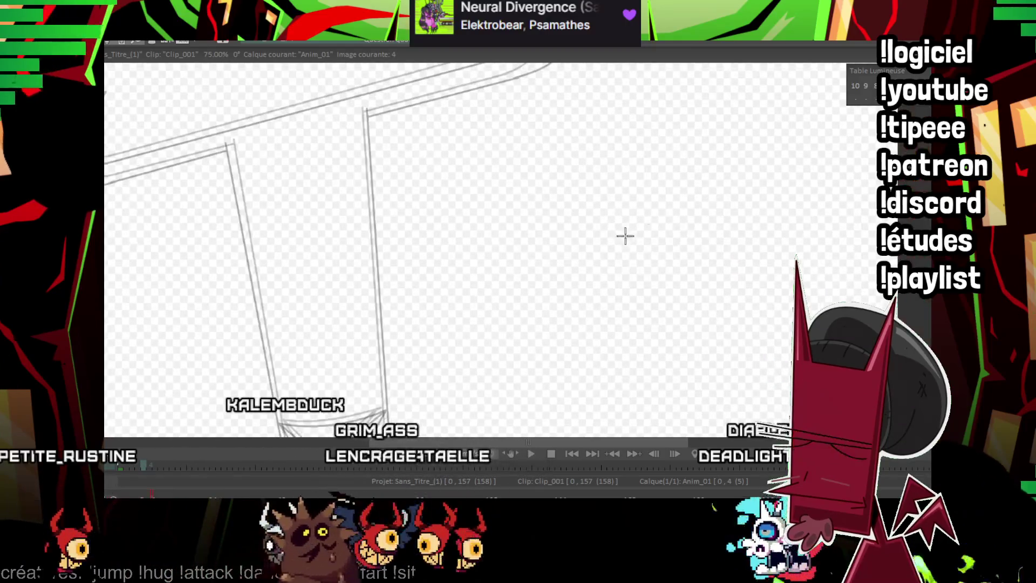
scroll(539, 302, "down", 1)
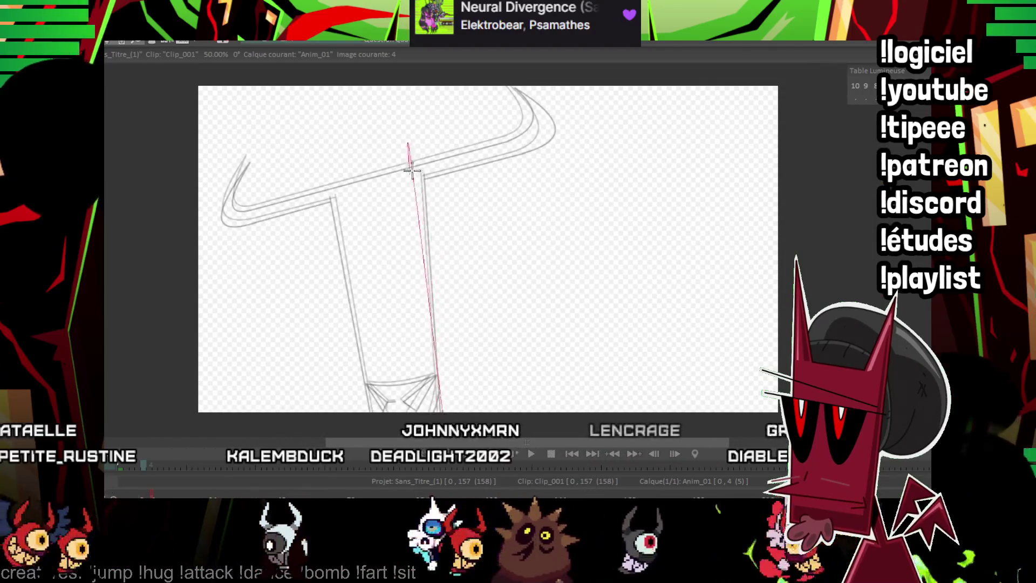
left_click_drag(409, 172, 450, 411)
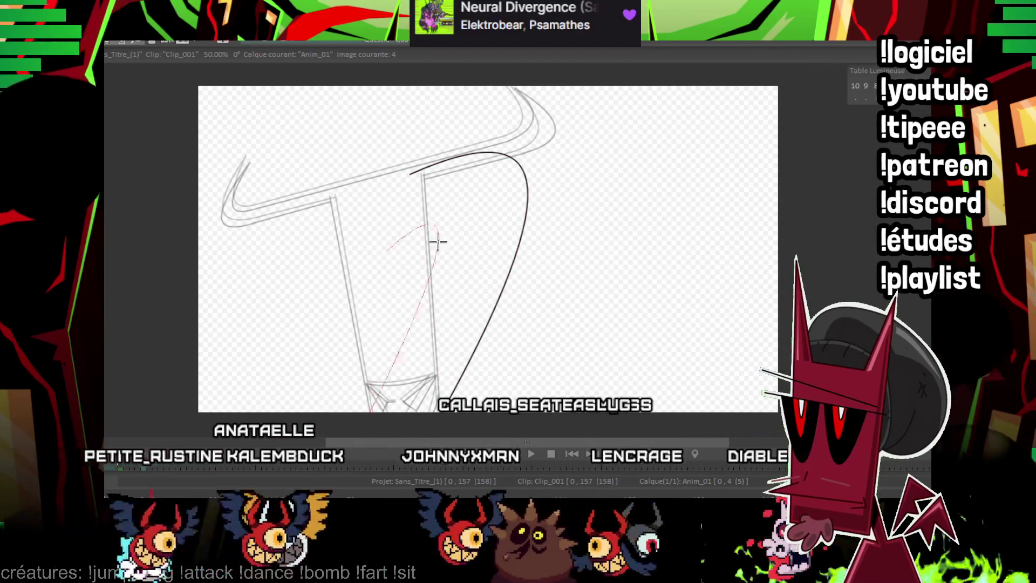
left_click(459, 257)
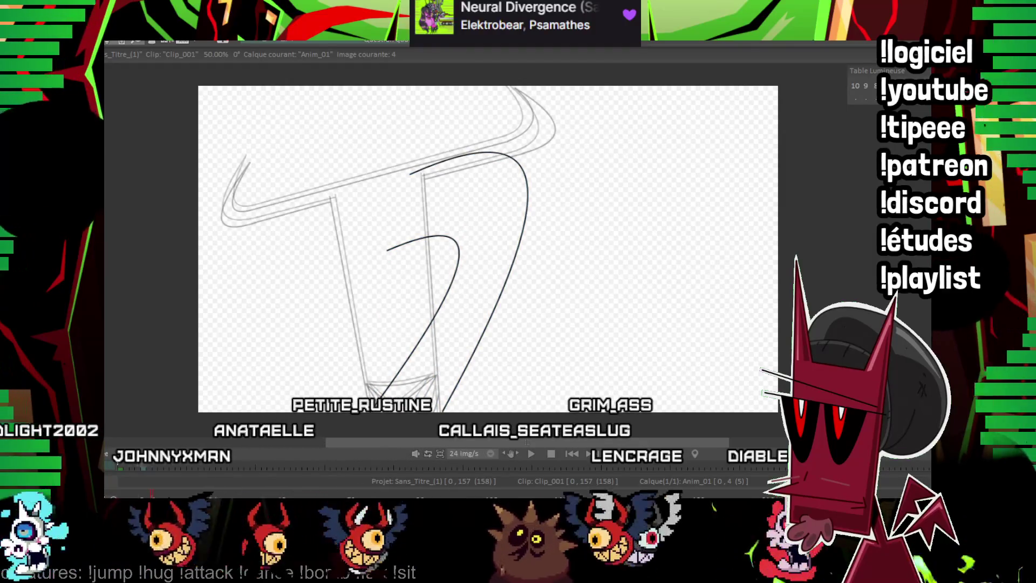
scroll(408, 416, "up", 4)
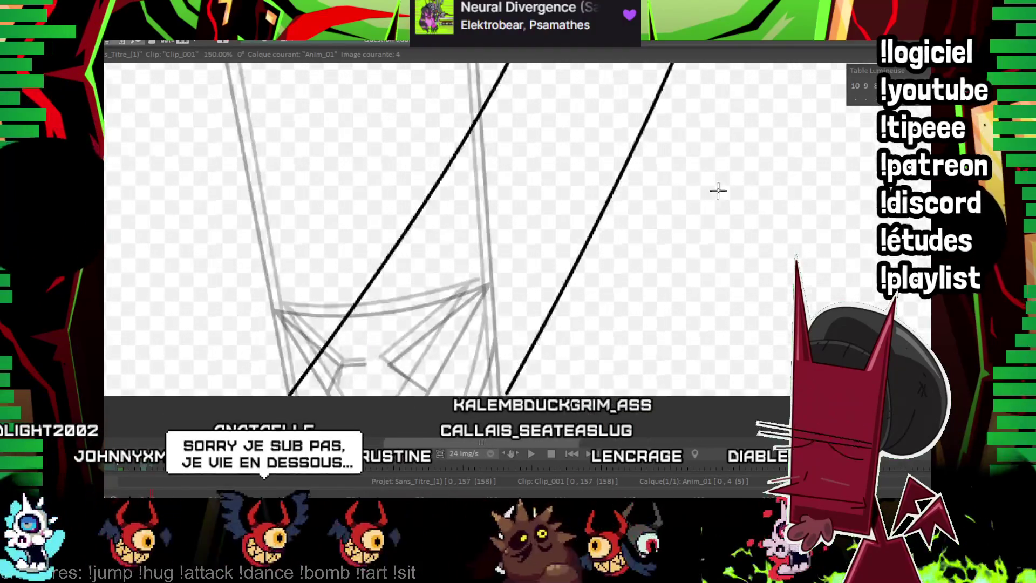
left_click_drag(734, 188, 671, 190)
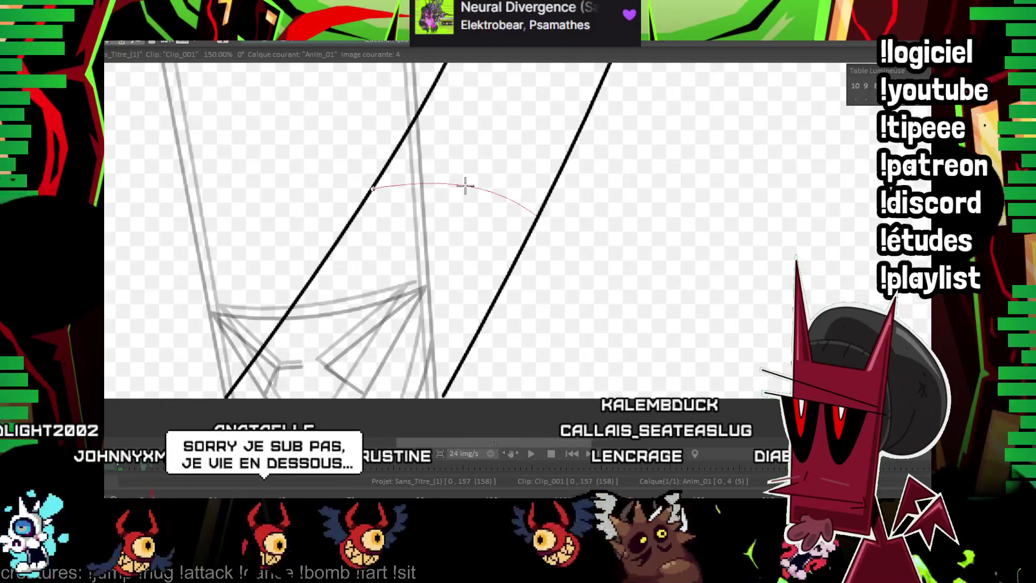
left_click(462, 185)
Ink the diagonals and curves of the triangular base, plus a short inner line.
left_click_drag(455, 241, 405, 254)
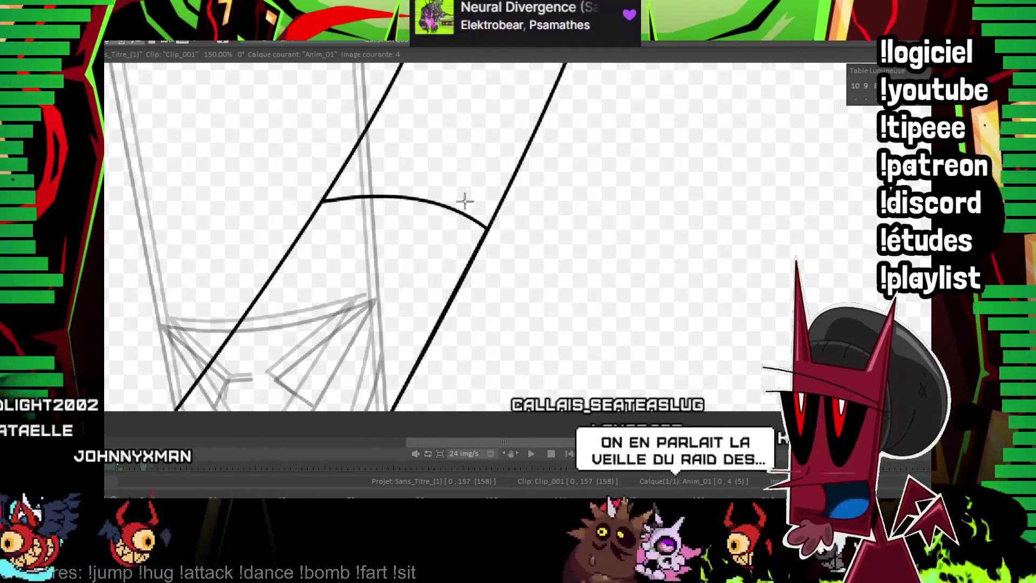
left_click_drag(520, 163, 430, 190)
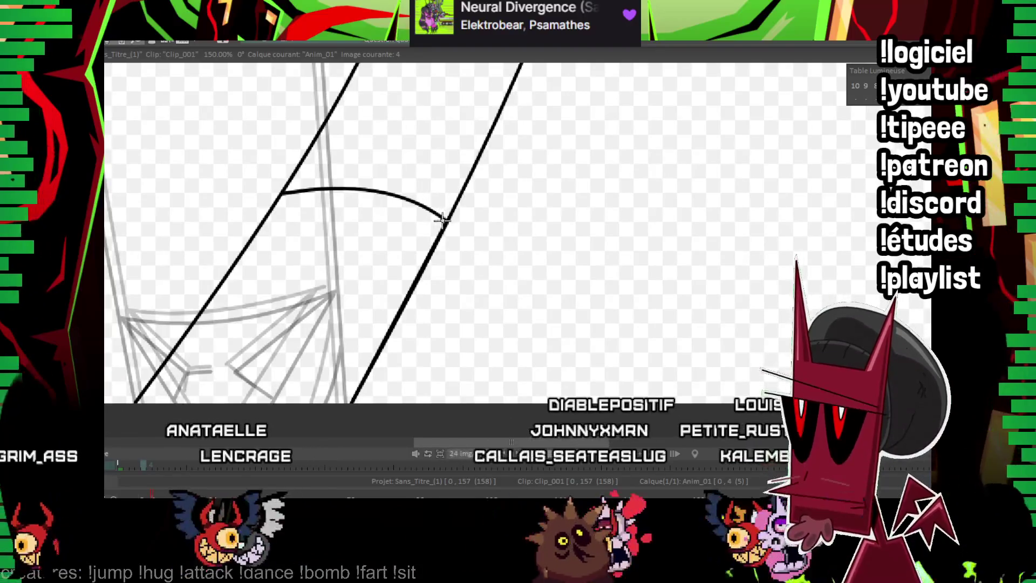
left_click_drag(446, 218, 437, 251)
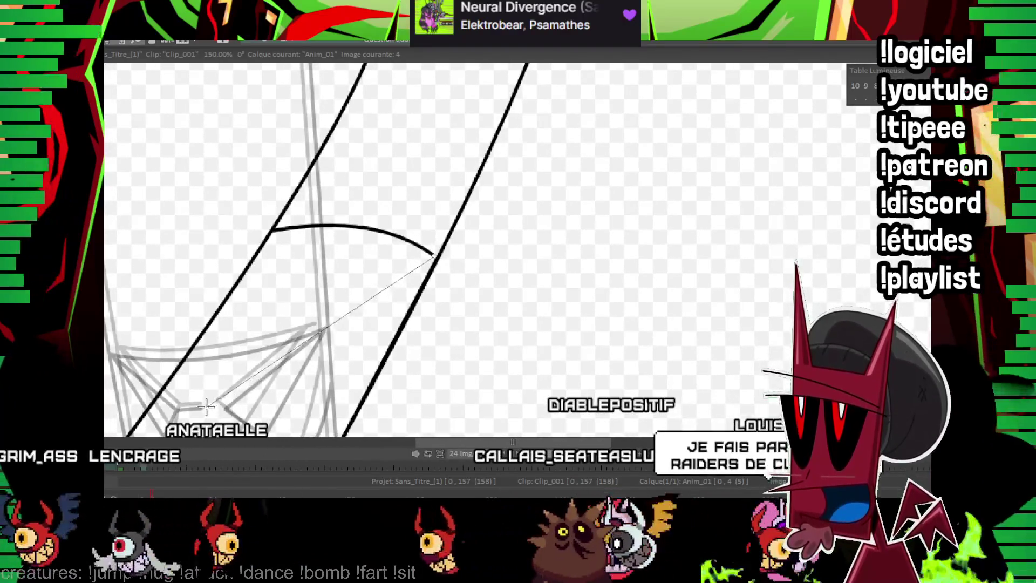
left_click_drag(372, 246, 384, 222)
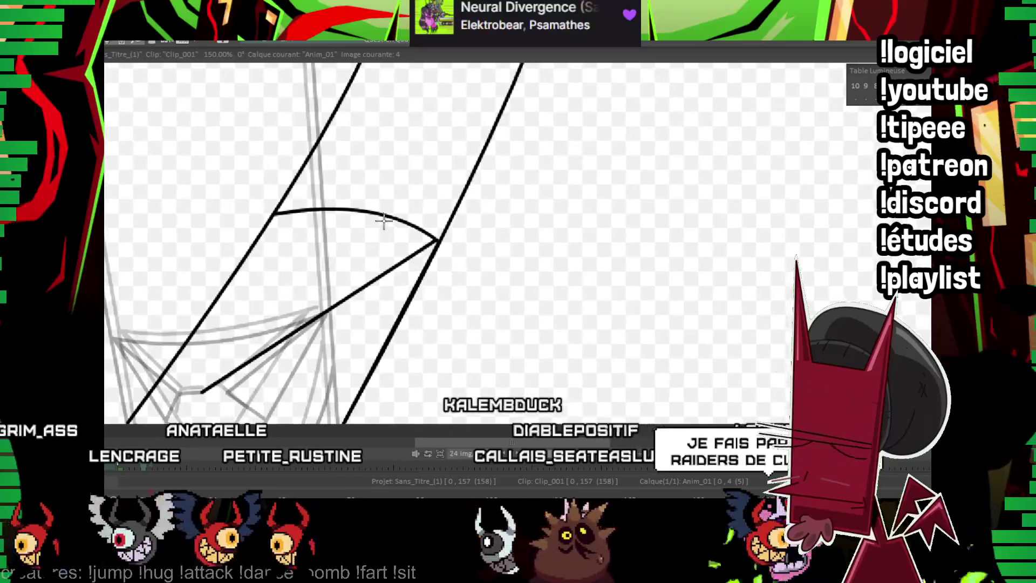
left_click_drag(274, 213, 280, 405)
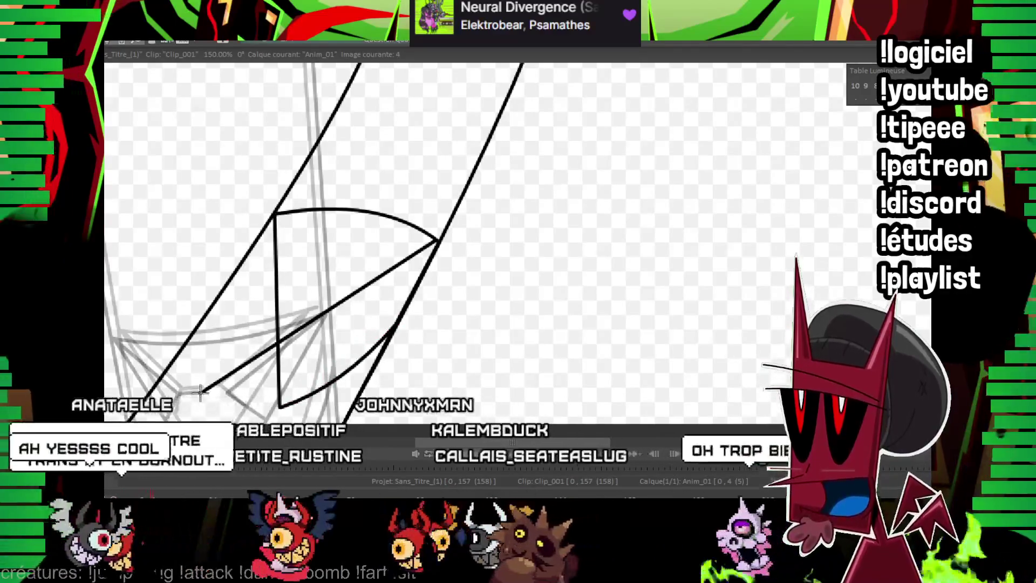
left_click_drag(217, 298, 275, 215)
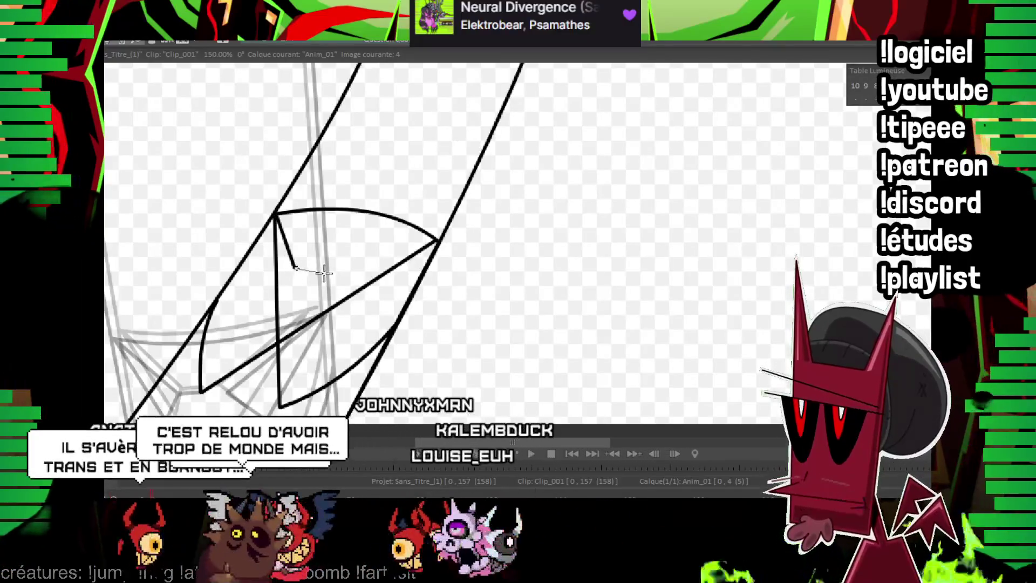
left_click_drag(431, 242, 334, 275)
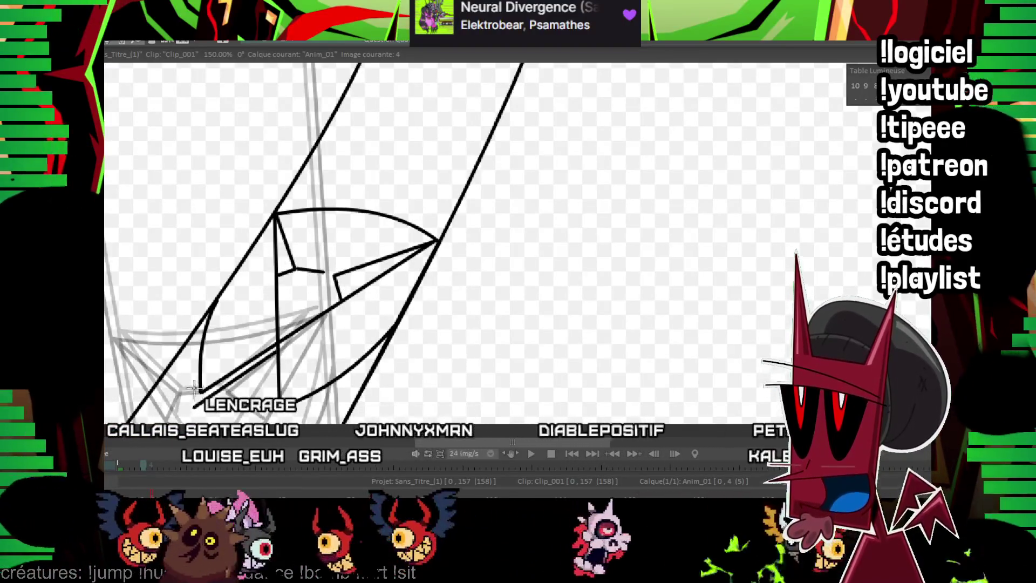
left_click_drag(188, 364, 190, 350)
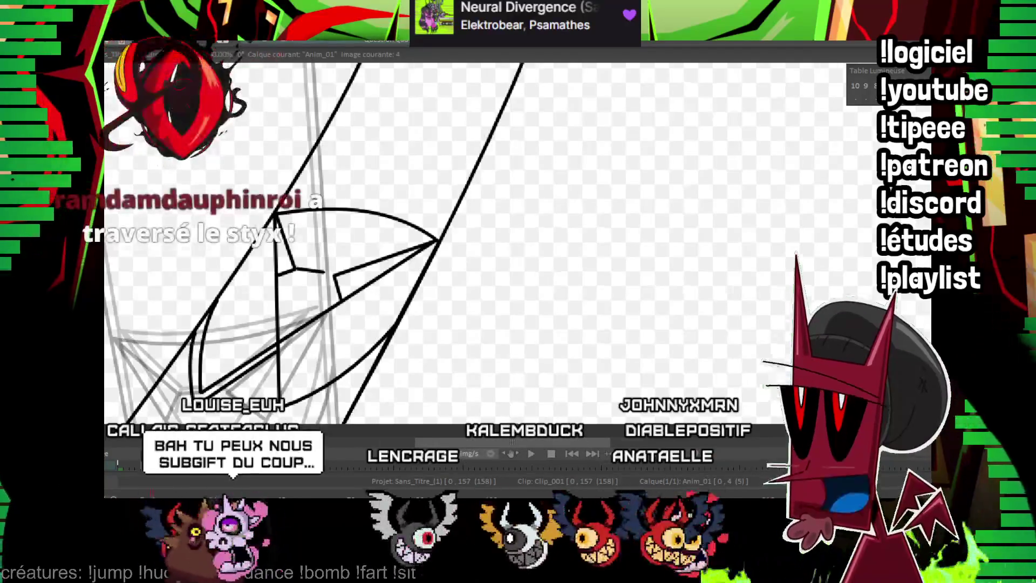
Flip between images 2 and 4 to compare the two poses.
key("Left")
key("Left")
key("Right")
key("Right")
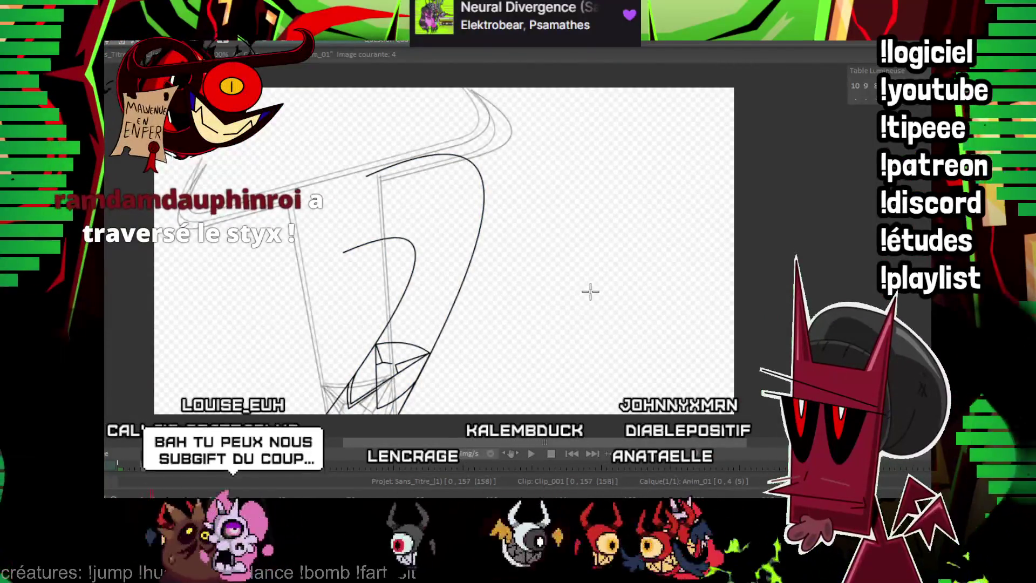
mouse_move(544, 201)
left_mouse_down()
mouse_move(533, 245)
mouse_move(550, 254)
left_mouse_up()
key("Left")
key("Left")
key("Right")
key("Right")
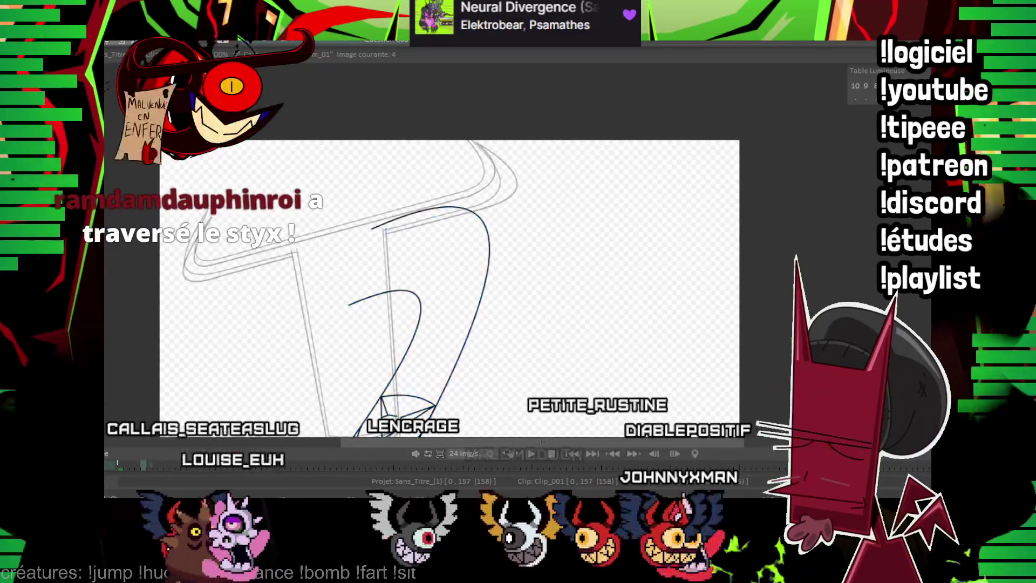
Redraw the straight side line of the bent stem on image 4.
scroll(471, 262, "up", 2)
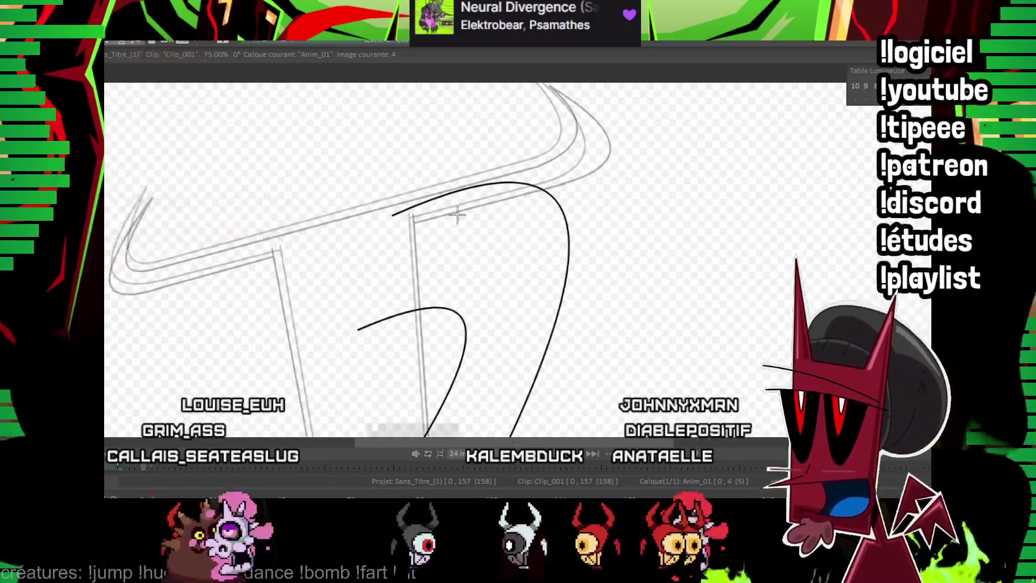
left_click_drag(470, 263, 448, 153)
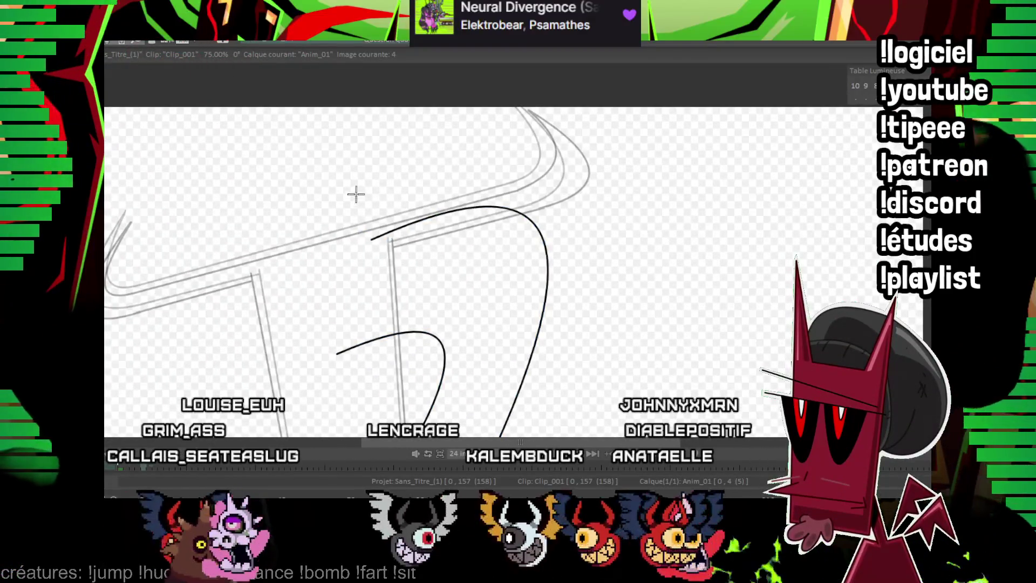
left_click_drag(313, 432, 381, 101)
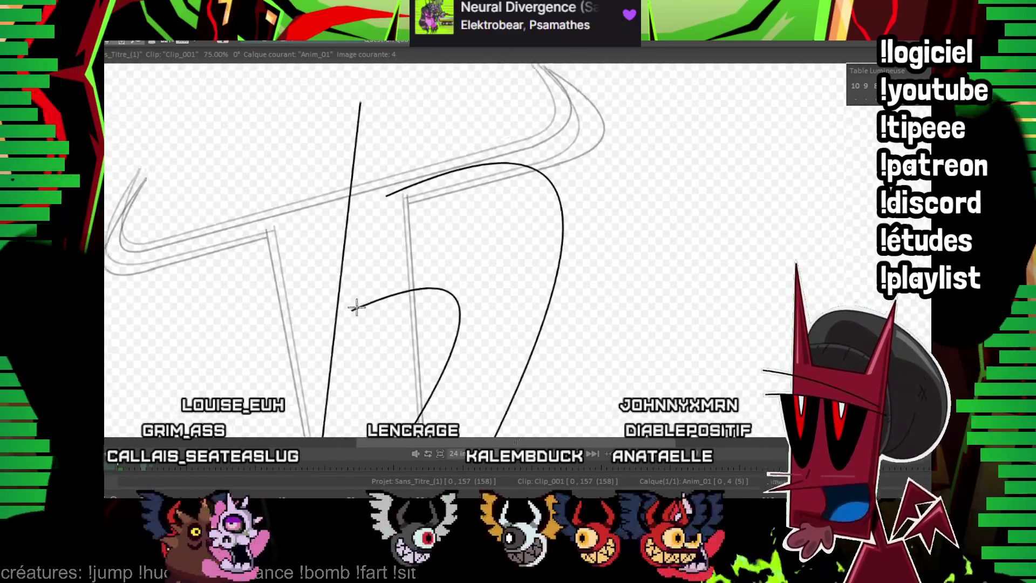
key("ctrl+z")
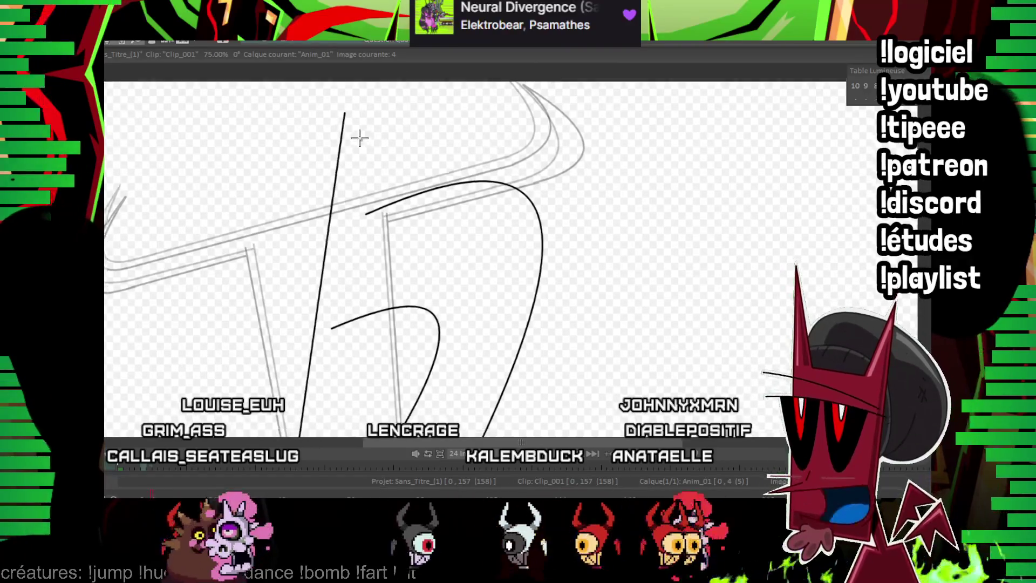
left_click(310, 424, "shift")
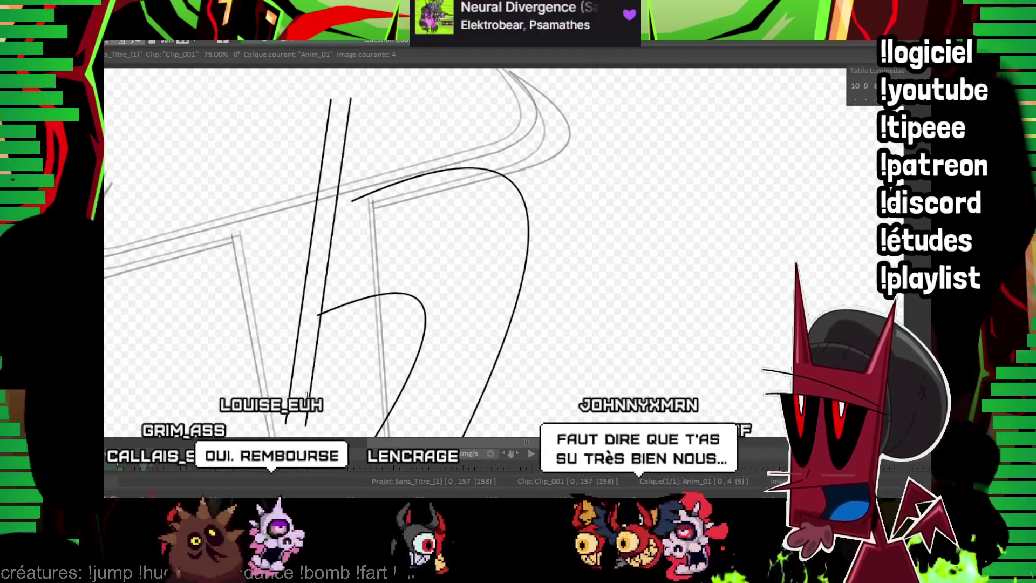
Erase the overlapping ink at the stem's corner.
scroll(413, 186, "up", 3)
scroll(413, 186, "up", 2)
left_click_drag(231, 201, 297, 219)
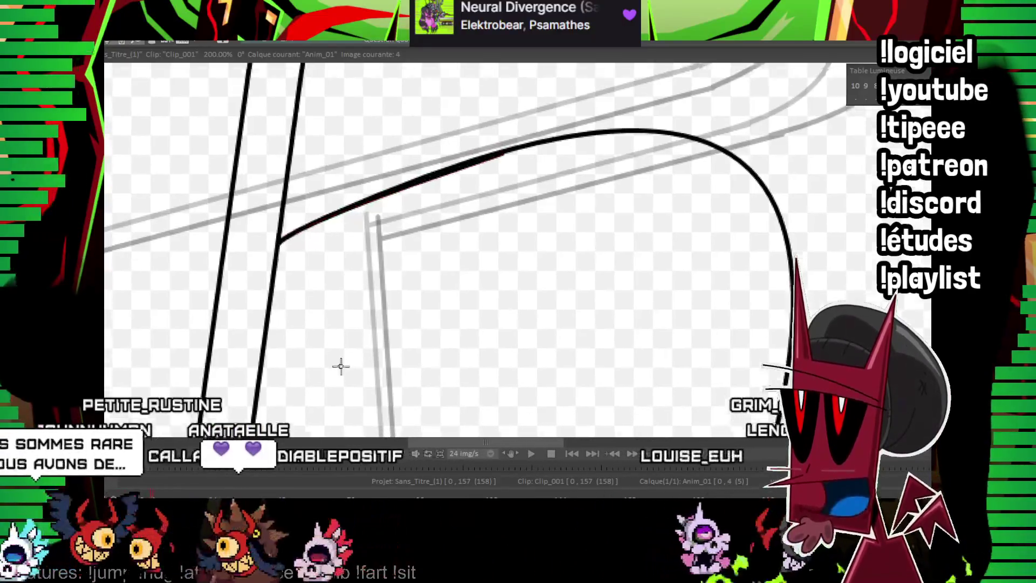
scroll(340, 369, "down", 5)
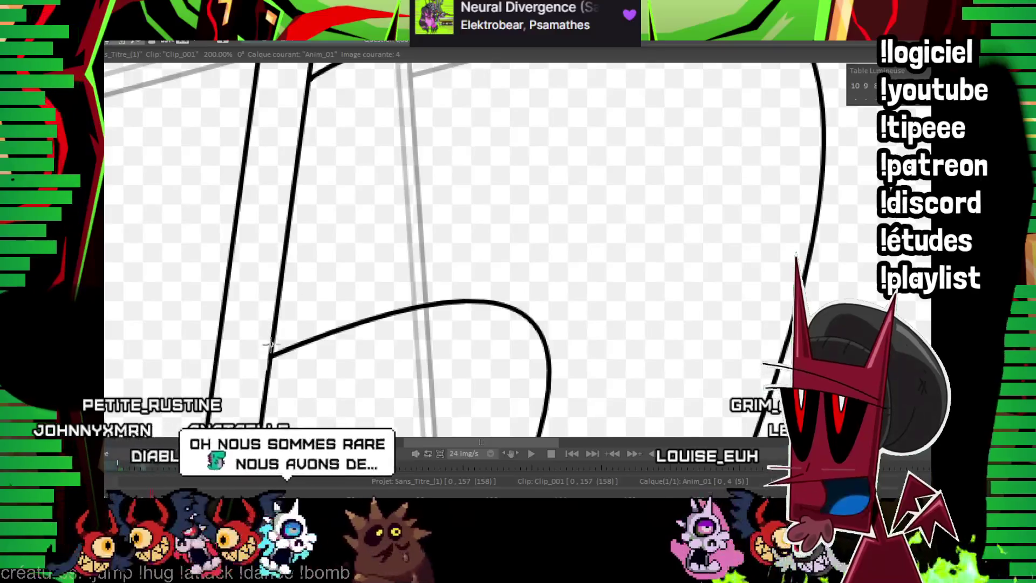
scroll(376, 277, "up", 3)
left_click_drag(304, 176, 325, 170)
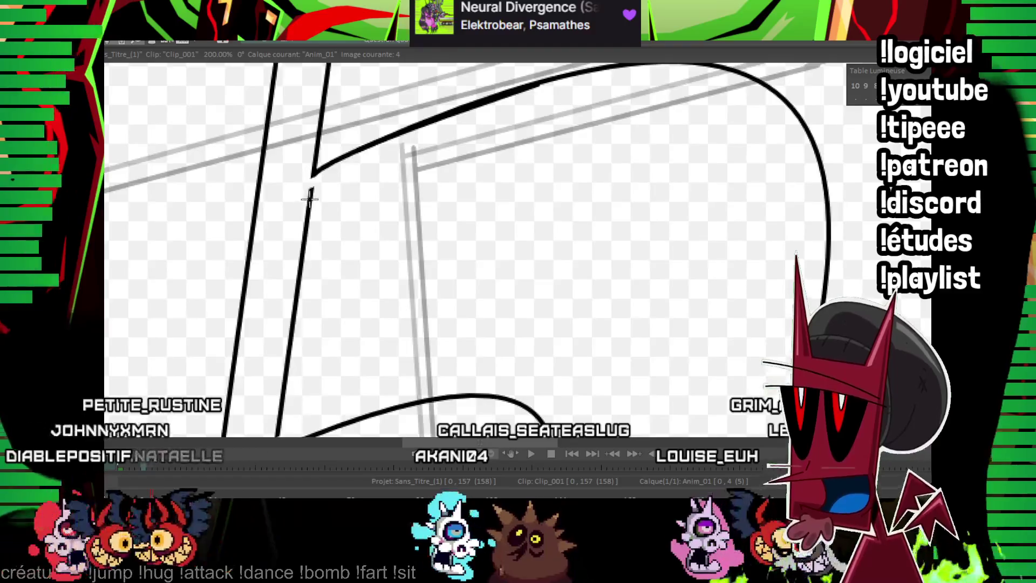
Ink the hooked curve over the stem's upper left, joining it to the stem.
scroll(326, 221, "up", 5)
scroll(303, 275, "up", 1)
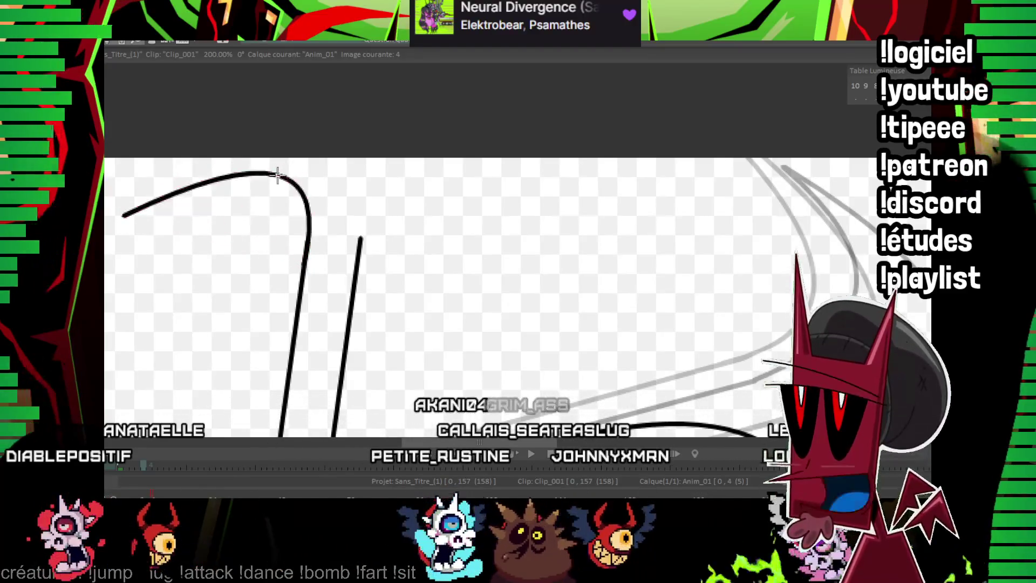
left_click_drag(123, 214, 361, 237)
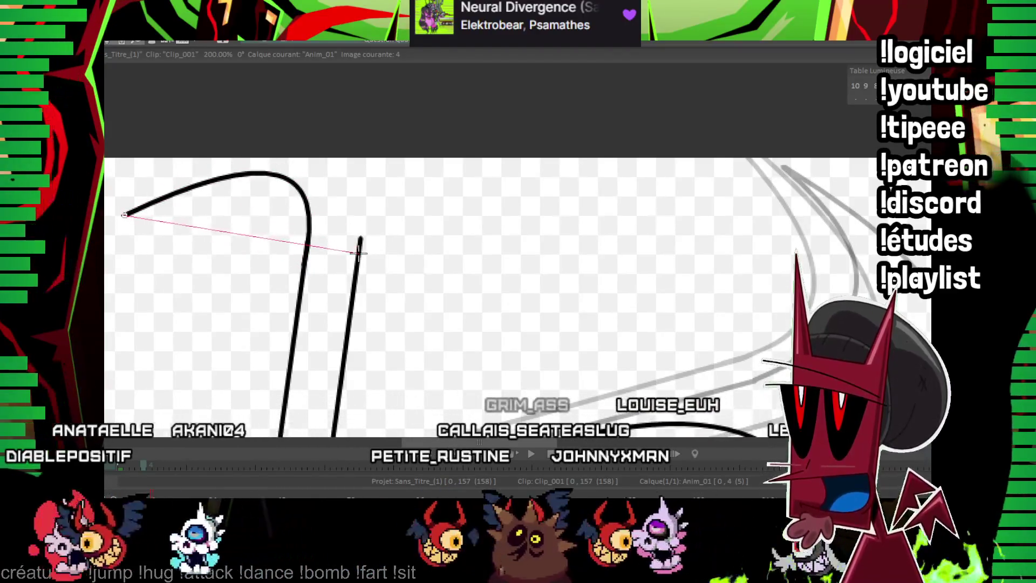
scroll(377, 382, "down", 3)
scroll(313, 224, "down", 4)
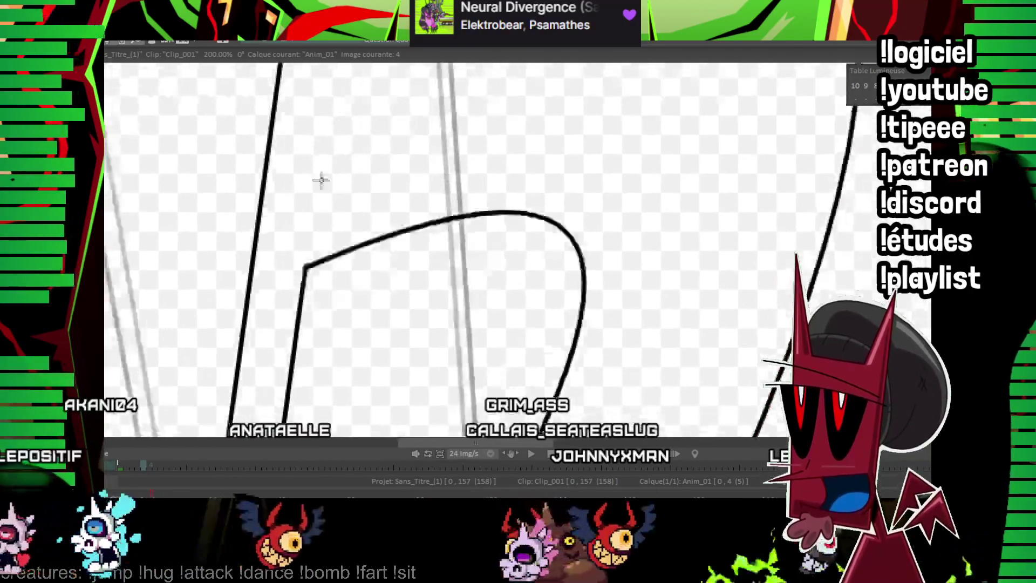
scroll(318, 229, "down", 3)
scroll(322, 231, "down", 2)
left_click_drag(322, 231, 173, 247)
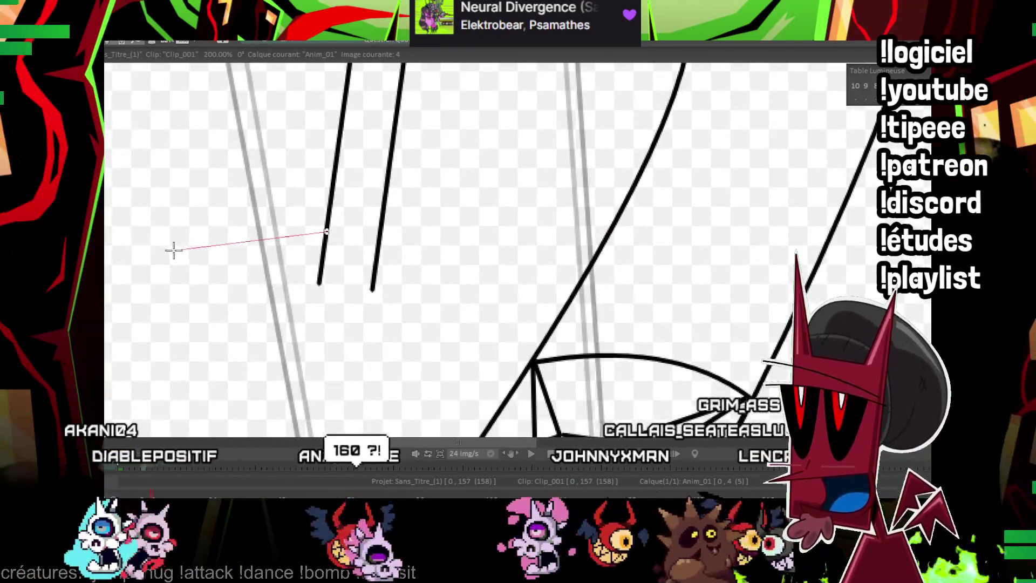
left_click(273, 368)
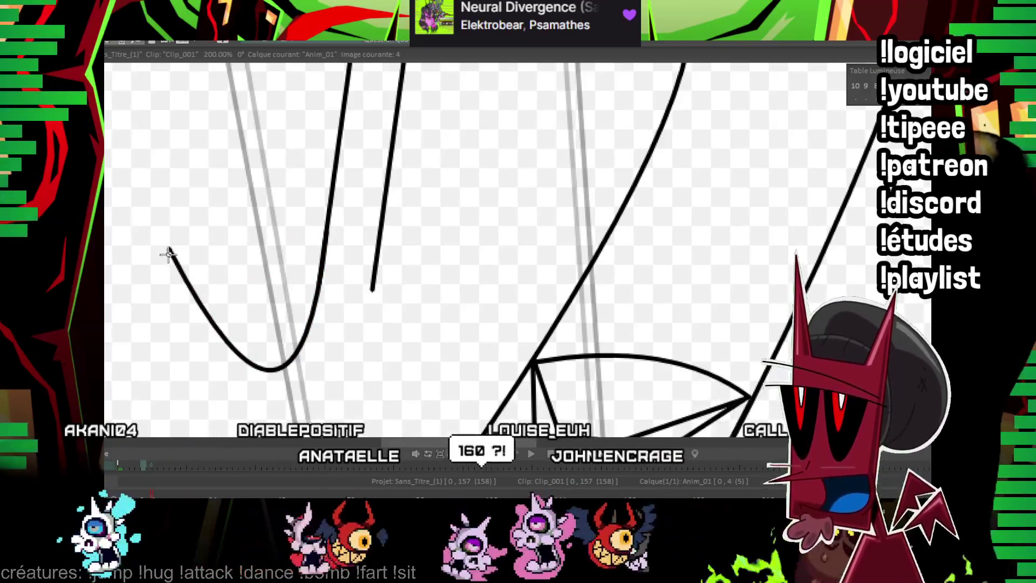
left_click_drag(170, 249, 379, 280)
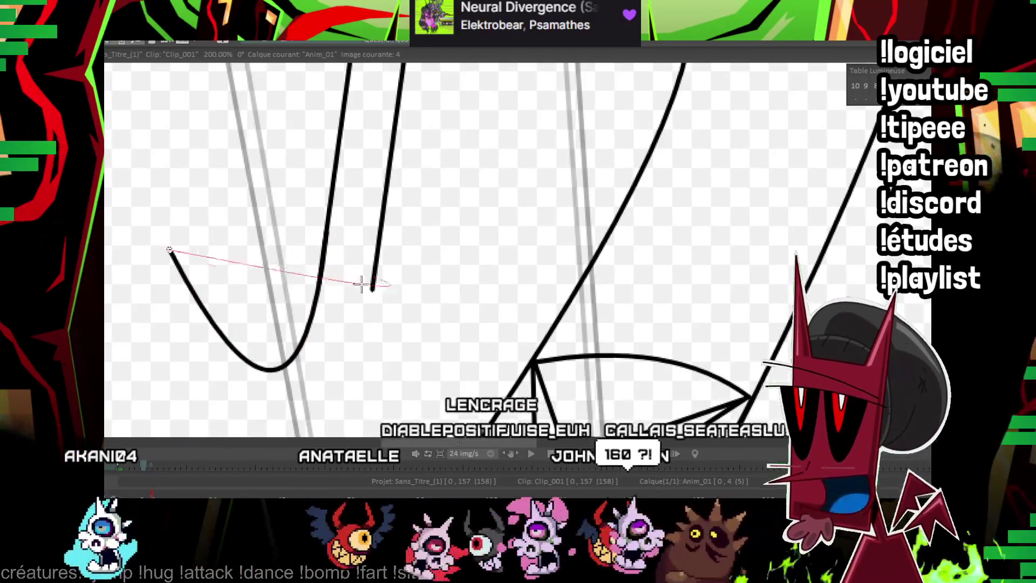
scroll(382, 277, "down", 3)
left_click(317, 353)
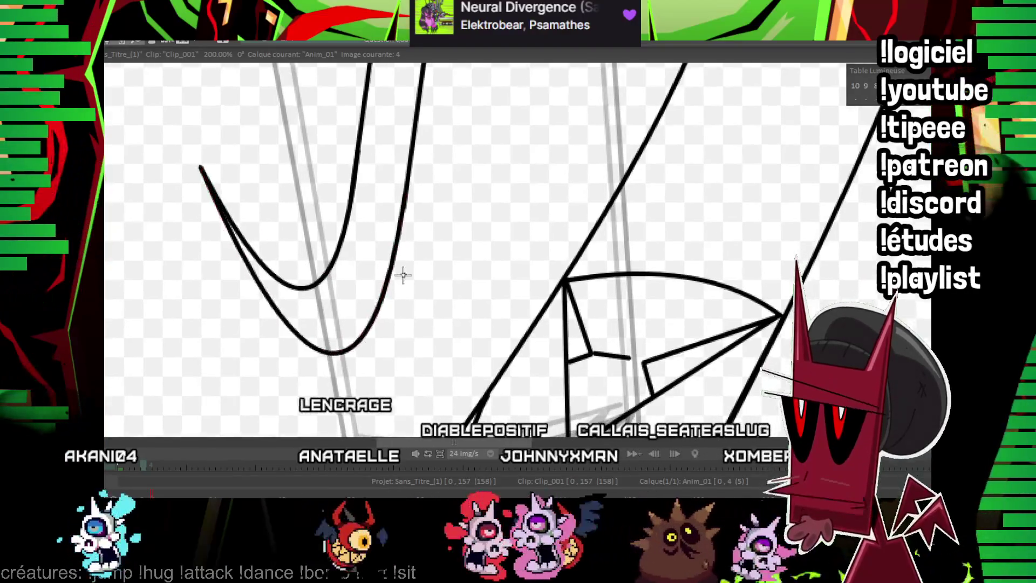
Advance to image 6.
scroll(401, 321, "up", 3)
scroll(586, 271, "down", 2)
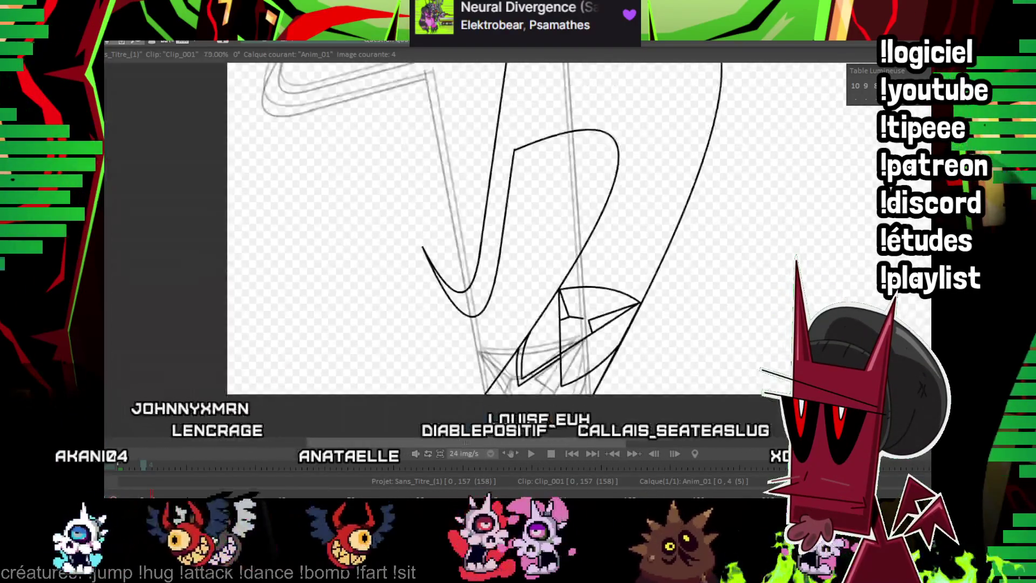
scroll(585, 271, "down", 2)
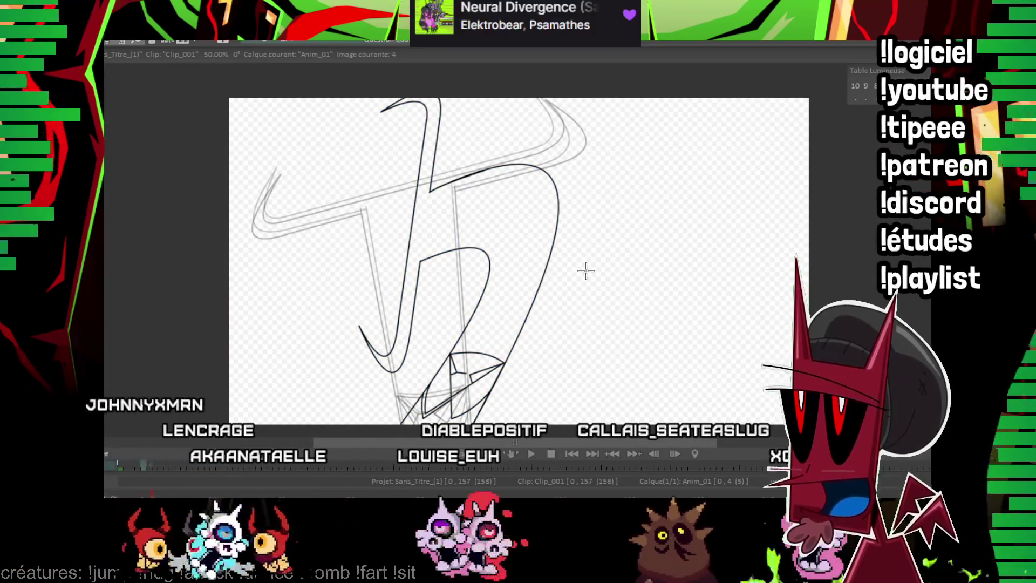
key("Right")
key("Right")
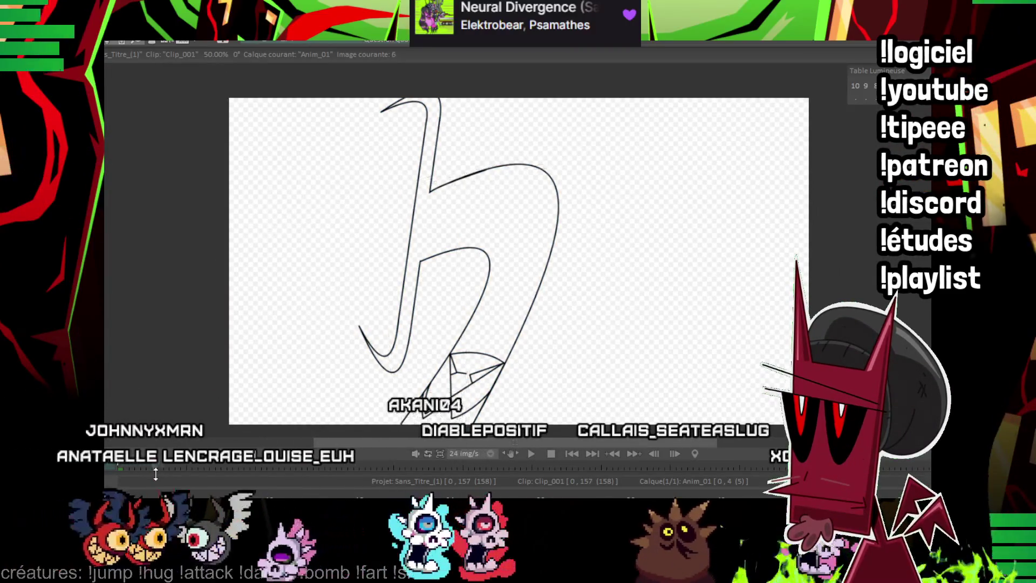
Insert a new image 6 and ink long straight diagonal stem lines over the faint rough.
key("Insert")
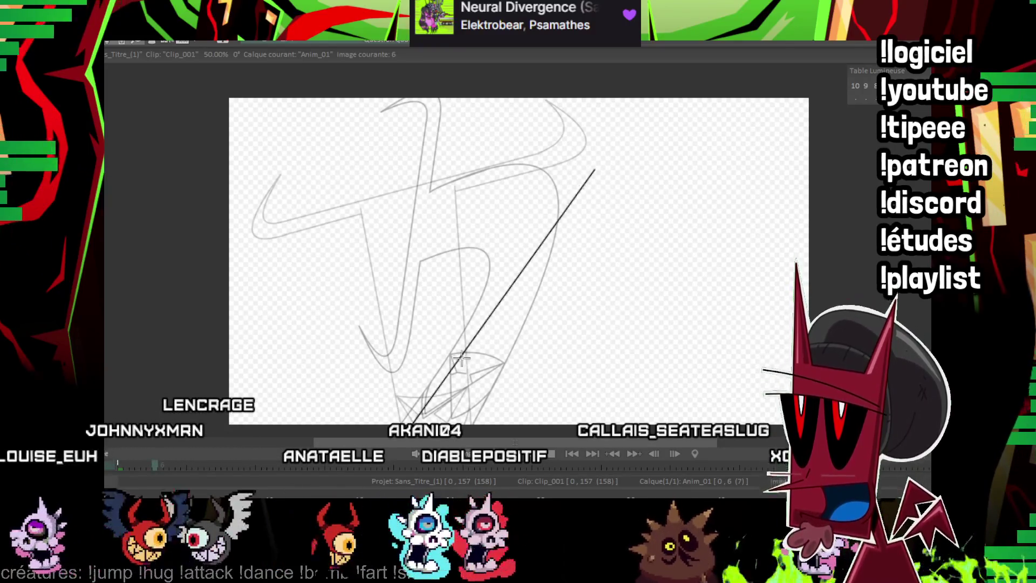
left_click(637, 233, "shift")
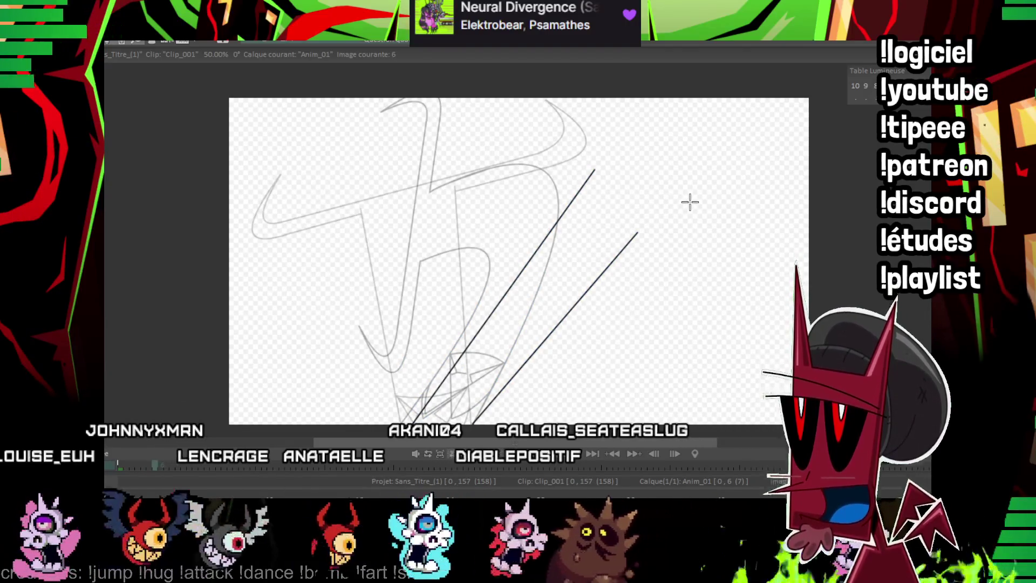
scroll(689, 203, "up", 1)
left_click_drag(645, 132, 302, 190)
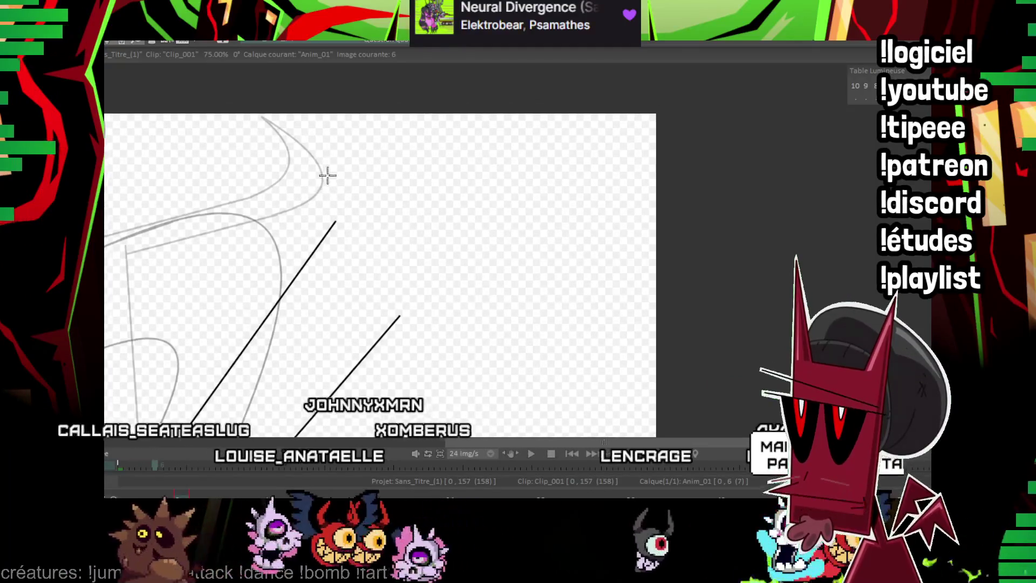
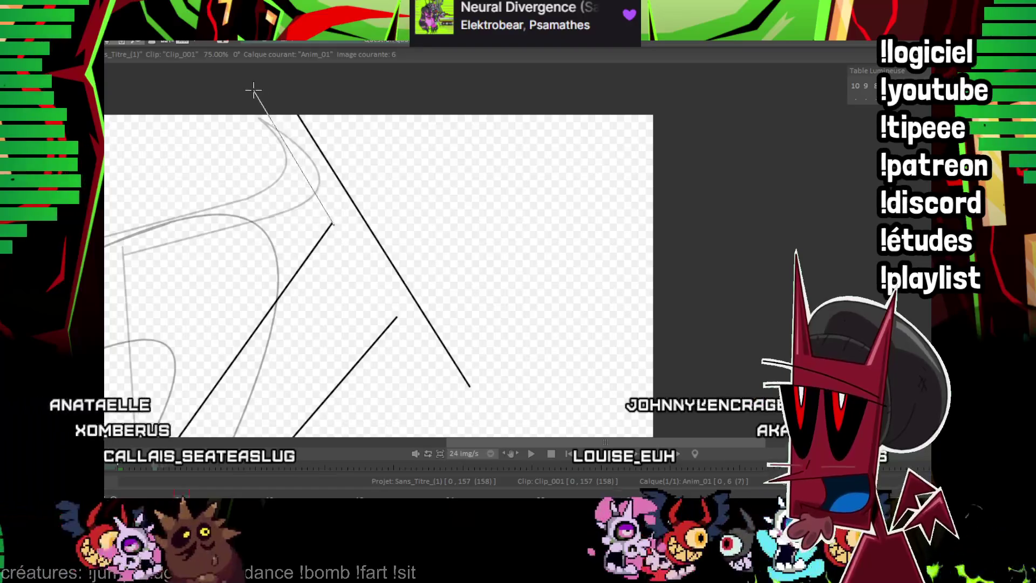
Ink frame 6's upper wing edges, closing the V point and adding two curves for the hooked tip.
left_click_drag(248, 96, 249, 96)
key("KP_Add")
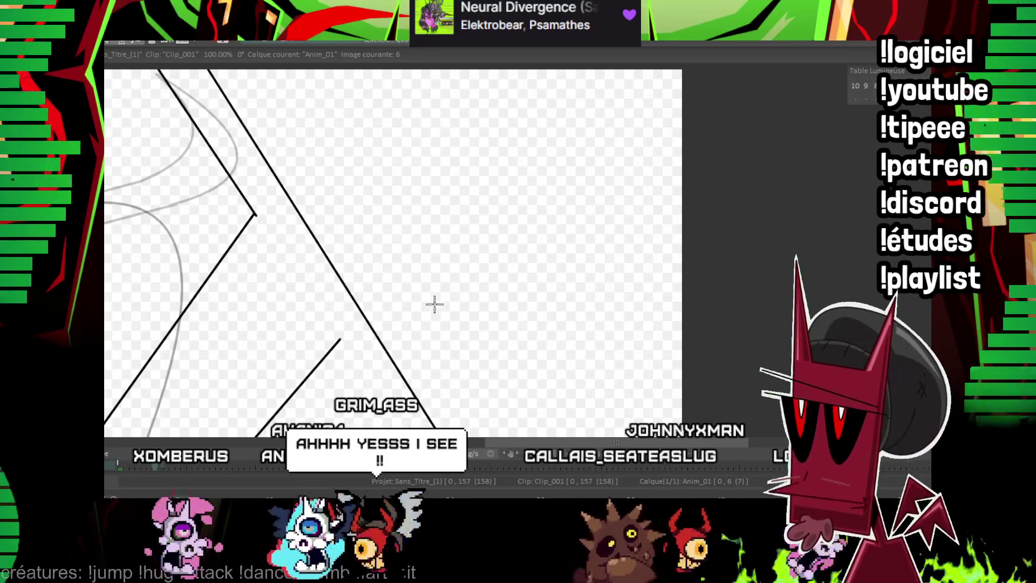
left_click_drag(434, 301, 375, 229)
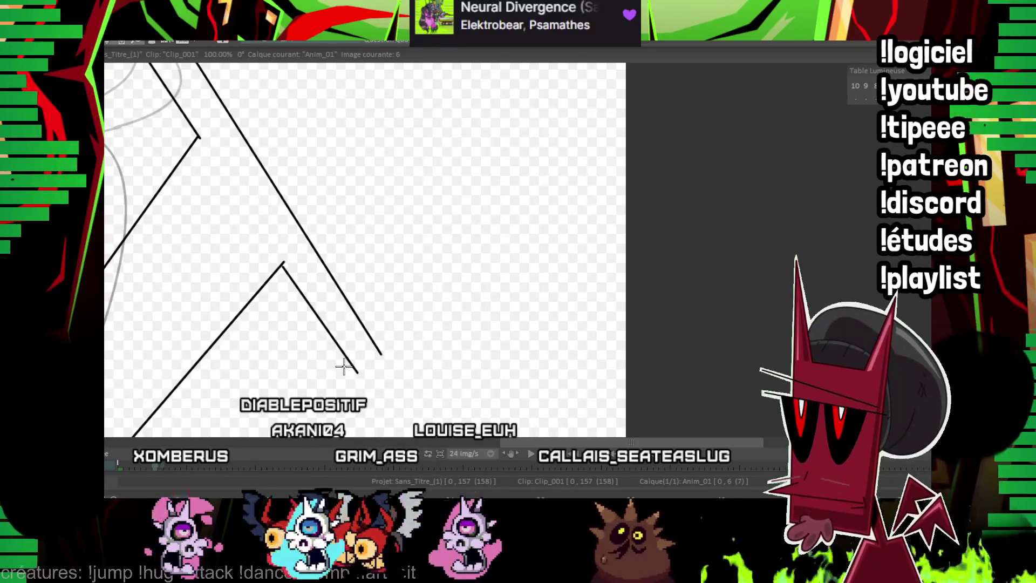
scroll(624, 225, "up", 1)
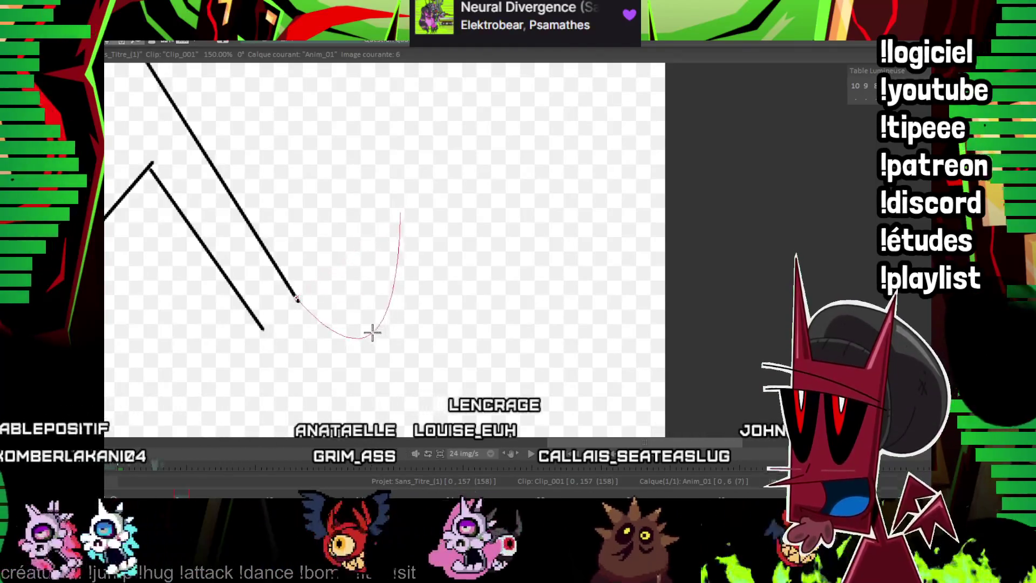
left_click(372, 333)
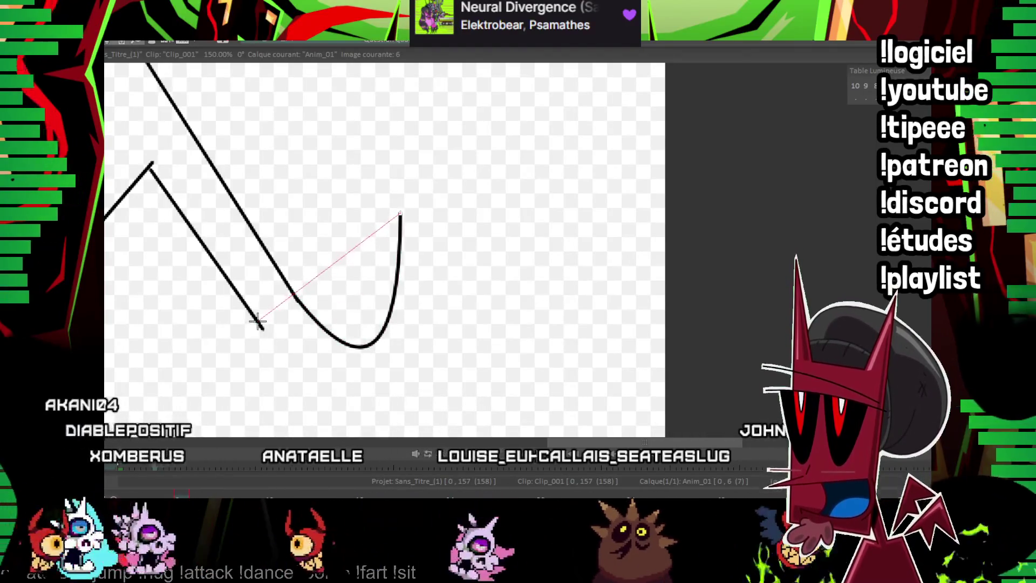
left_click(370, 375)
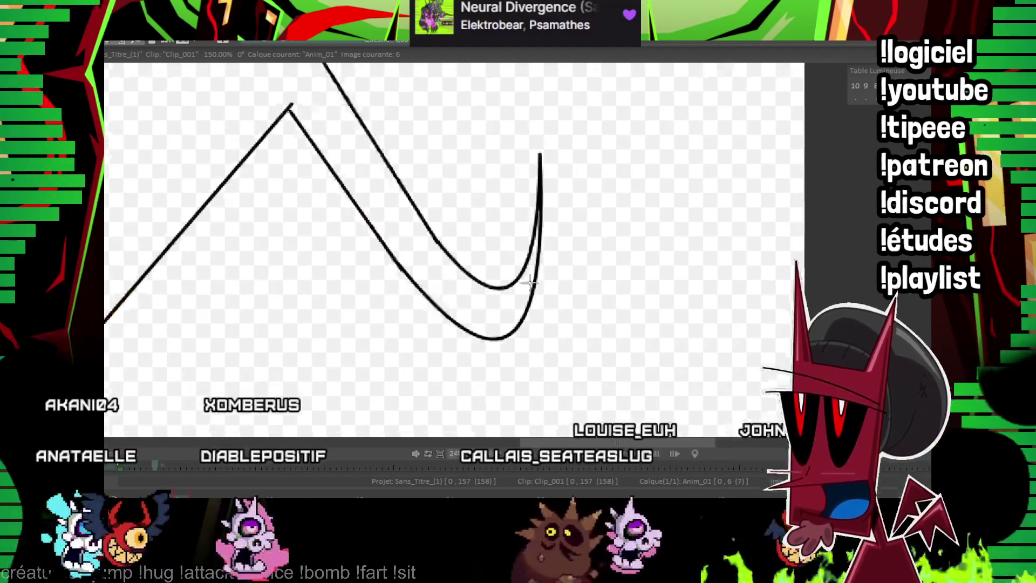
scroll(399, 248, "down", 3)
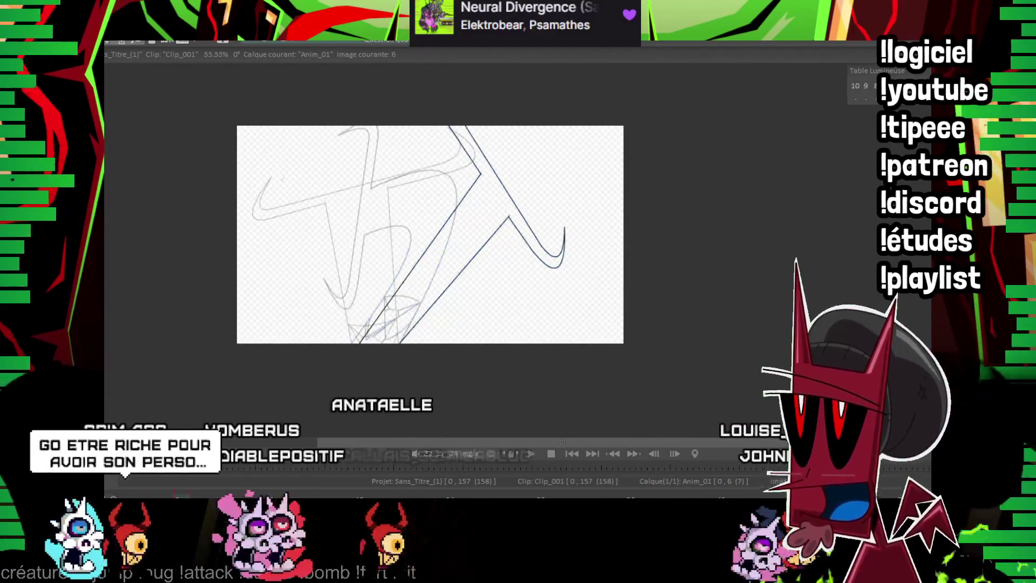
Draw the arc across the wing base with a vertical and a diagonal line down from it.
scroll(399, 248, "up", 2)
scroll(689, 211, "up", 1)
left_click_drag(689, 210, 866, 134)
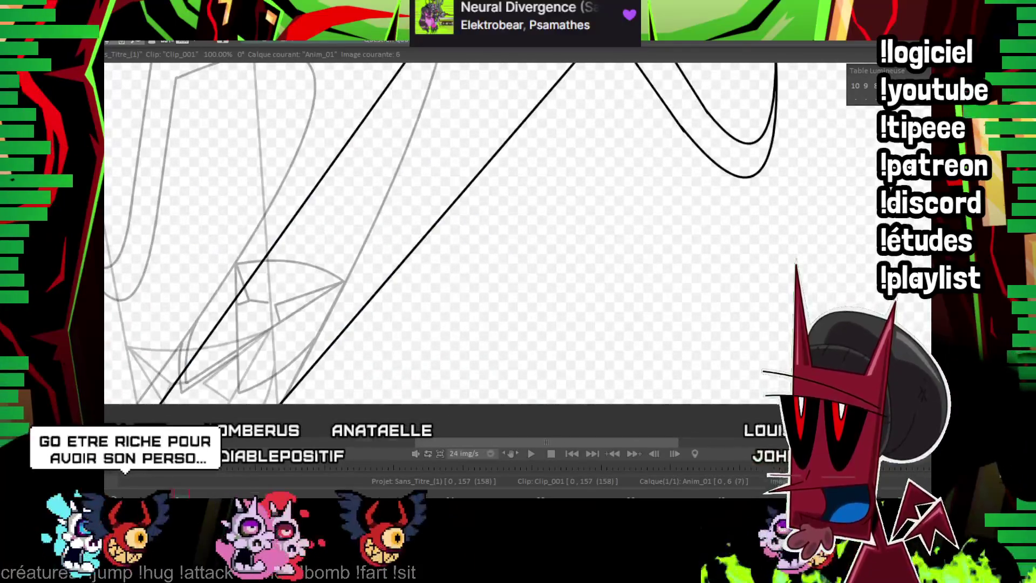
scroll(241, 206, "up", 2)
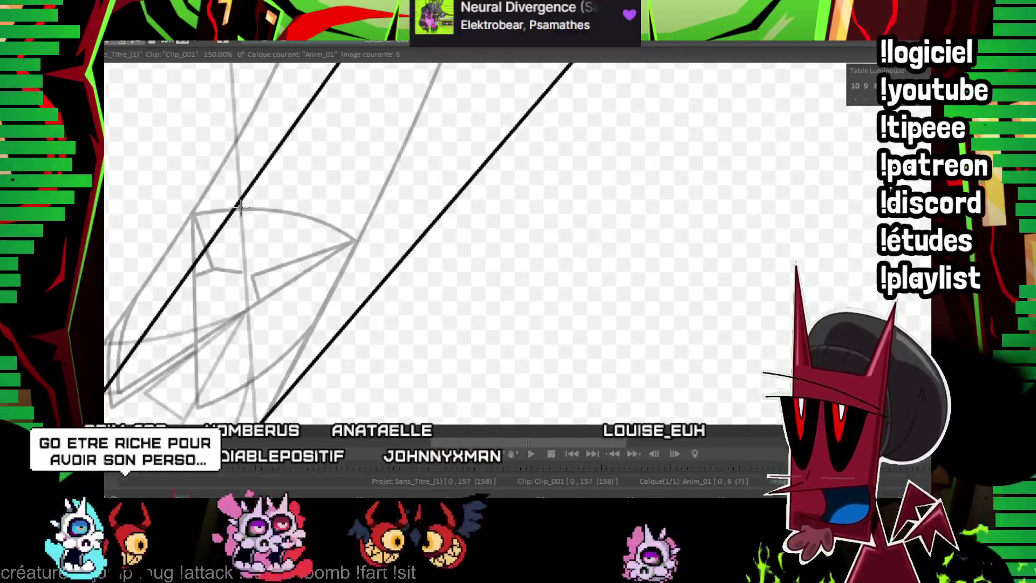
left_click_drag(240, 207, 374, 289)
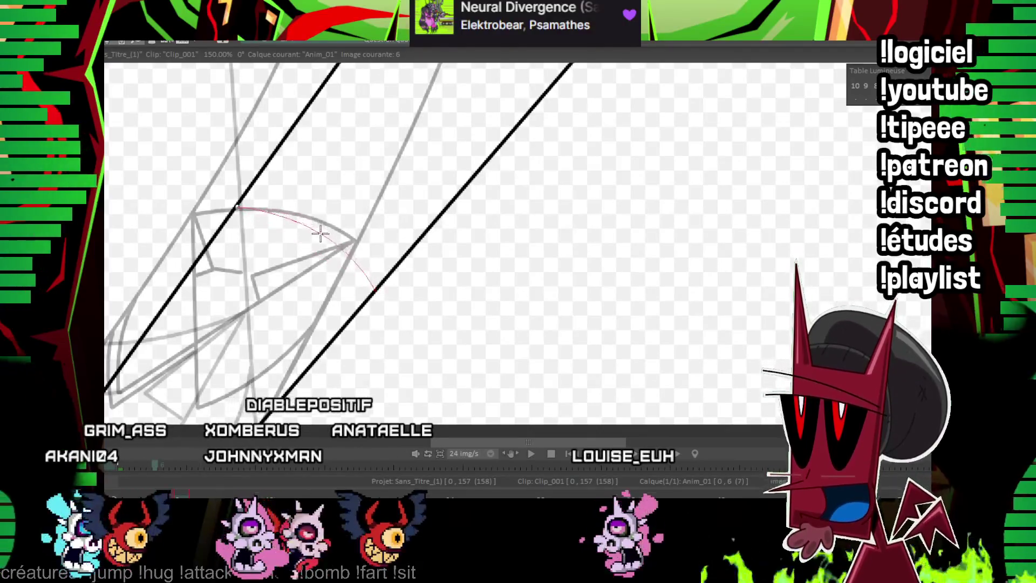
key("Left")
key("Right")
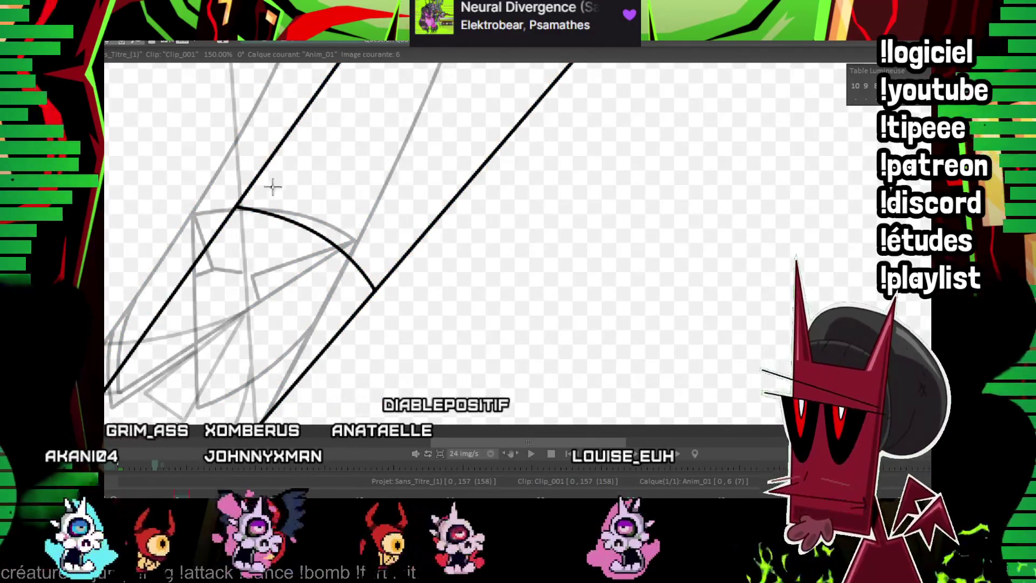
left_click_drag(238, 207, 237, 418)
left_click_drag(375, 290, 164, 397)
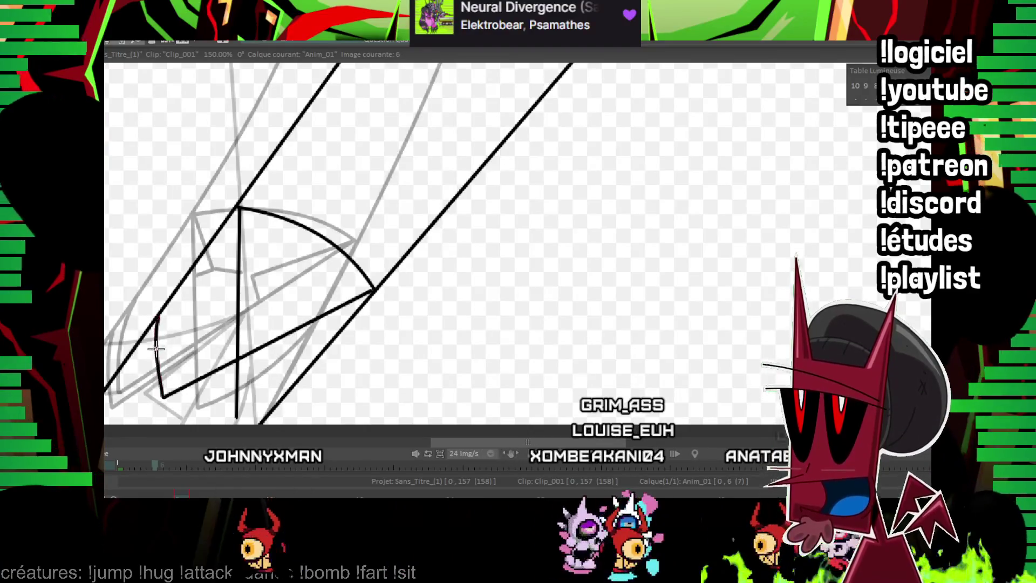
scroll(280, 252, "down", 2)
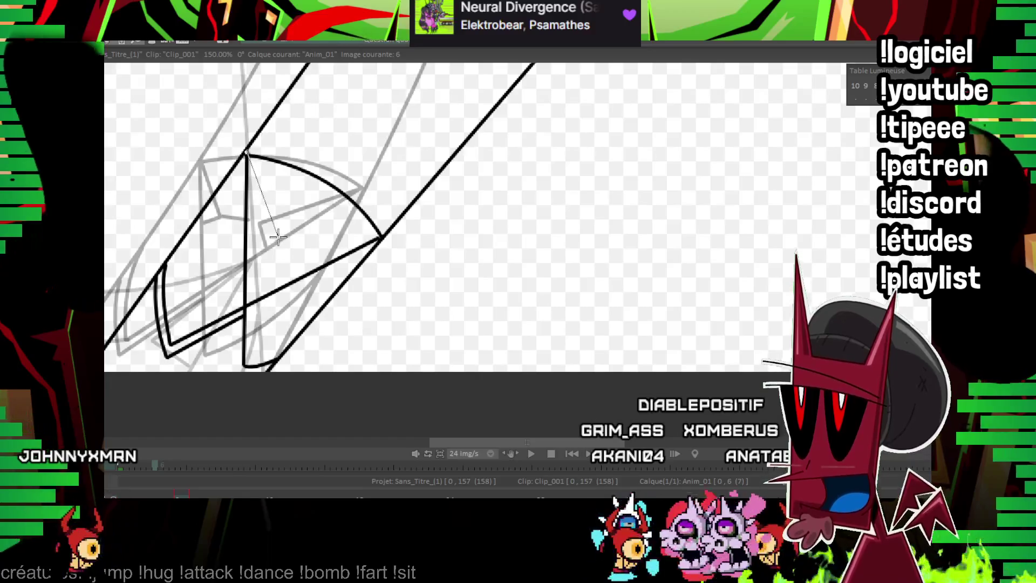
Add the short inner fold strokes inside the fan-shaped joint.
left_click_drag(274, 232, 272, 229)
left_click_drag(273, 229, 291, 239)
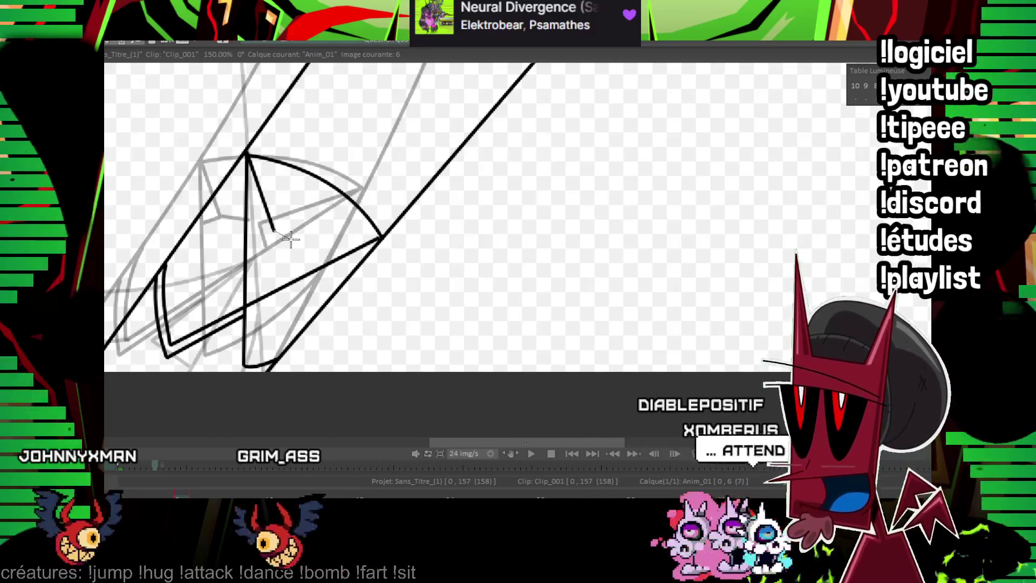
left_click(304, 246)
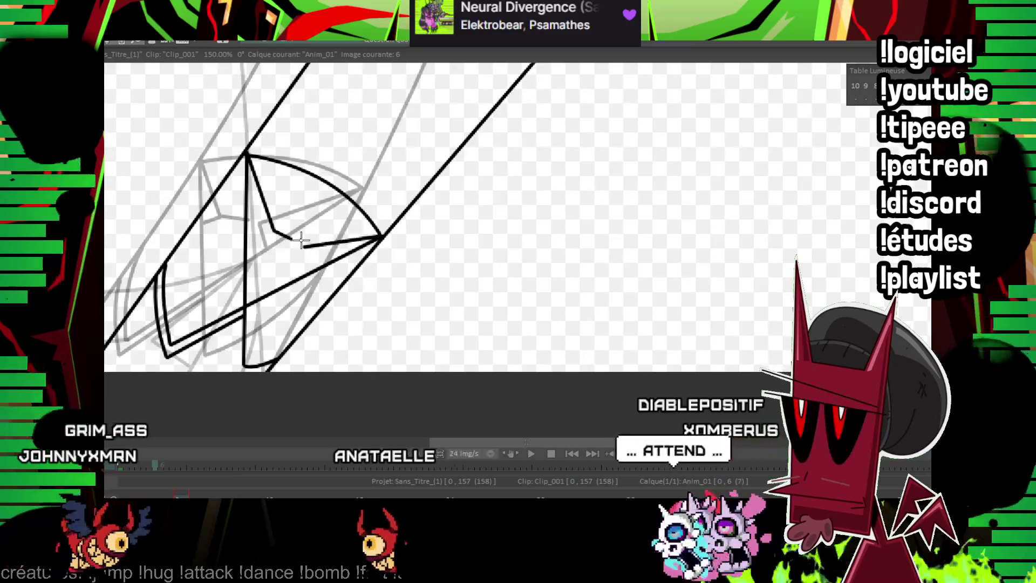
left_click_drag(274, 231, 246, 238)
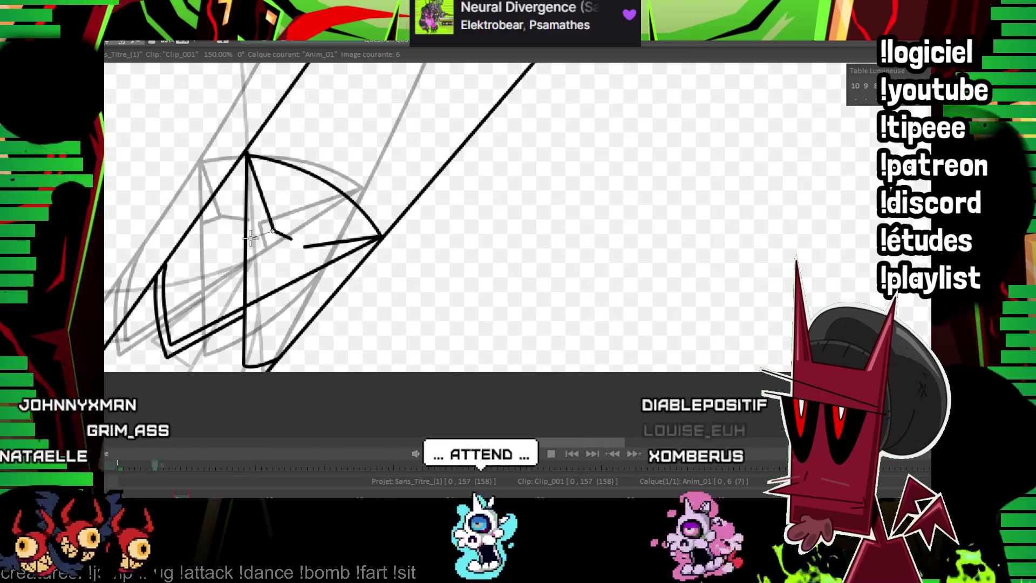
left_click(302, 274)
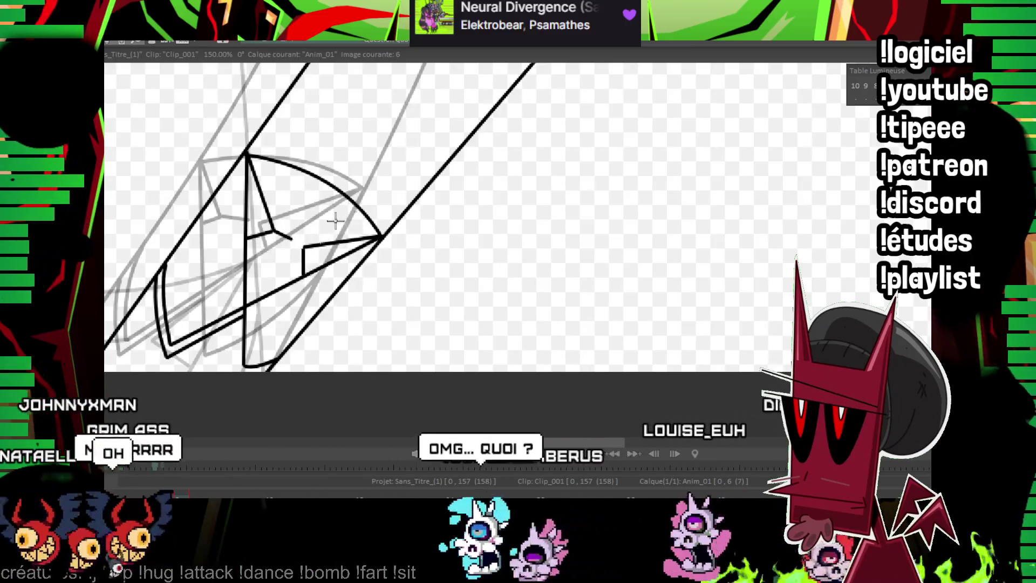
left_click_drag(481, 168, 446, 229)
mouse_move(647, 189)
left_mouse_down()
mouse_move(561, 261)
mouse_move(546, 254)
left_mouse_up()
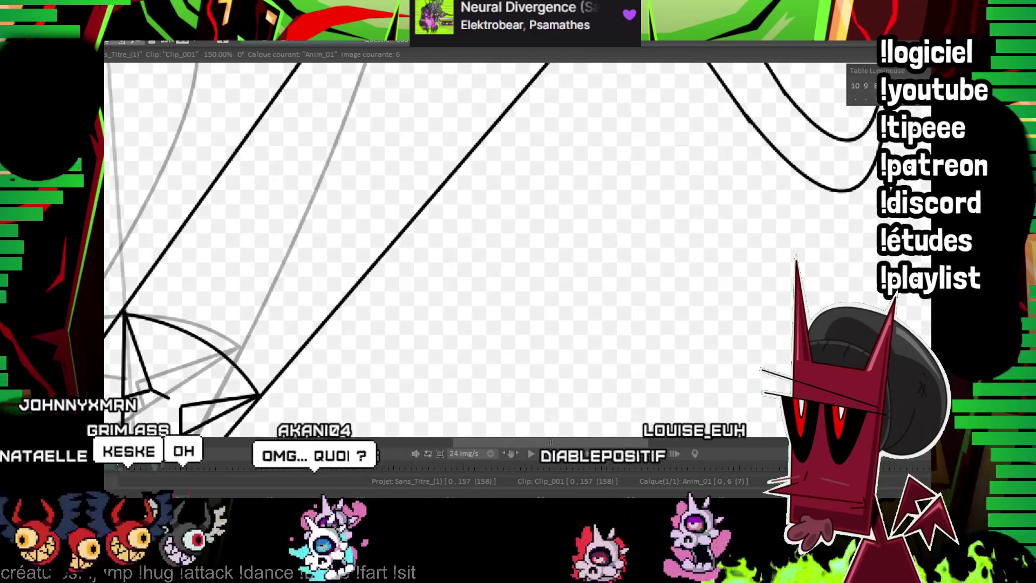
scroll(515, 294, "down", 3)
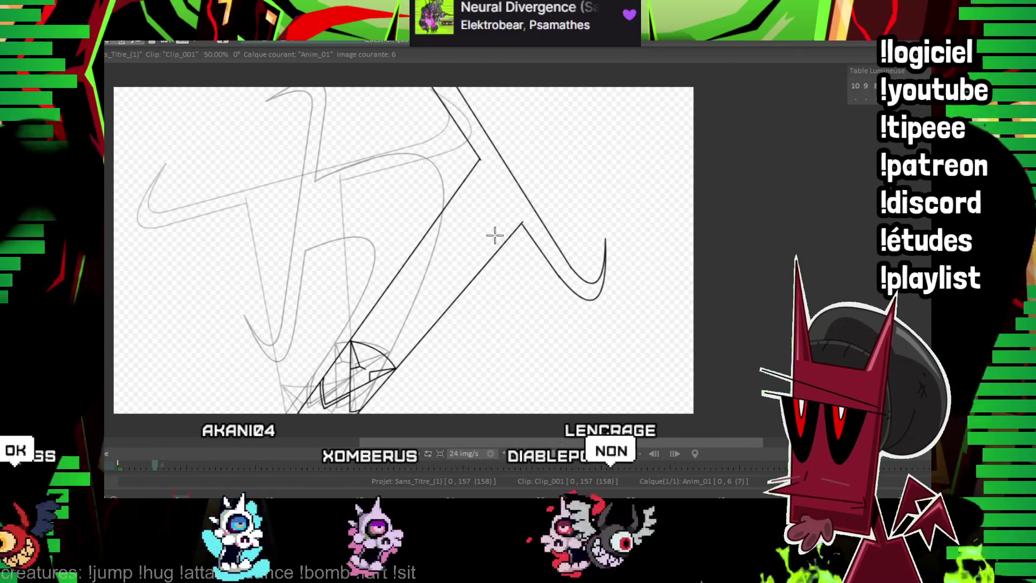
Go to frame 9 and ink the wing's two long diagonal edges.
key("Right")
key("Right")
key("Right")
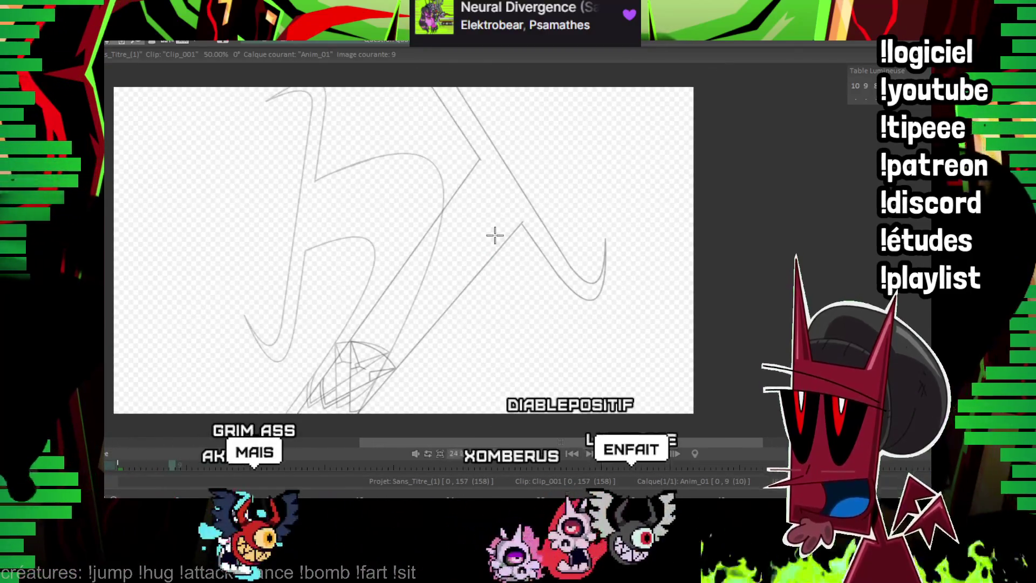
mouse_move(494, 235)
left_mouse_down()
mouse_move(802, 169)
mouse_move(364, 230)
left_mouse_up()
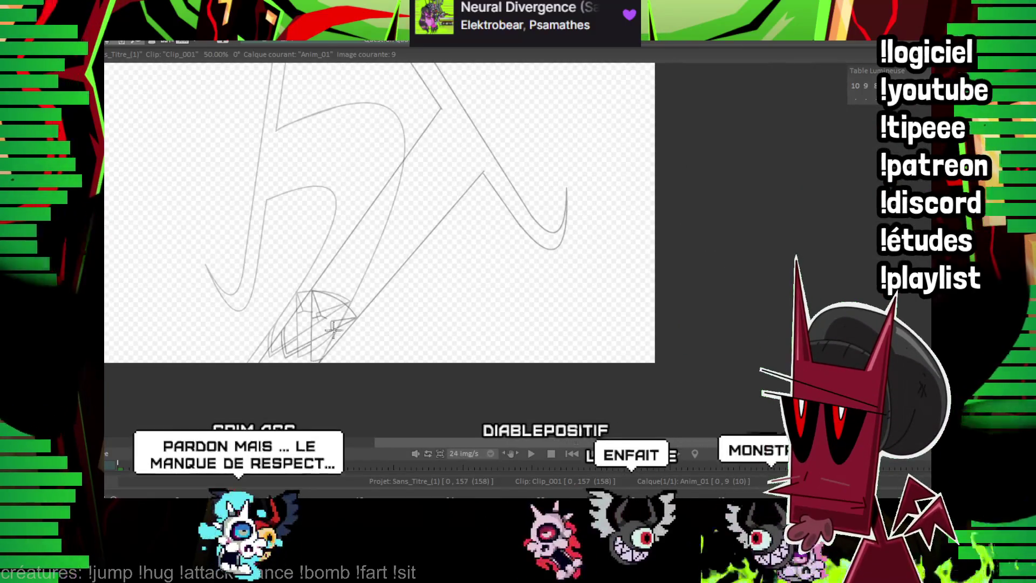
left_click_drag(374, 277, 348, 303)
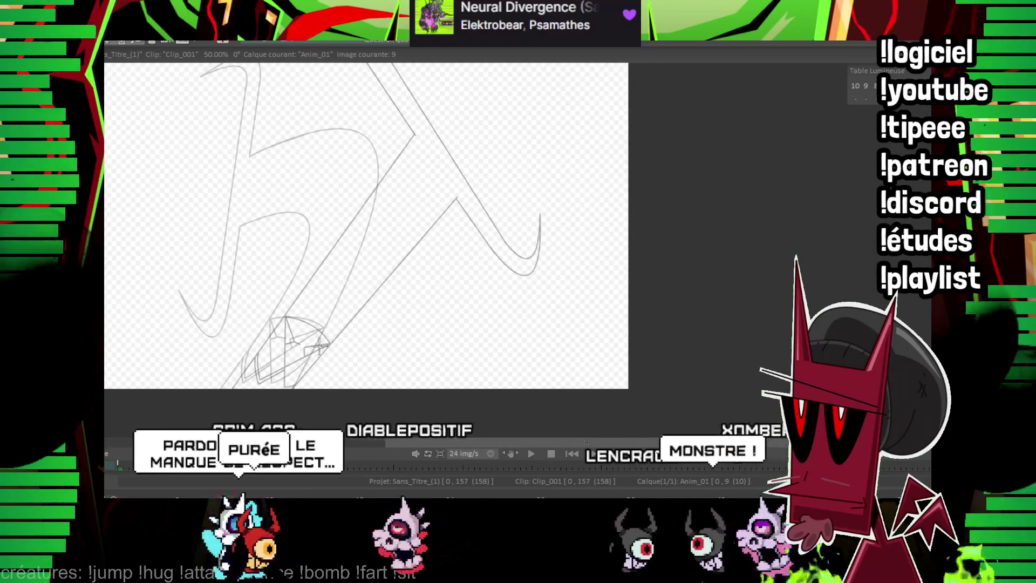
left_click_drag(291, 388, 459, 203)
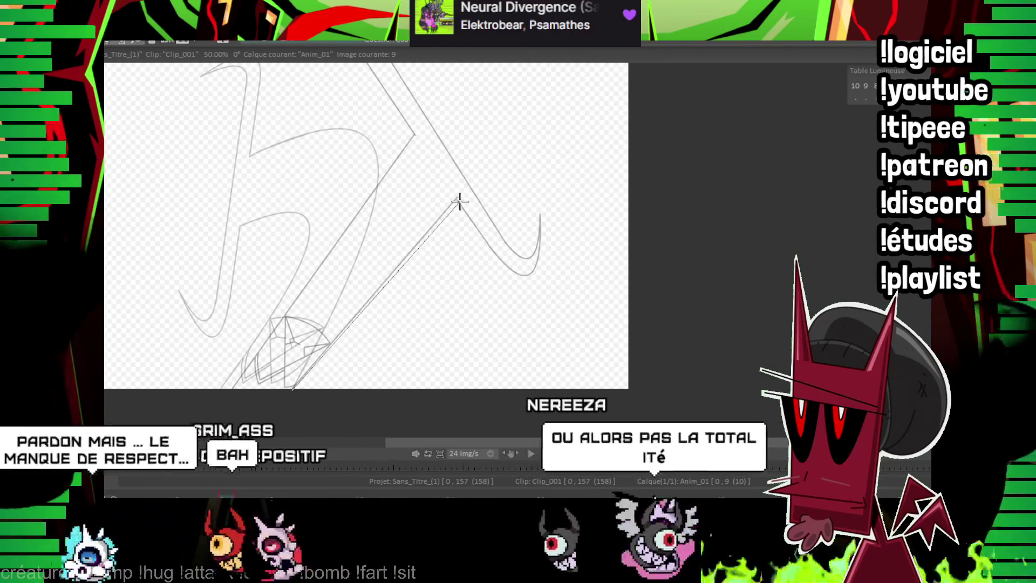
left_click_drag(234, 410, 414, 162)
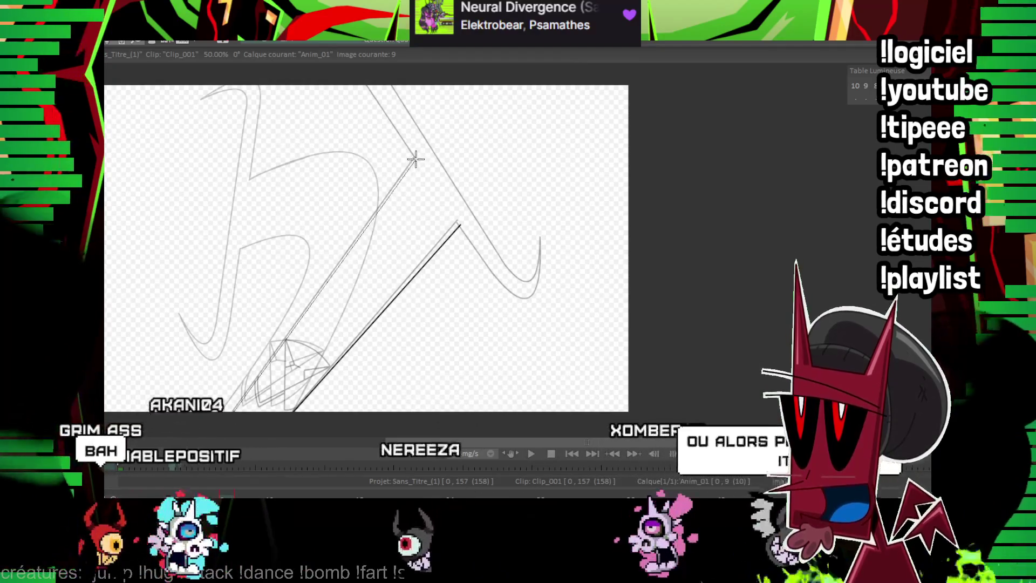
Ink the diagonal edge leading to the hook and compare it against frame 6.
mouse_move(442, 102)
left_mouse_down()
mouse_move(417, 171)
mouse_move(357, 148)
left_mouse_up()
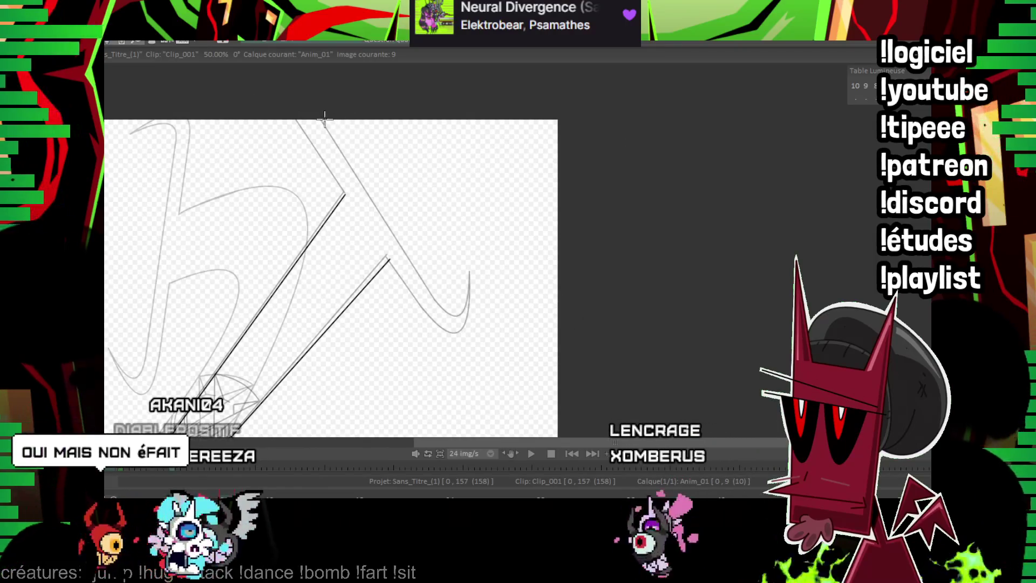
left_click_drag(422, 276, 436, 307)
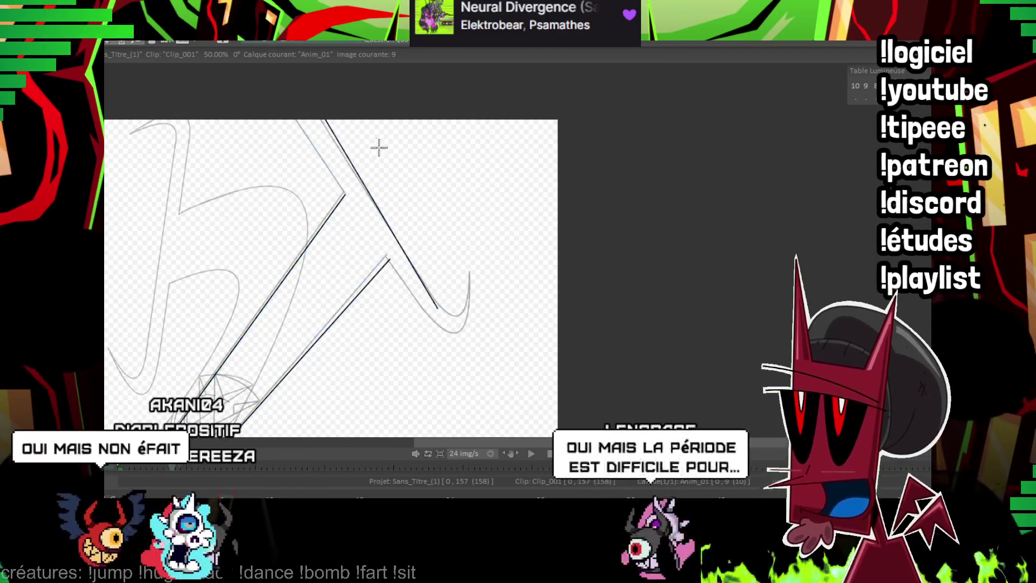
left_click_drag(313, 151, 326, 171)
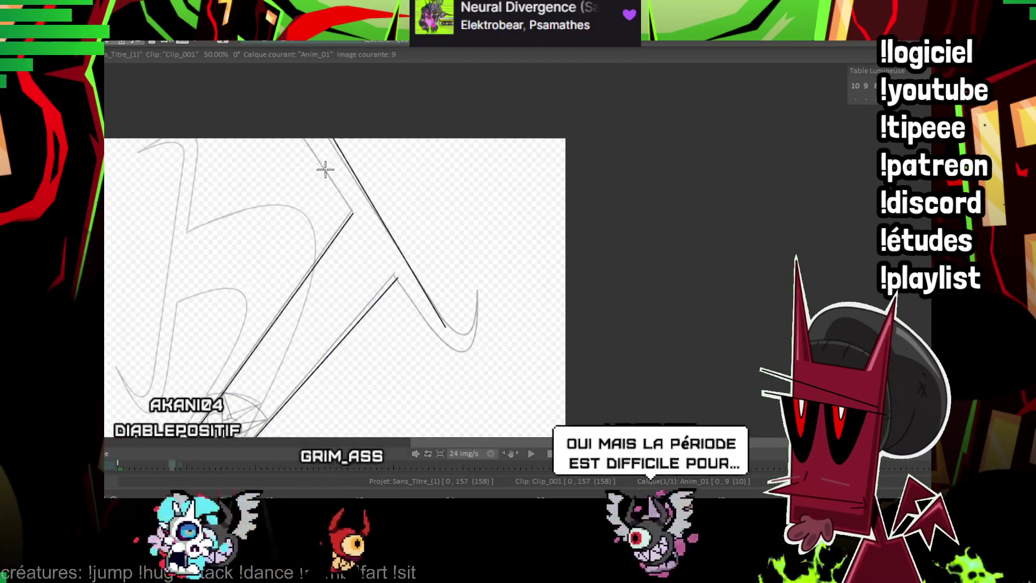
scroll(203, 103, "up", 1)
scroll(195, 93, "up", 1)
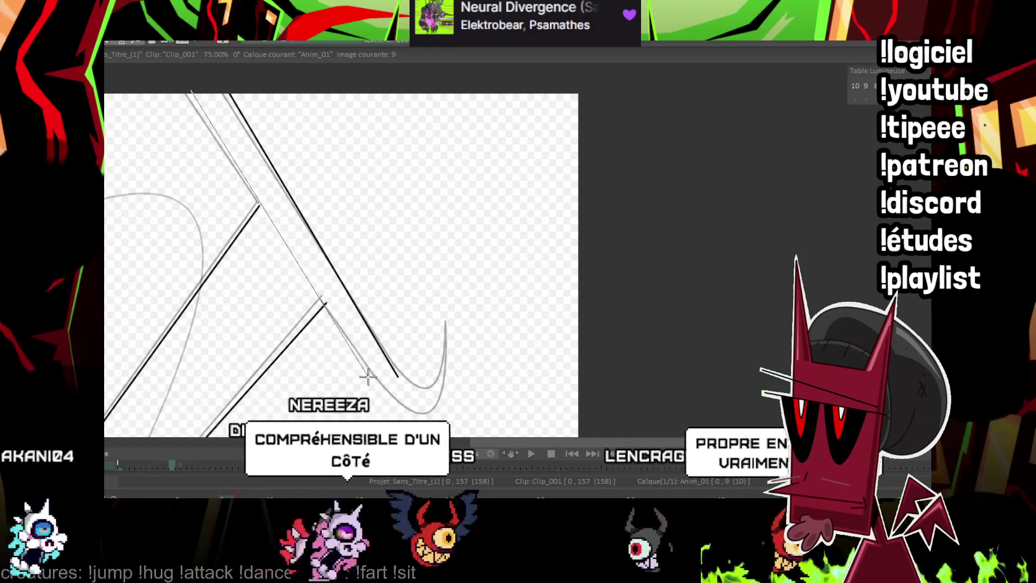
key("Left")
key("Left")
key("Left")
key("Right")
key("Right")
key("Right")
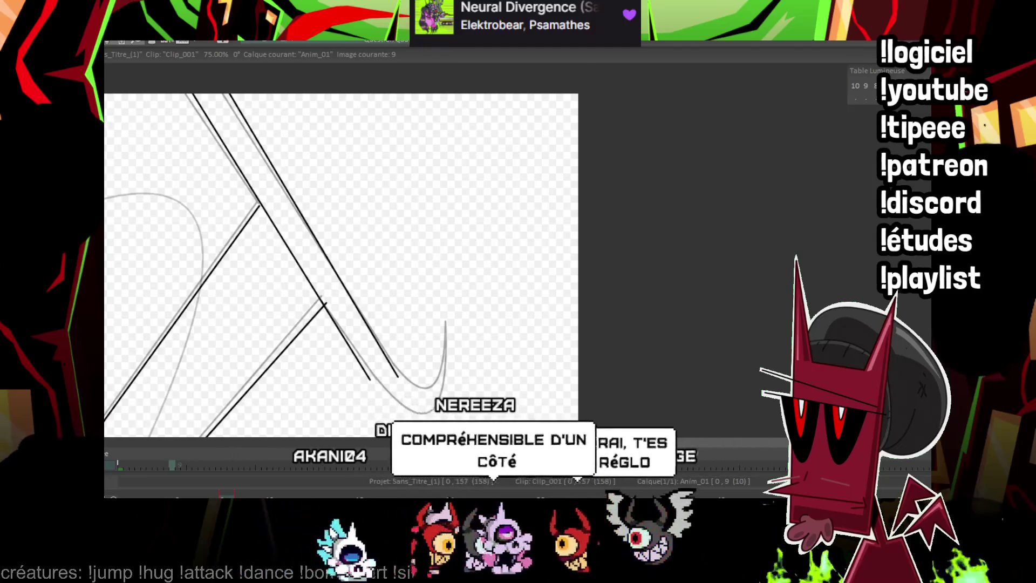
scroll(516, 173, "up", 1)
scroll(580, 220, "up", 1)
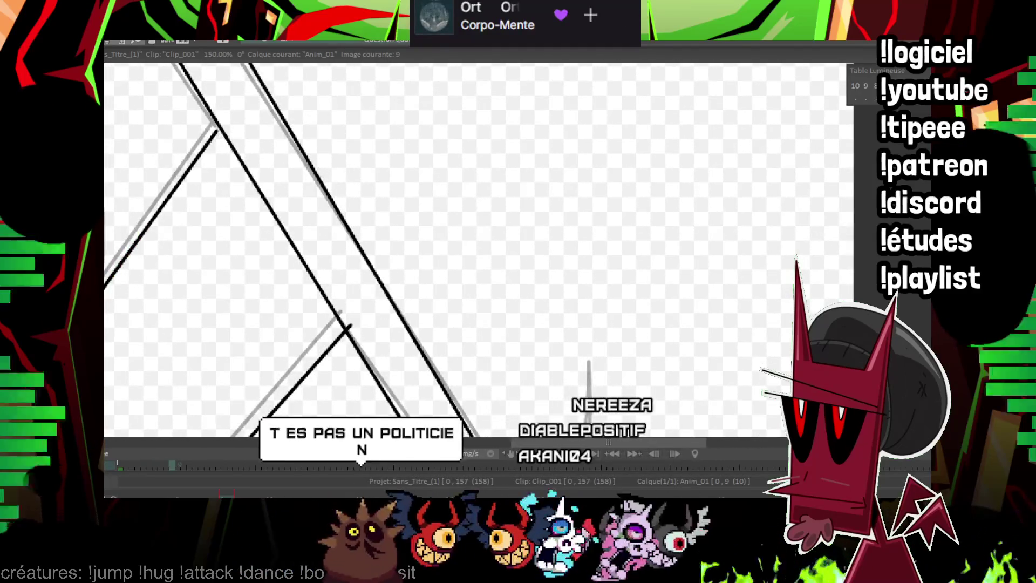
Ink a stroke along the sketch and the U-shaped curve of the wing tip.
left_click_drag(313, 149, 418, 238)
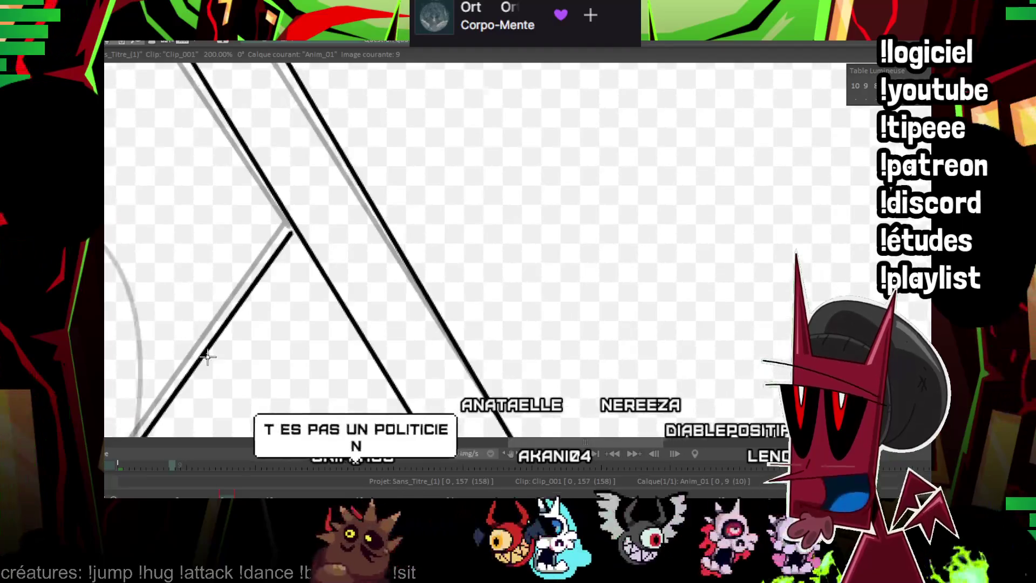
left_click_drag(196, 360, 294, 229)
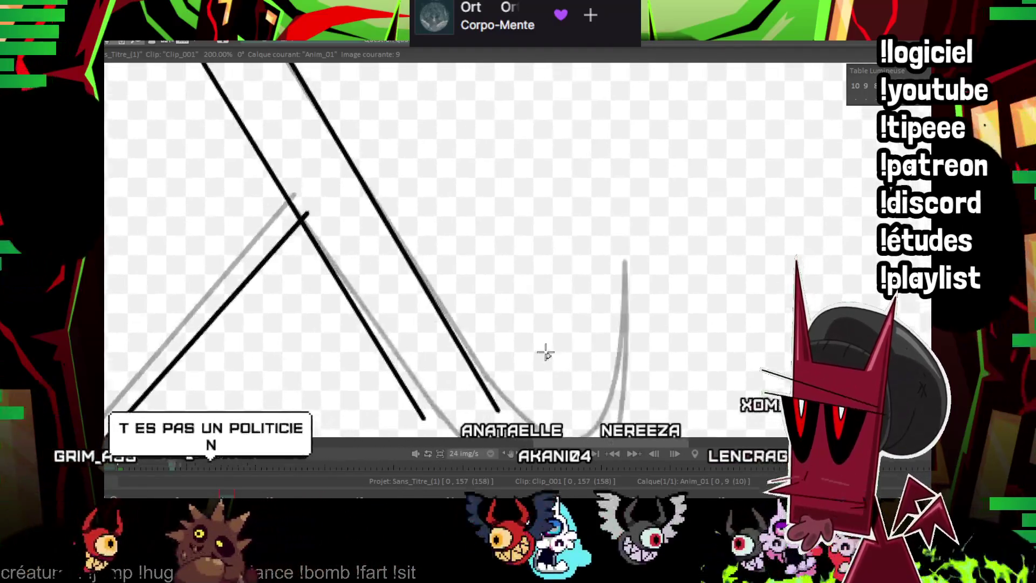
left_click_drag(546, 352, 407, 213)
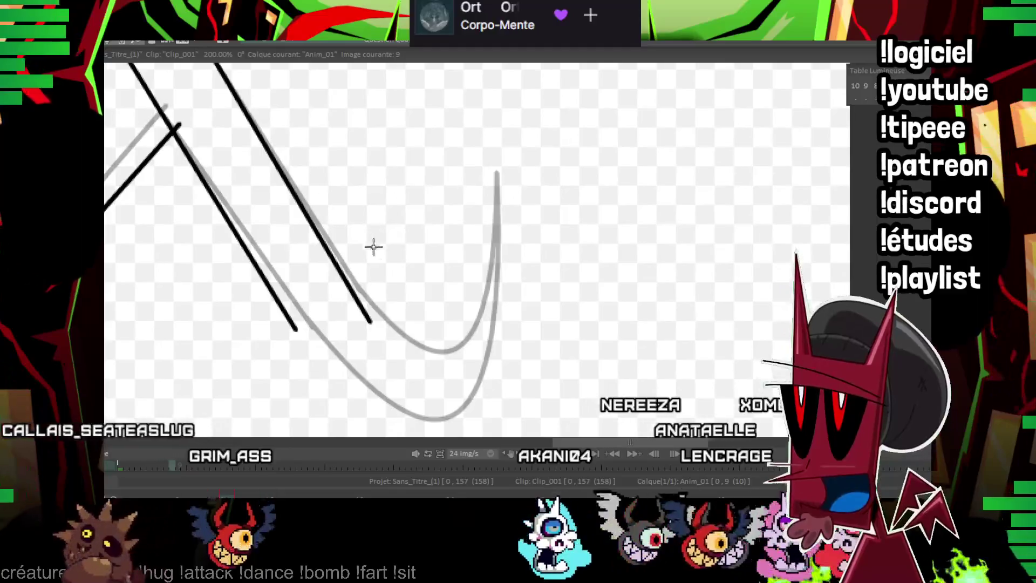
left_click_drag(369, 320, 493, 193)
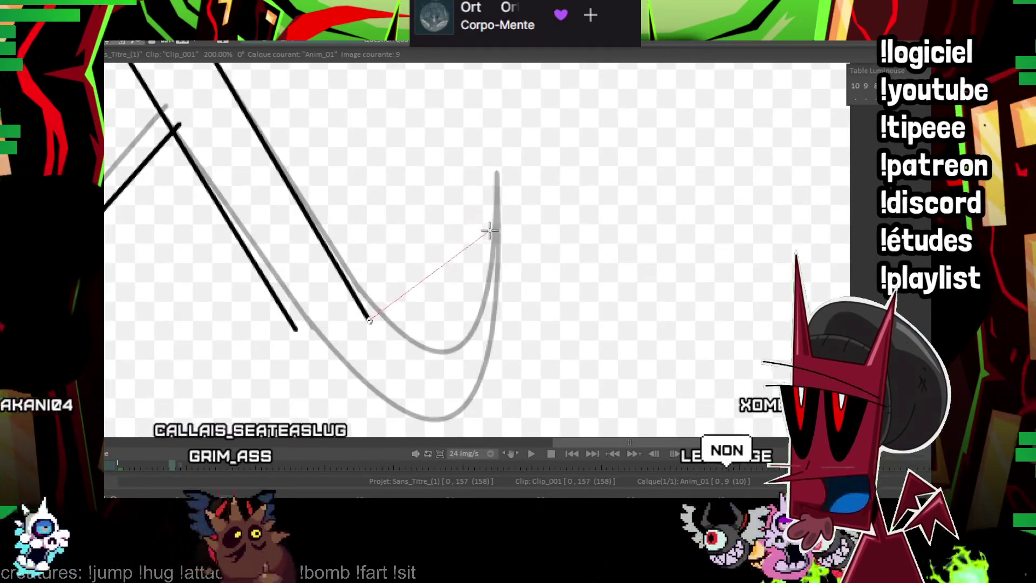
left_click_drag(455, 369, 460, 367)
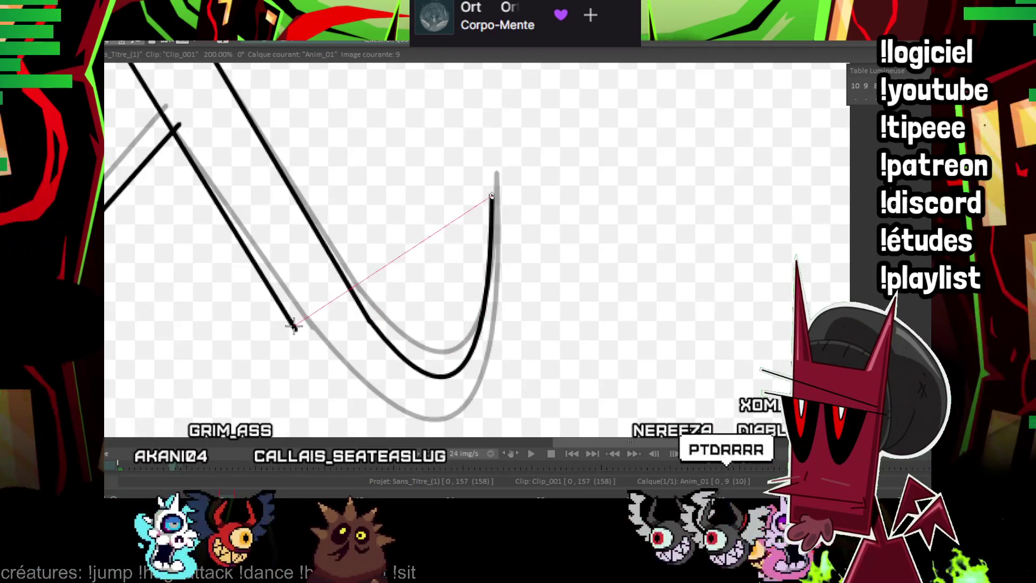
left_click_drag(387, 381, 432, 345)
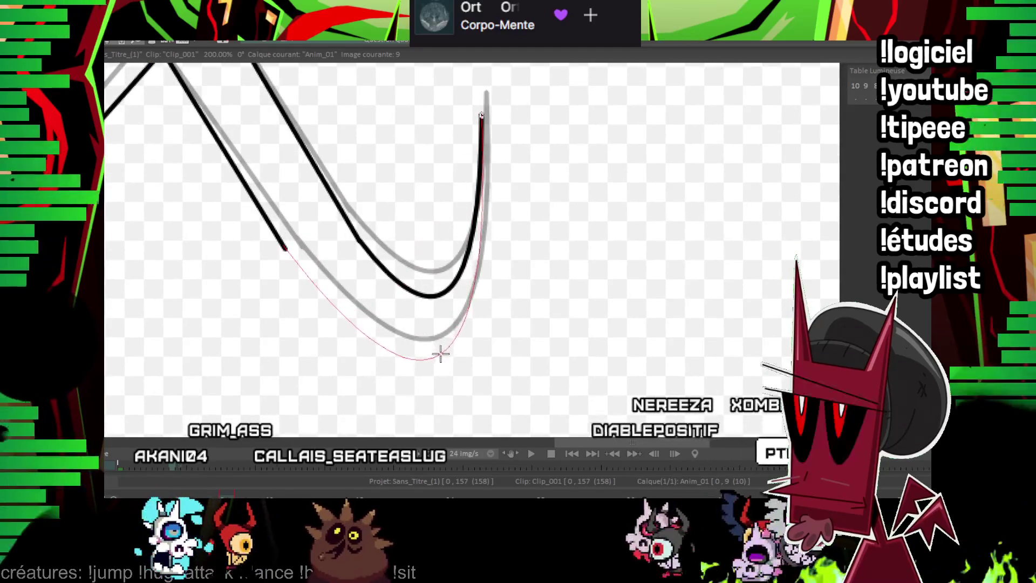
left_click(439, 353)
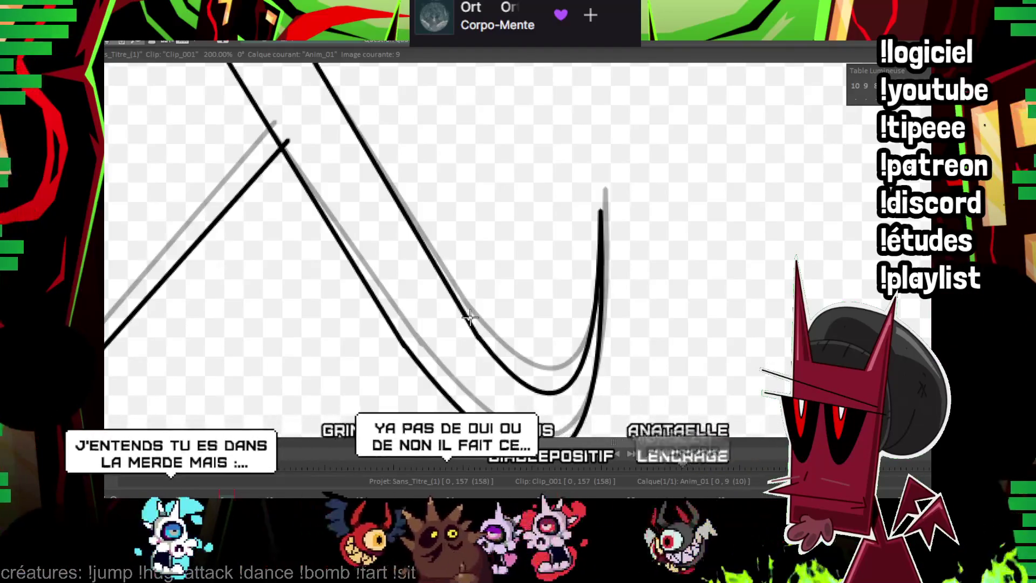
Pan up to the triangular joint, checking it against the neighbouring frame.
mouse_move(404, 178)
left_mouse_down()
mouse_move(477, 236)
mouse_move(320, 96)
left_mouse_up()
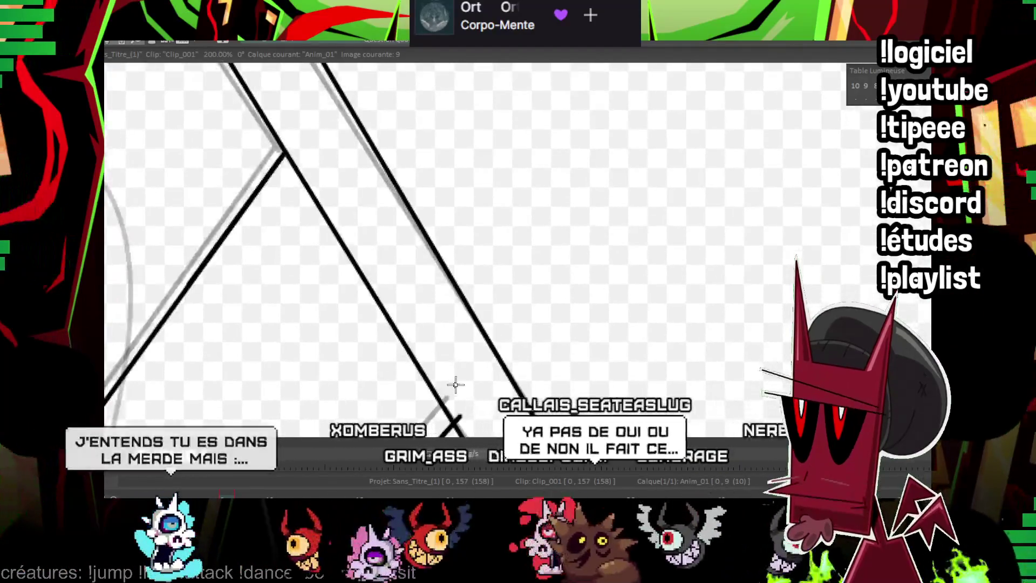
mouse_move(298, 135)
left_mouse_down()
mouse_move(284, 173)
mouse_move(419, 358)
mouse_move(386, 278)
mouse_move(358, 283)
left_mouse_up()
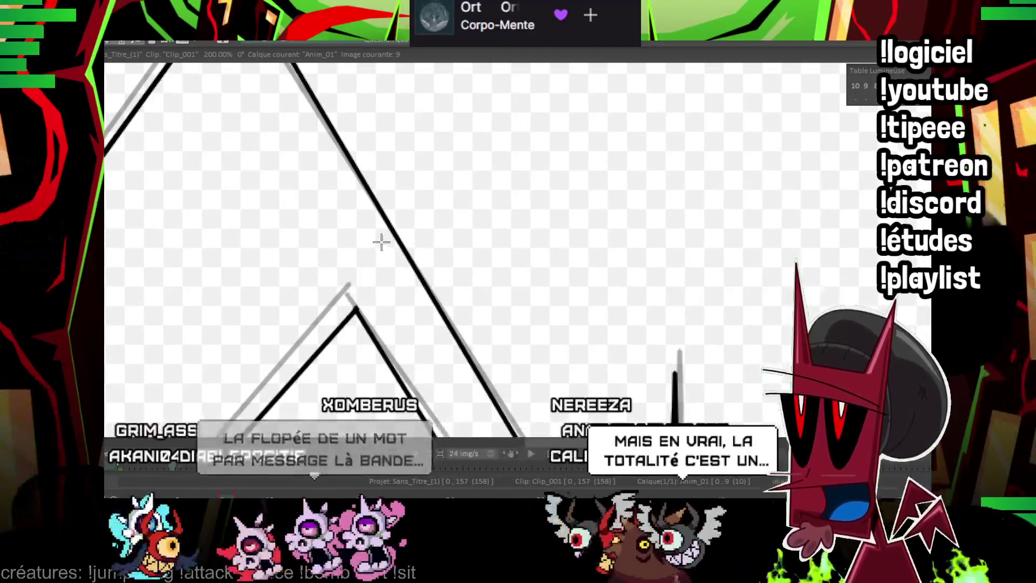
left_click_drag(345, 294, 537, 254)
key("Left")
key("Left")
key("Left")
scroll(847, 118, "down", 1)
scroll(847, 119, "down", 1)
scroll(846, 119, "up", 1)
scroll(847, 119, "up", 1)
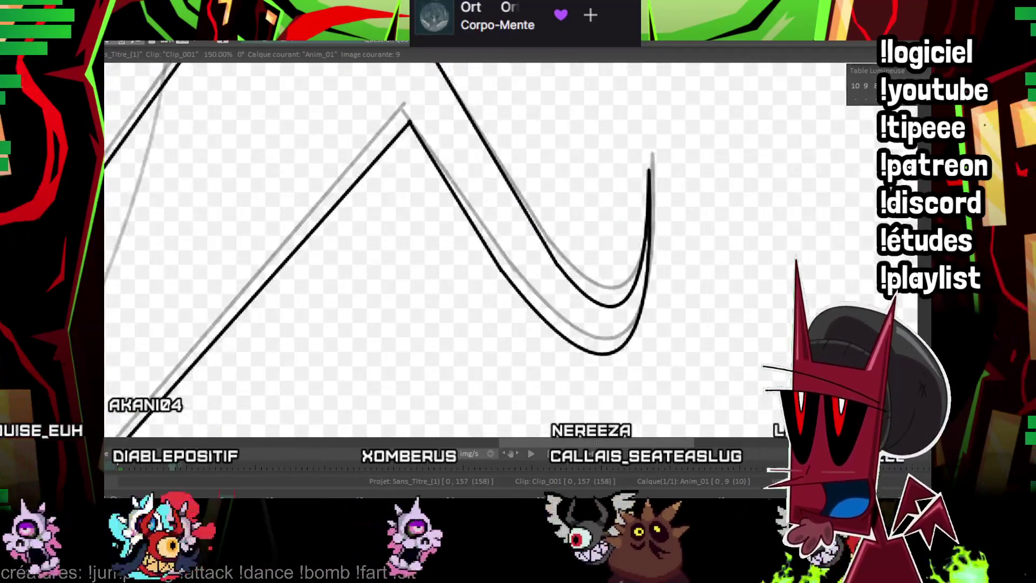
key("Right")
key("Right")
key("Right")
scroll(585, 215, "up", 1)
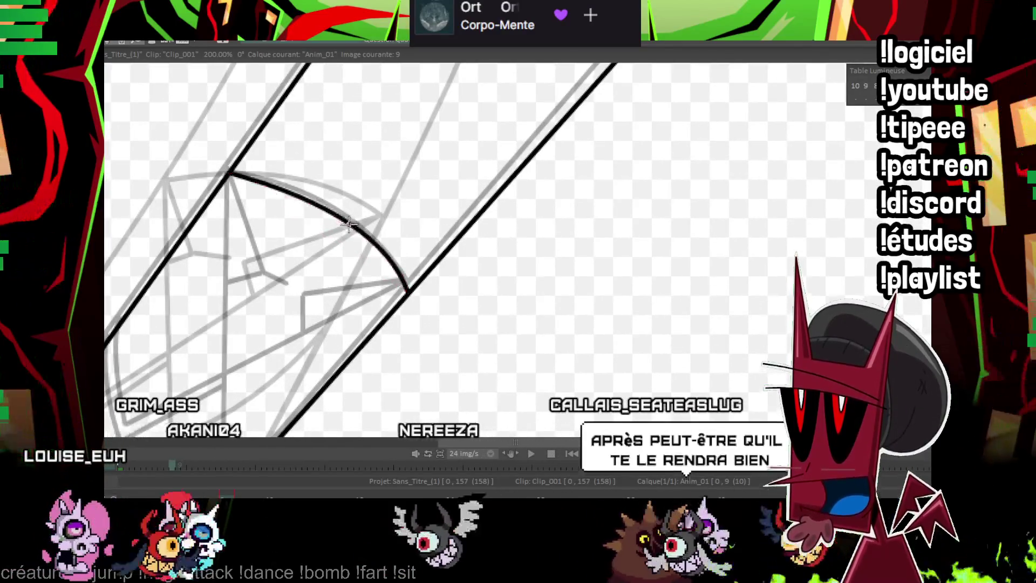
left_click_drag(349, 224, 460, 154)
key("Left")
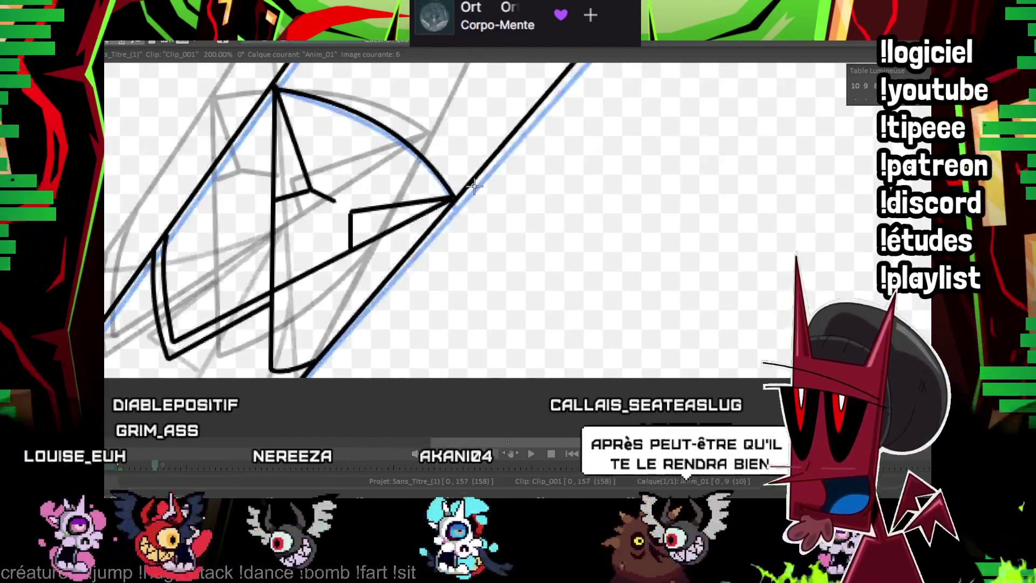
key("Right")
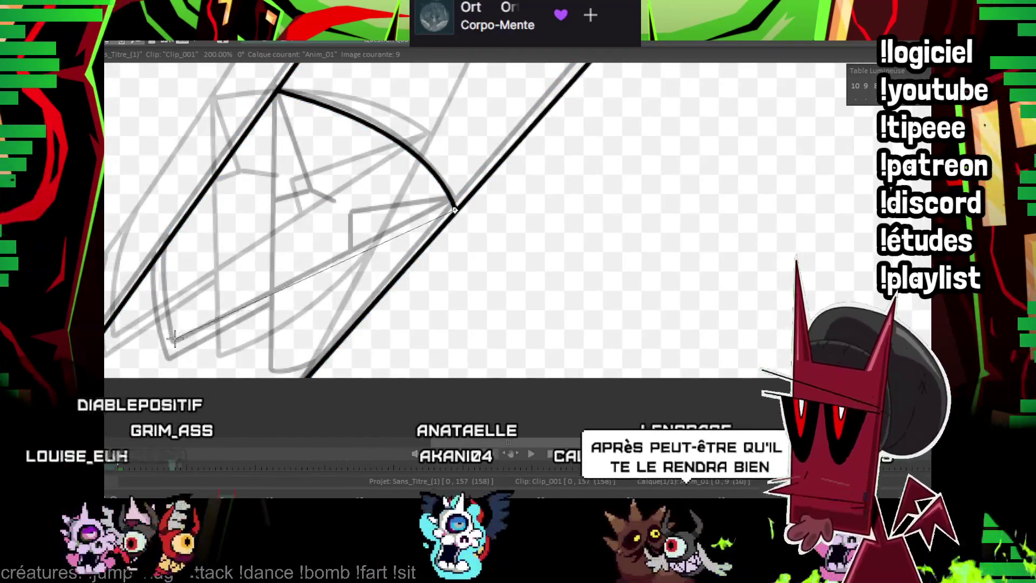
Draw the joint's down-left line, a vertical line from the arc's top and its curved left edge.
left_click(174, 337)
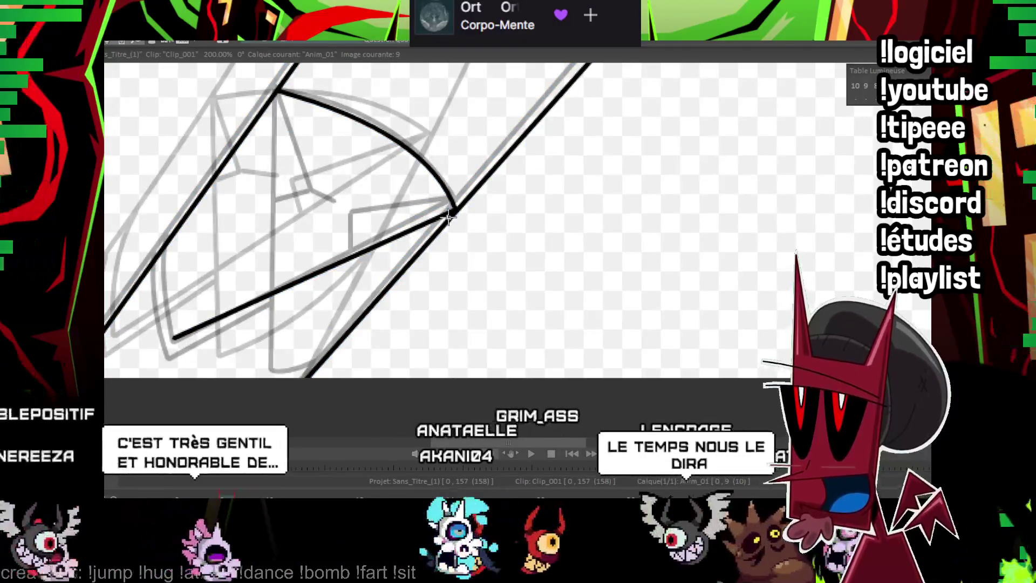
key("ctrl+z")
left_click(452, 215)
left_click(175, 333)
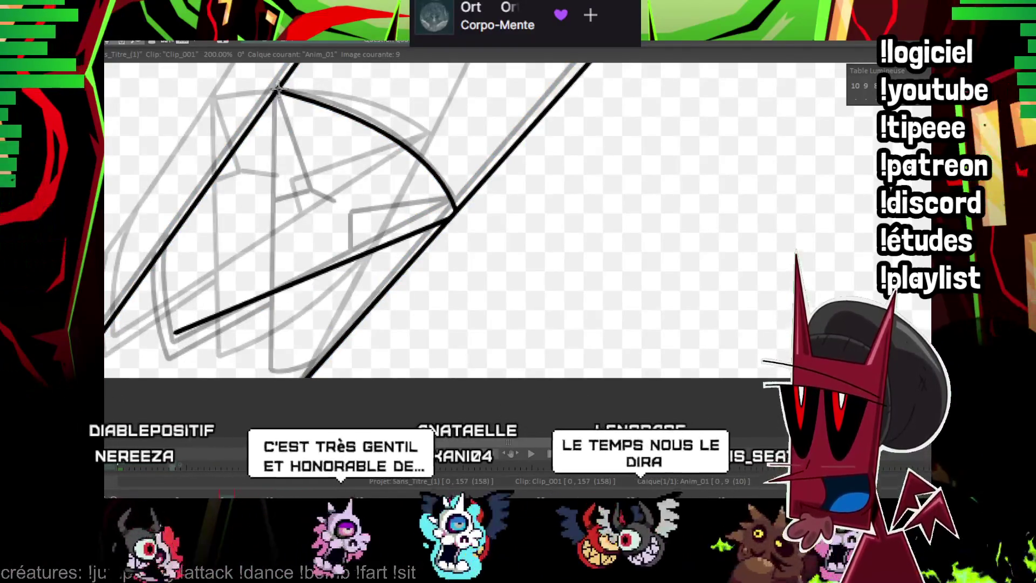
left_click(277, 89)
left_click(274, 371)
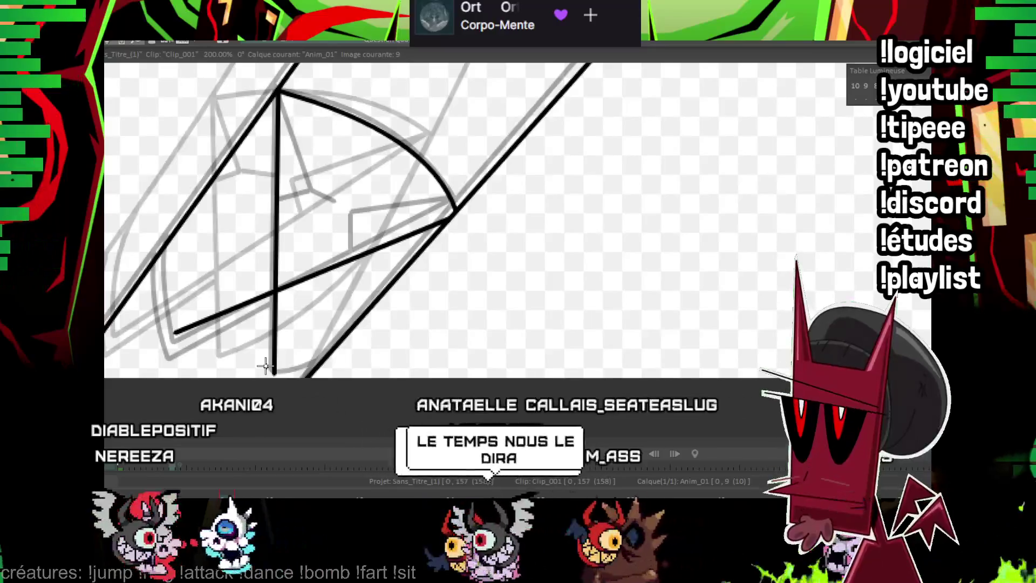
left_click_drag(164, 246, 175, 332)
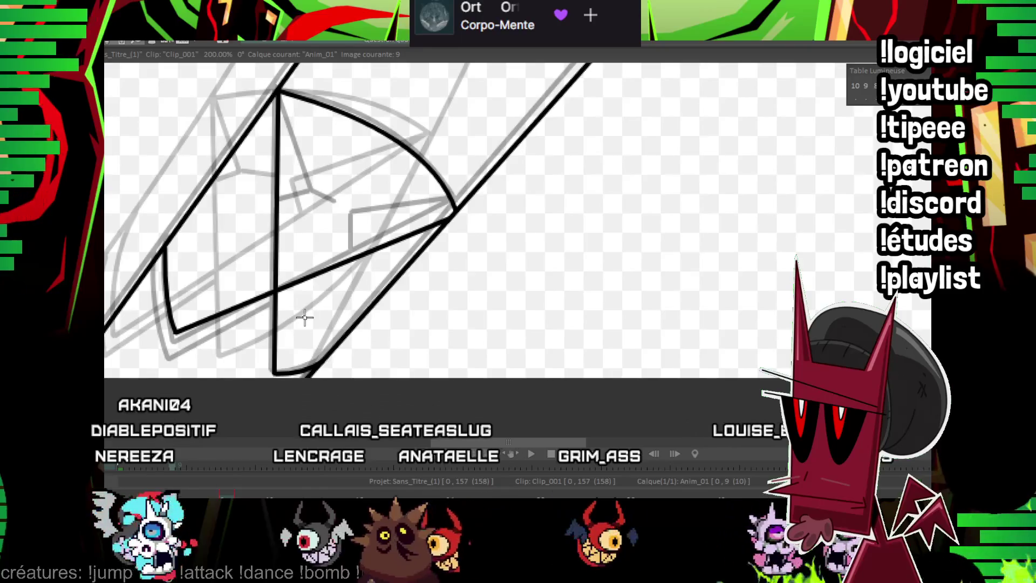
Ink the joint's lower-left line and zoom out to review frame 9.
left_click_drag(411, 156, 379, 186)
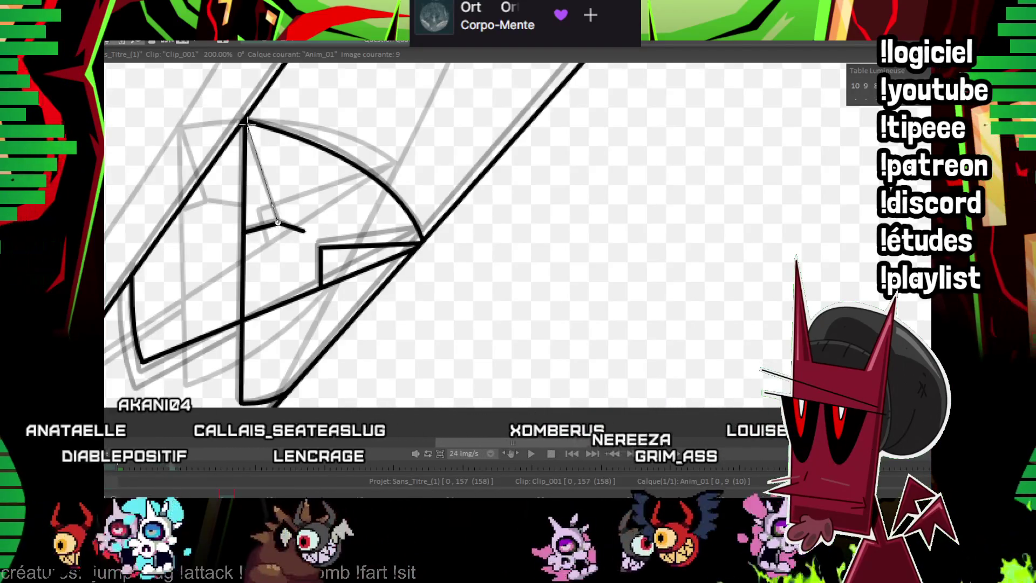
left_click_drag(277, 222, 338, 218)
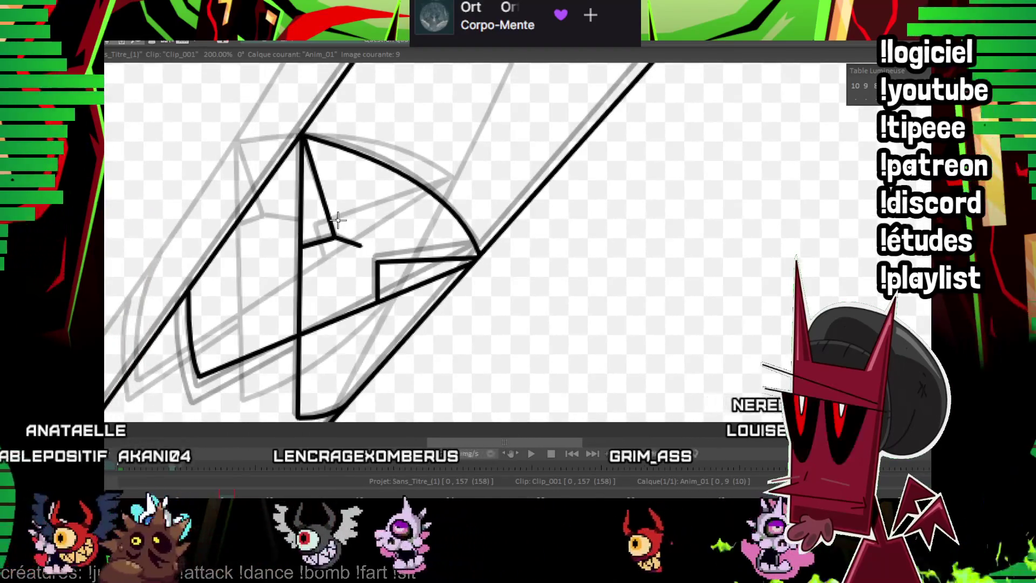
left_click_drag(296, 351, 197, 380)
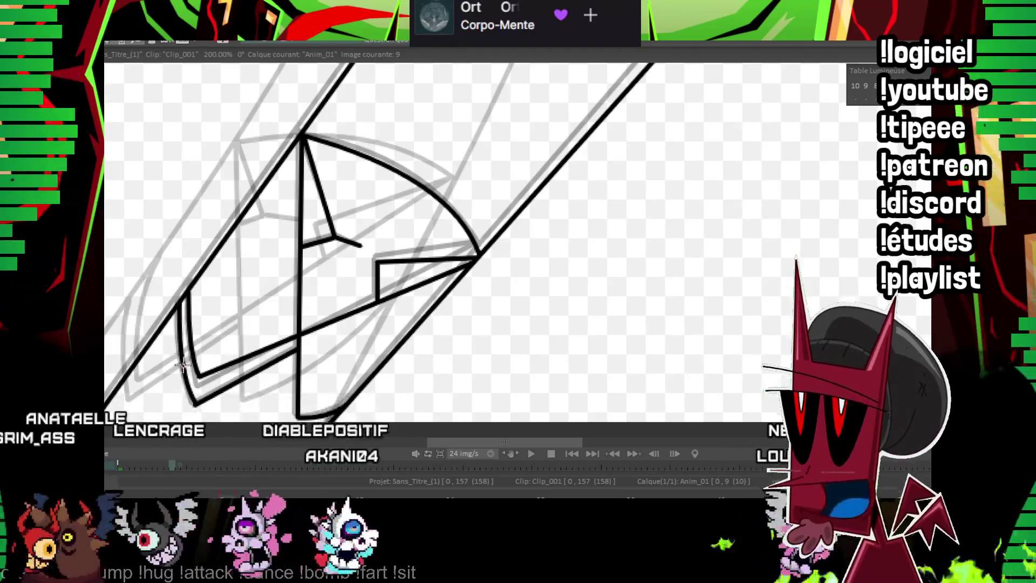
key("minus")
key("minus")
key("minus")
key("minus")
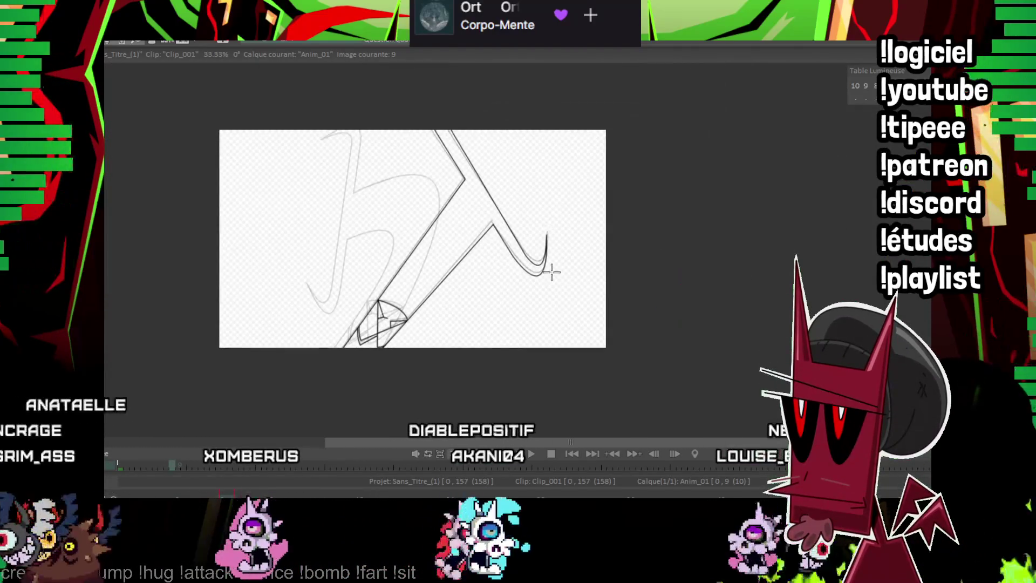
Move to frame 13 and ink the inner line running down-left from the apex.
key("Right")
key("Right")
key("Right")
key("Right")
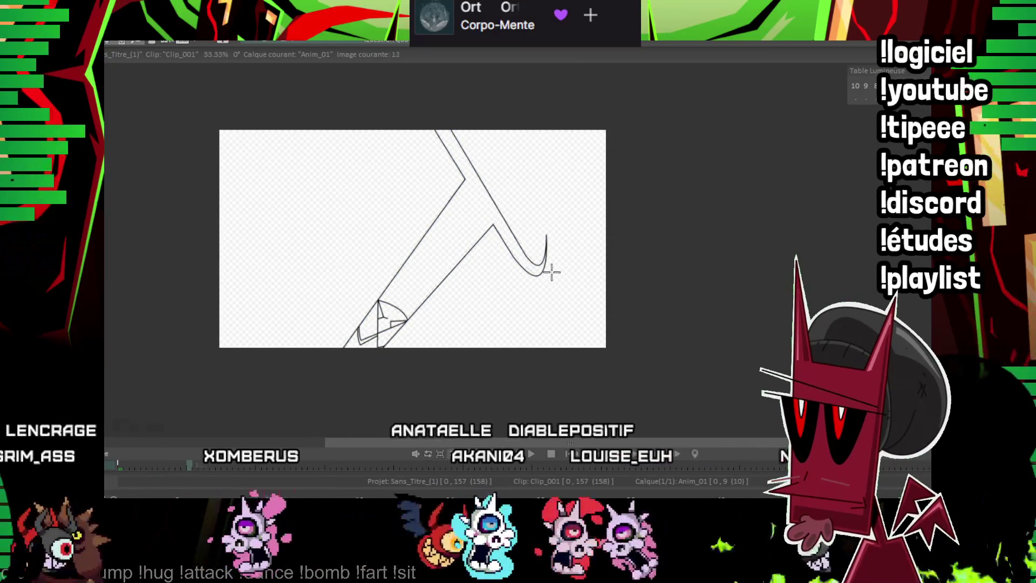
key("Right")
key("Right")
key("Right")
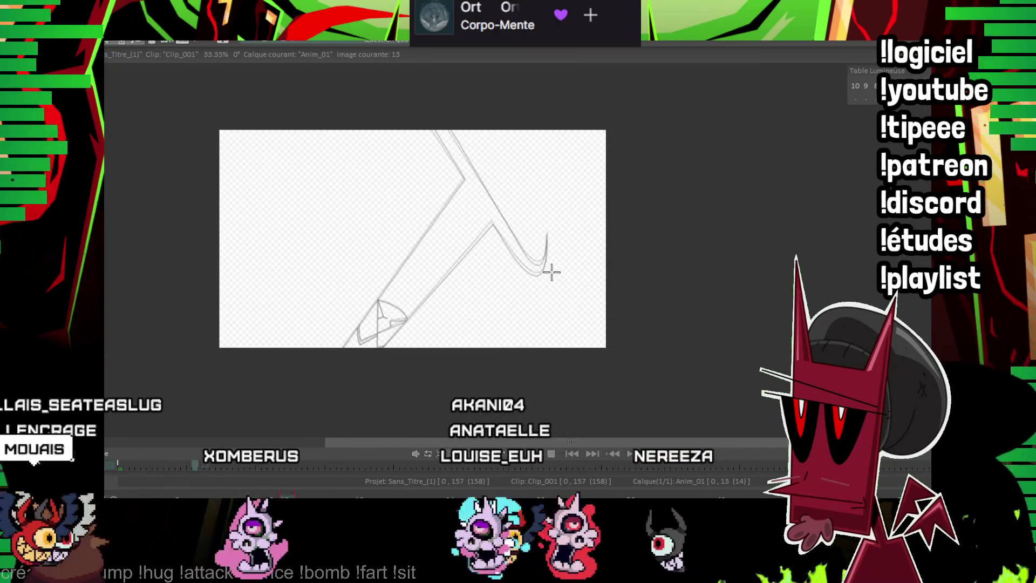
scroll(551, 272, "up", 2)
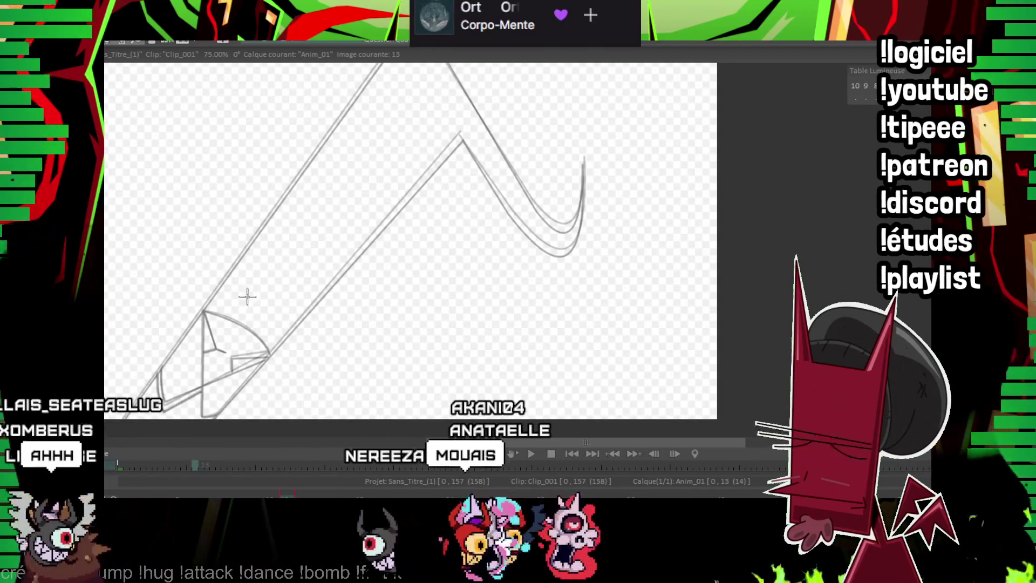
left_click(462, 139, "shift")
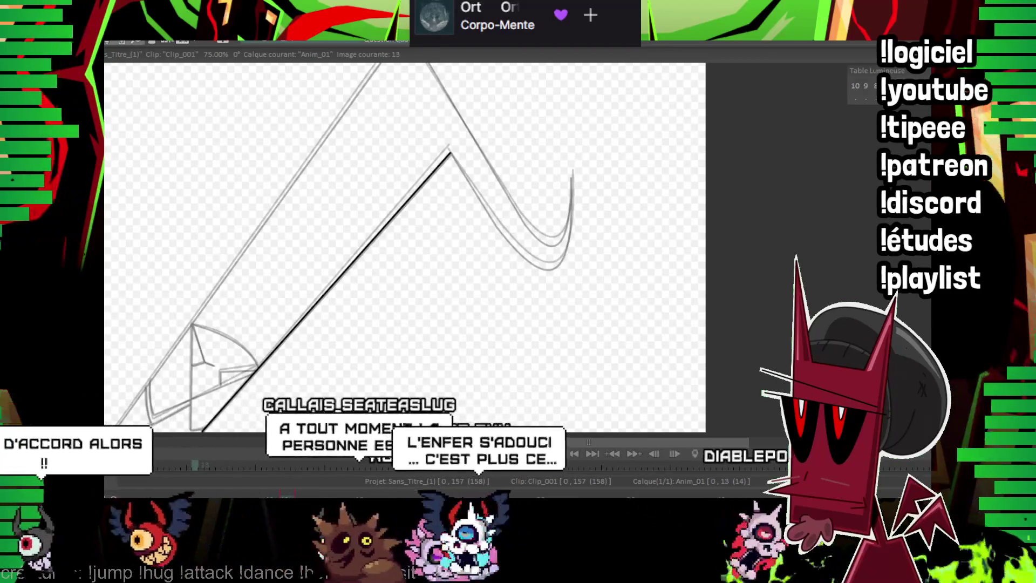
scroll(402, 275, "down", 1)
scroll(401, 275, "down", 1)
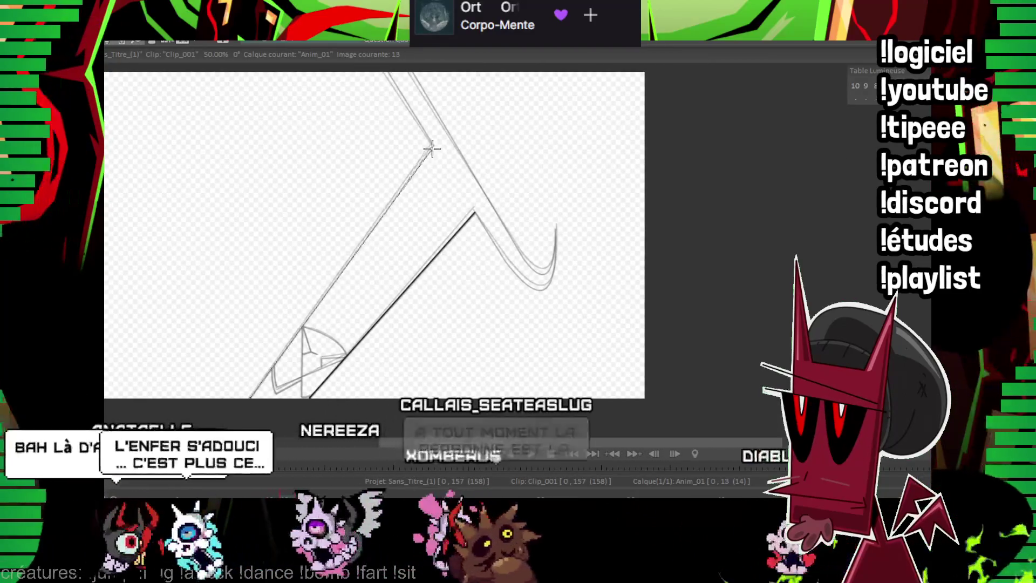
scroll(745, 178, "up", 2)
mouse_move(746, 179)
left_mouse_down()
mouse_move(469, 290)
mouse_move(250, 271)
left_mouse_up()
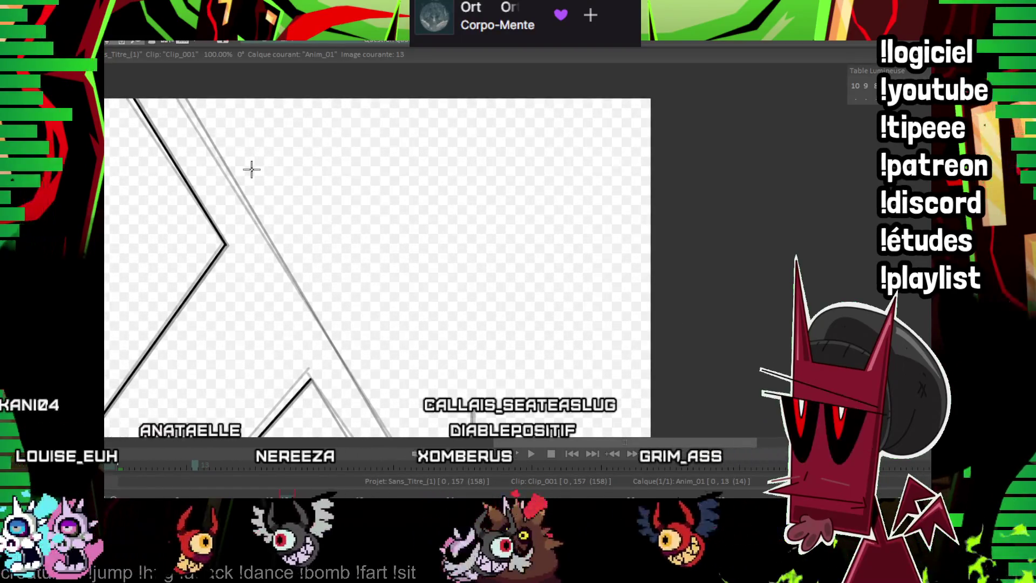
scroll(251, 169, "down", 1)
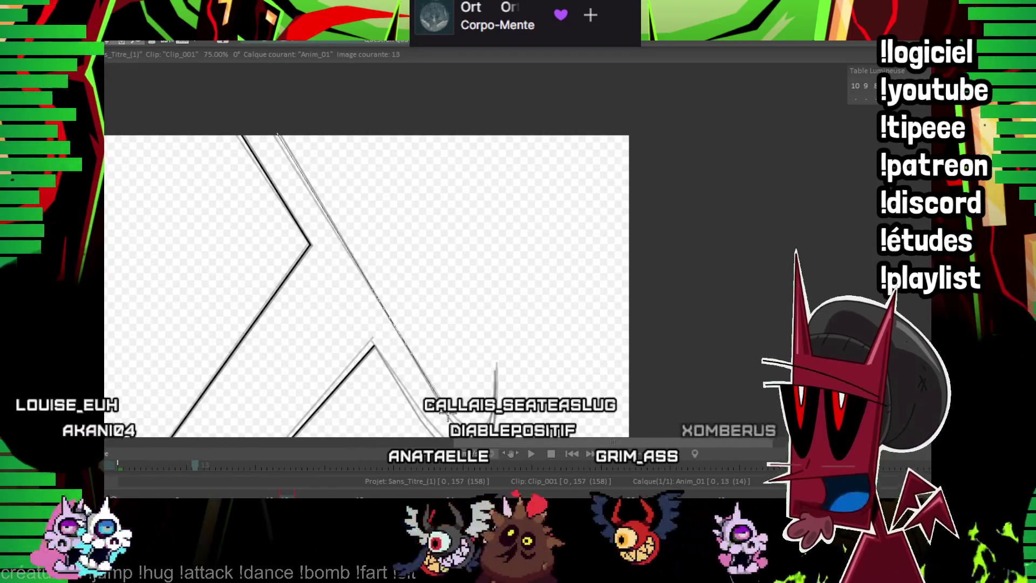
scroll(473, 340, "up", 1)
scroll(473, 340, "up", 1)
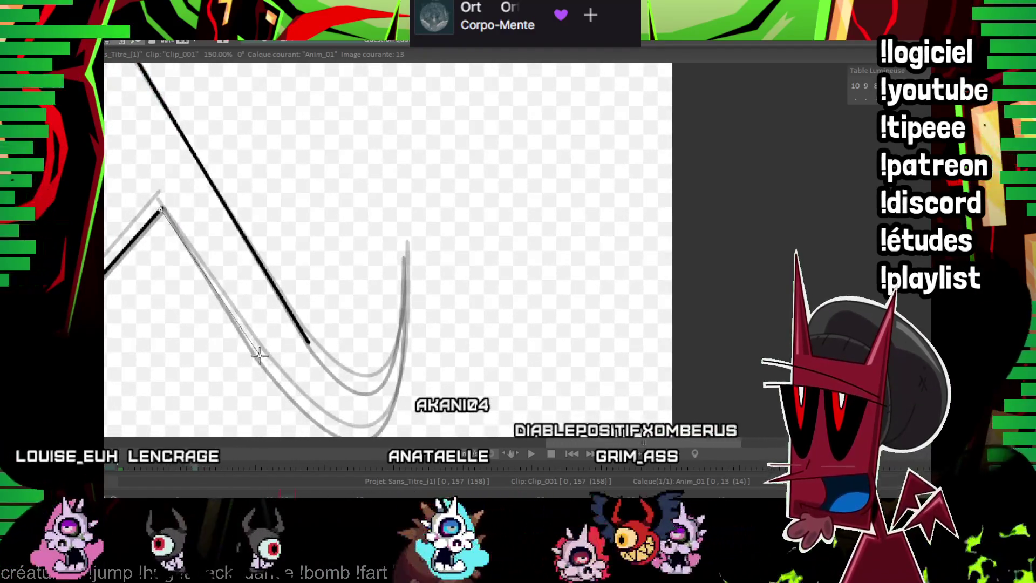
Ink the outer line from the left vertex and the curved wing tip.
left_click_drag(161, 212, 256, 357)
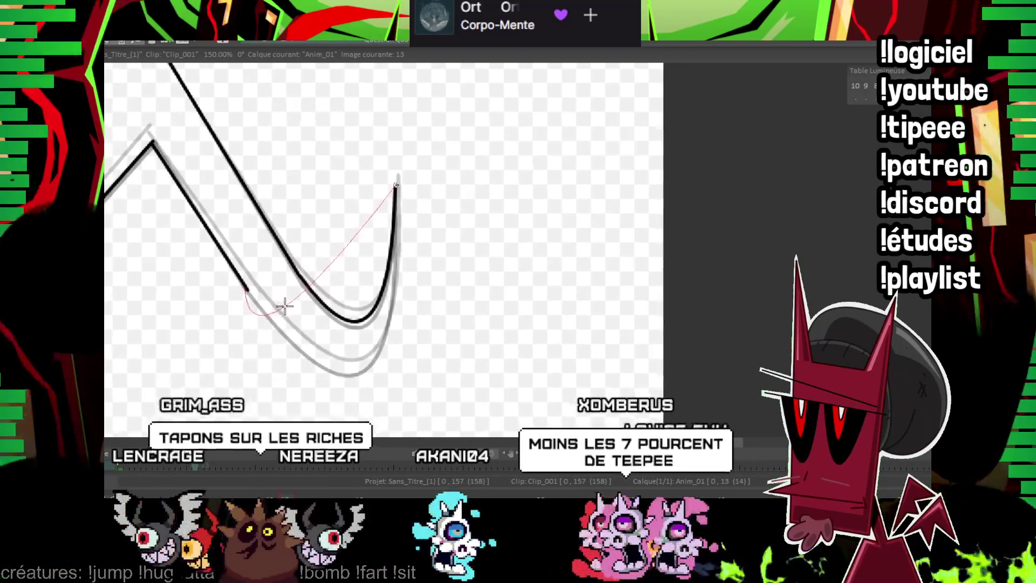
left_click(365, 369)
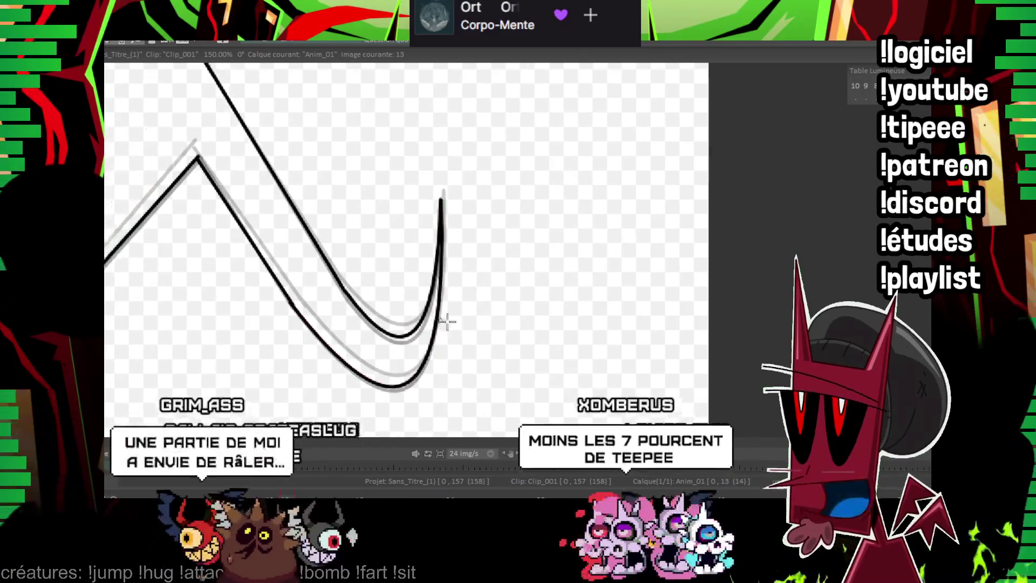
scroll(365, 369, "down", 2)
scroll(365, 369, "down", 2)
left_click_drag(511, 250, 455, 295)
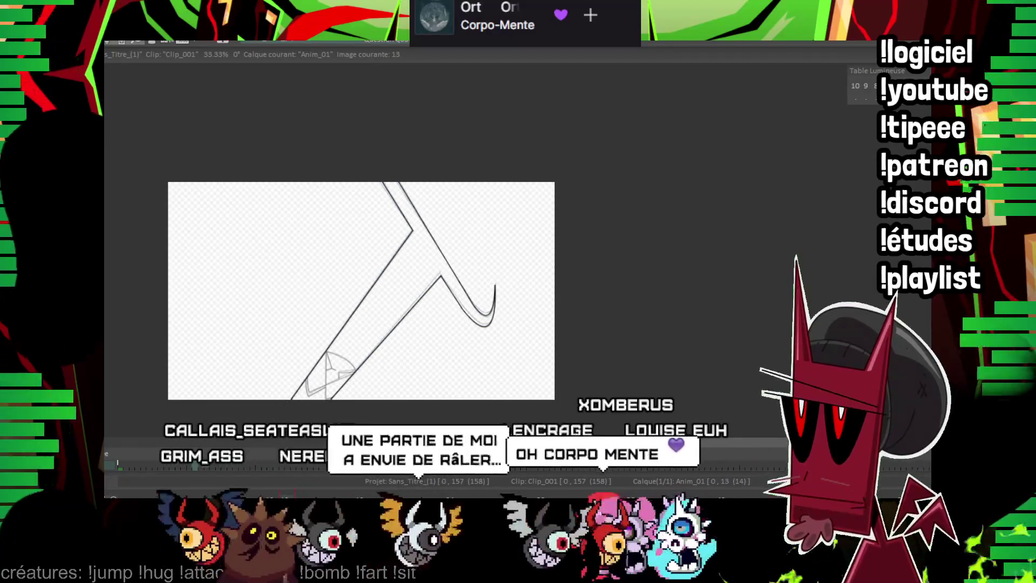
scroll(455, 296, "up", 2)
scroll(456, 295, "up", 2)
Ink the curved arc of frame 13's triangle joint from its apex.
scroll(421, 131, "up", 2)
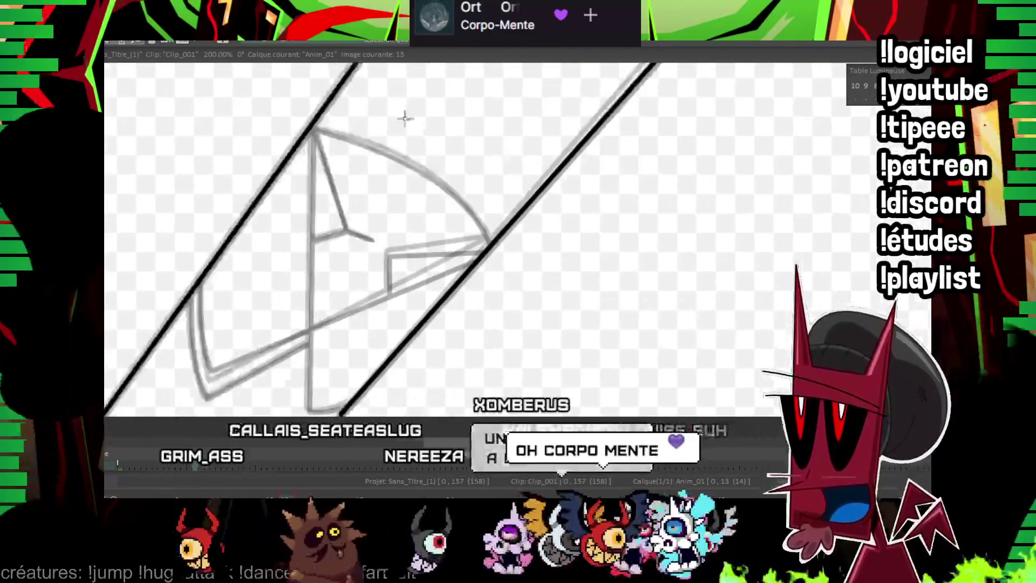
left_click(263, 173)
left_click(445, 282)
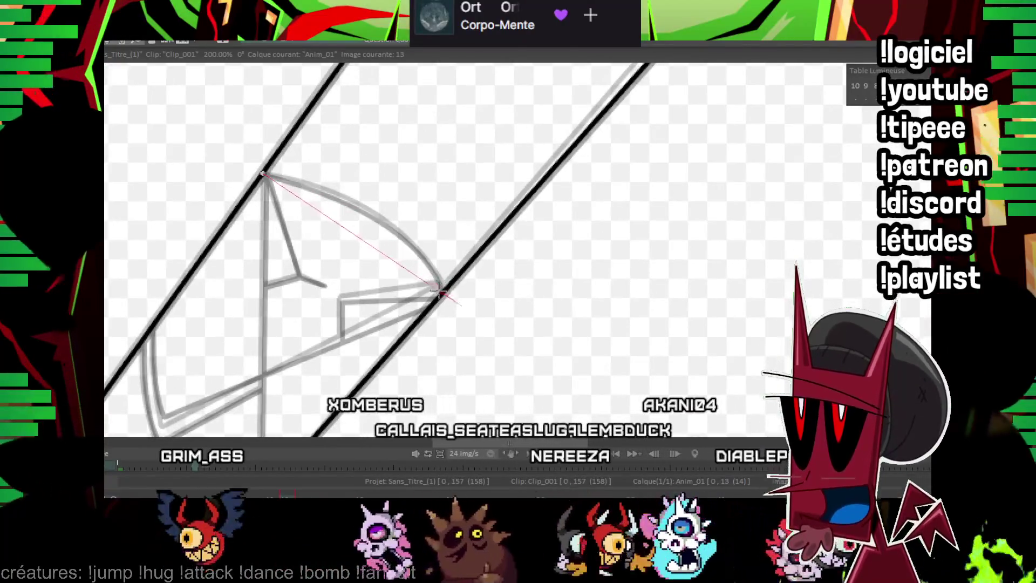
left_click(383, 308)
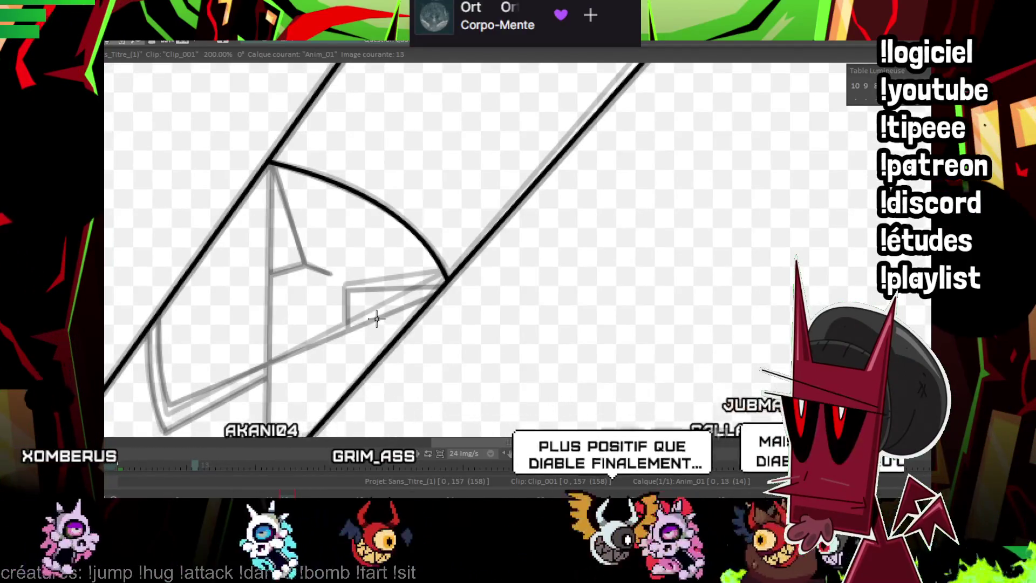
Trace the wing tip's lower edge, curved inner edge and inner lines in black.
left_click_drag(380, 190, 407, 199)
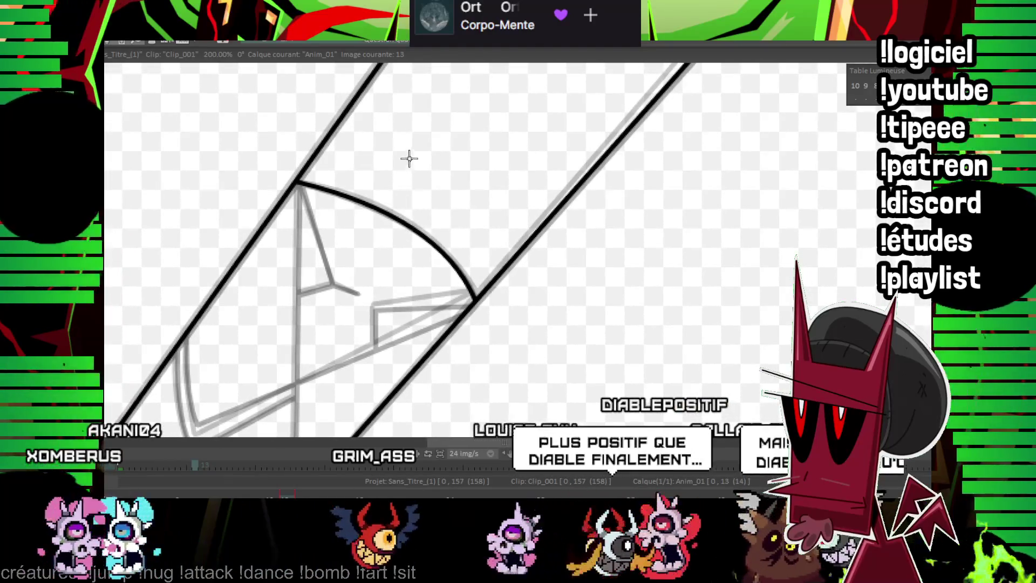
left_click_drag(302, 205, 300, 139)
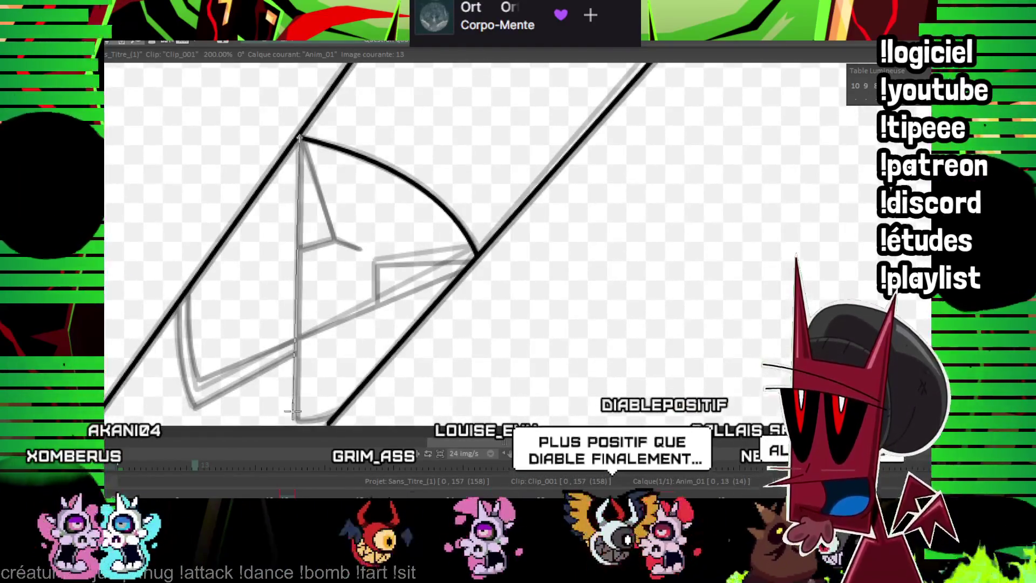
mouse_move(467, 265)
left_mouse_down()
mouse_move(197, 378)
mouse_move(222, 392)
mouse_move(216, 299)
left_mouse_up()
left_click_drag(214, 343, 213, 323)
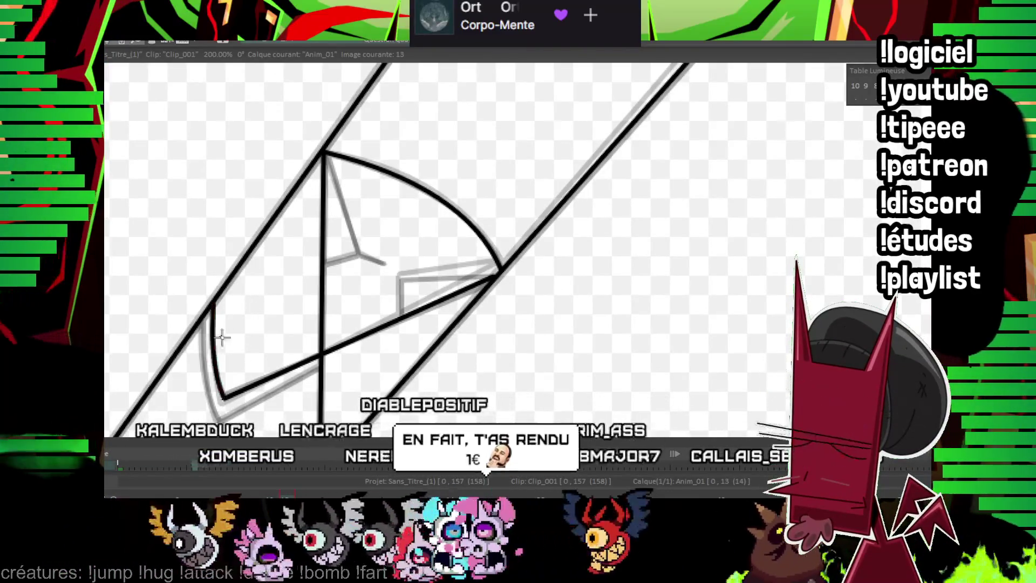
left_click_drag(377, 190, 342, 214)
left_click_drag(287, 177, 320, 277)
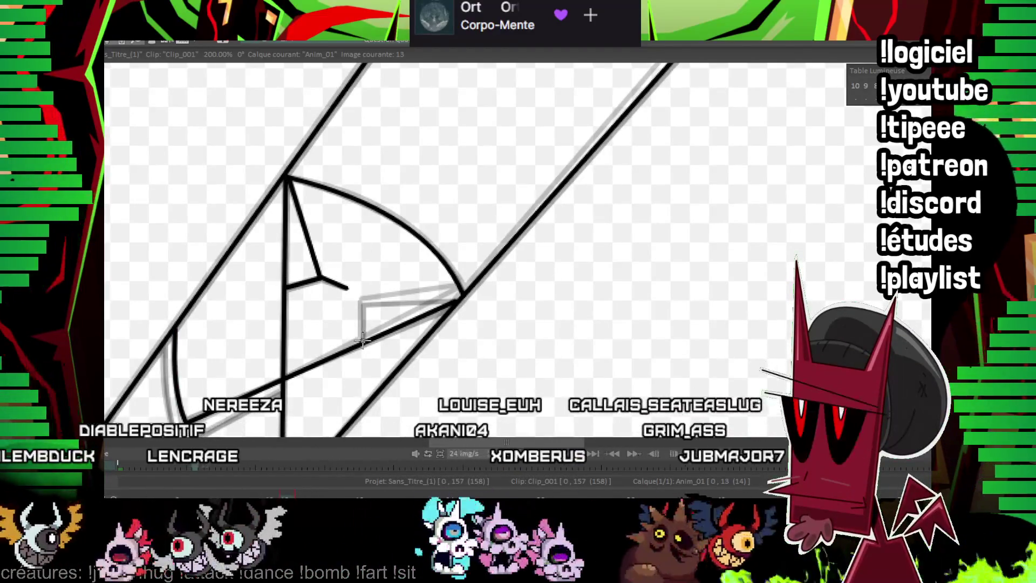
left_click_drag(451, 296, 499, 240)
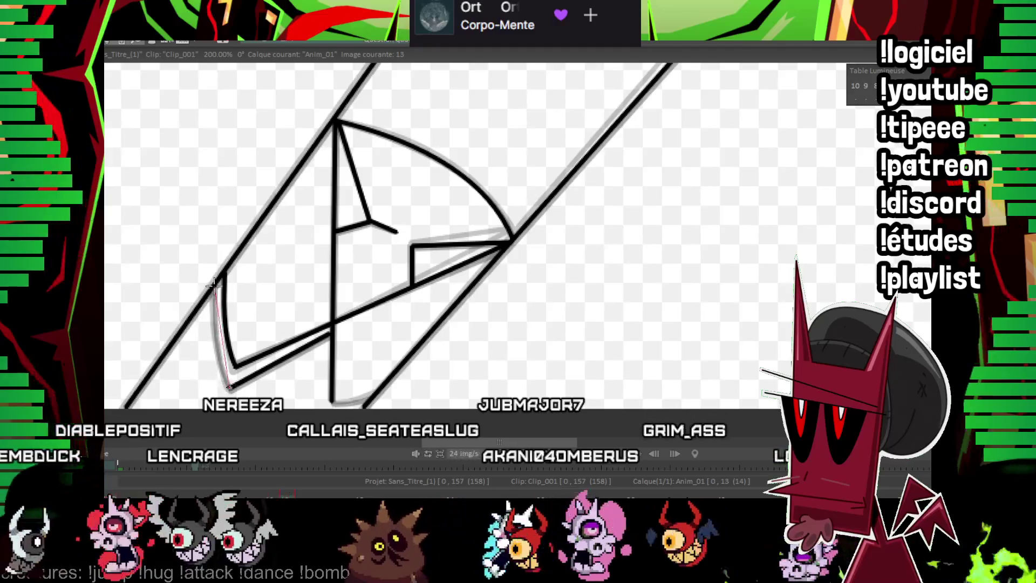
key("minus")
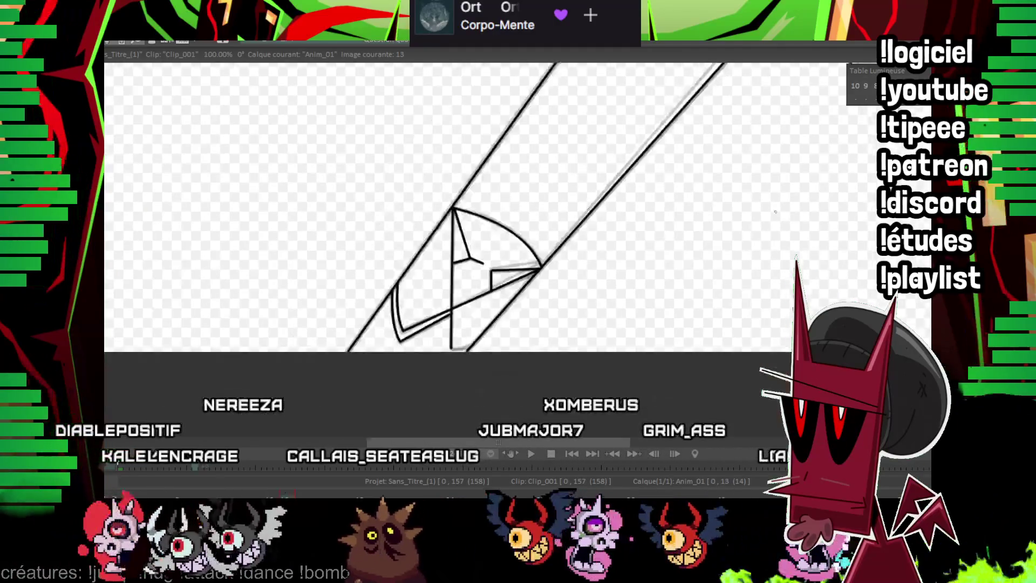
Zoom out to the whole canvas, play the animation from the start, then bring up frame 35's sketch.
key("minus")
left_click_drag(678, 195, 513, 241)
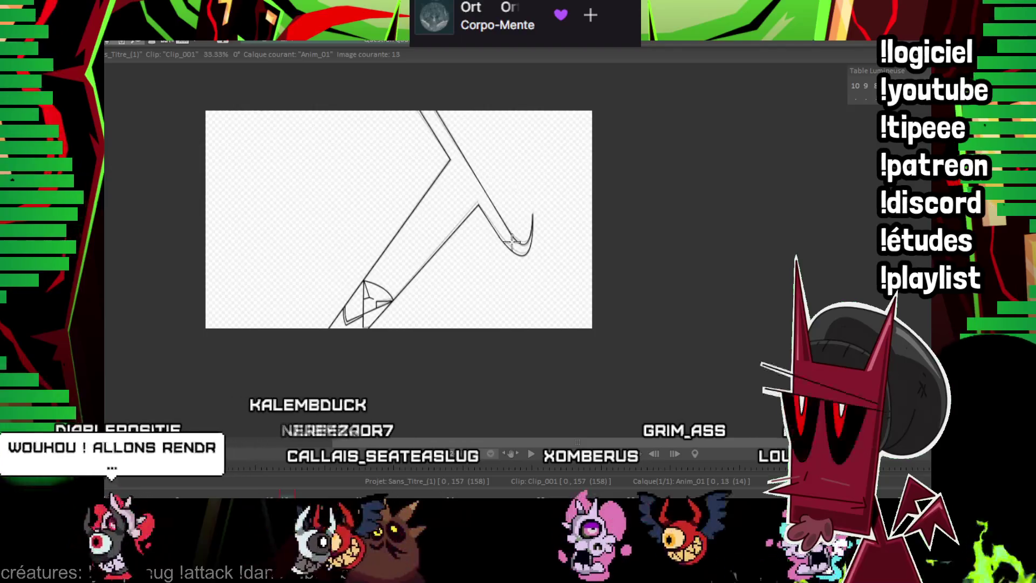
key("Left")
key("Left")
key("Left")
key("Left")
key("Left")
key("Left")
key("Left")
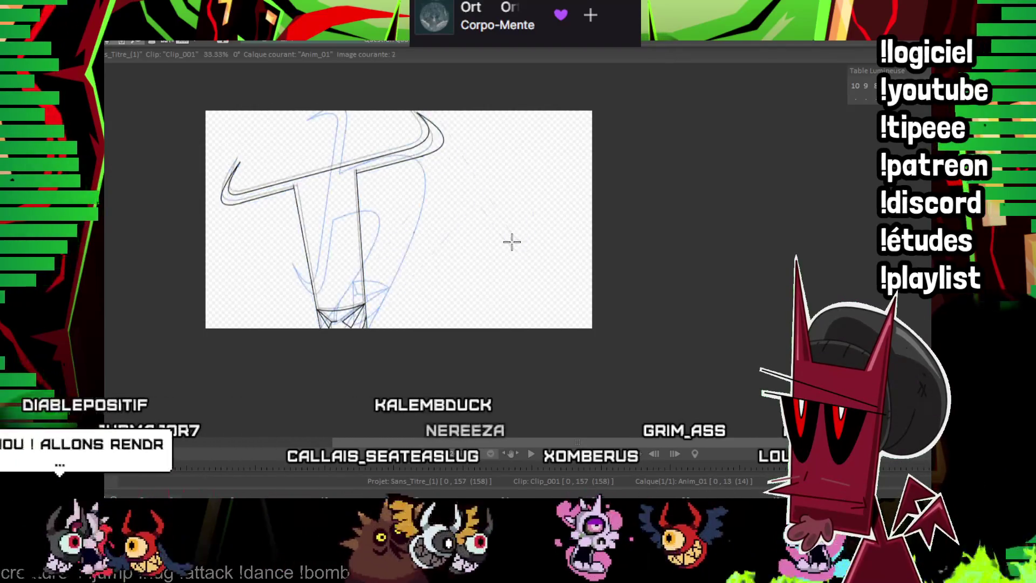
key("space")
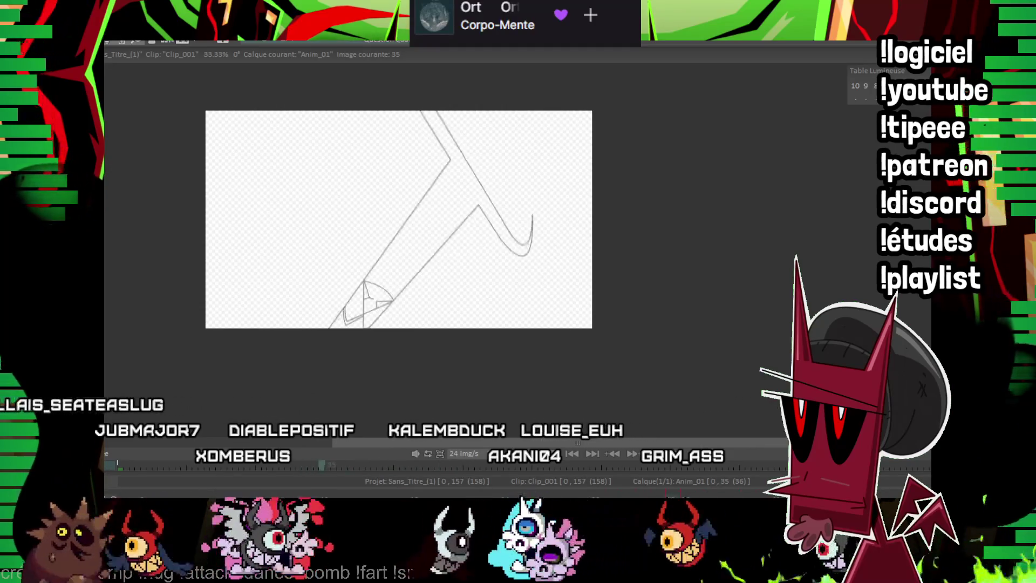
scroll(494, 222, "up", 3)
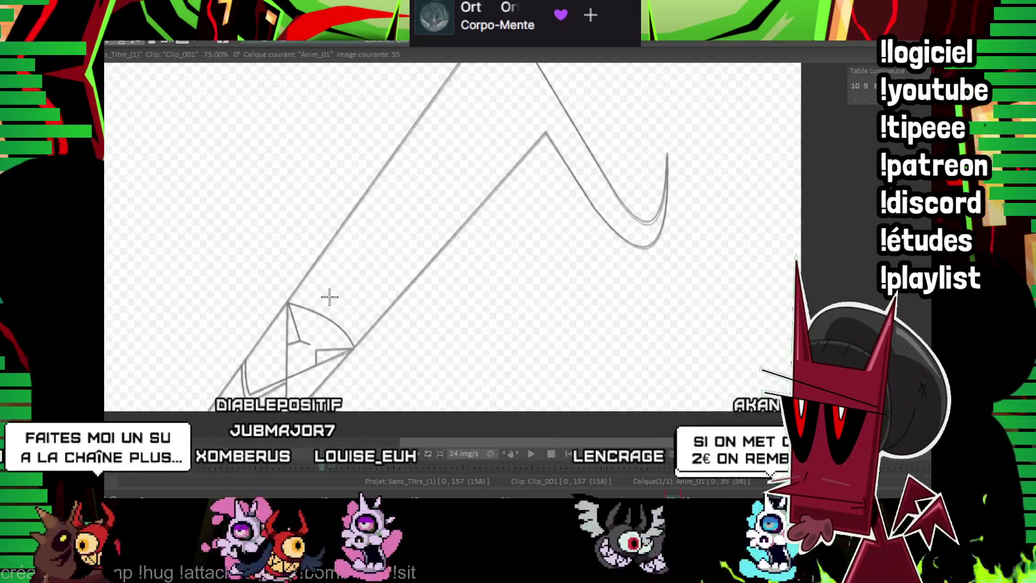
left_click_drag(345, 296, 444, 296)
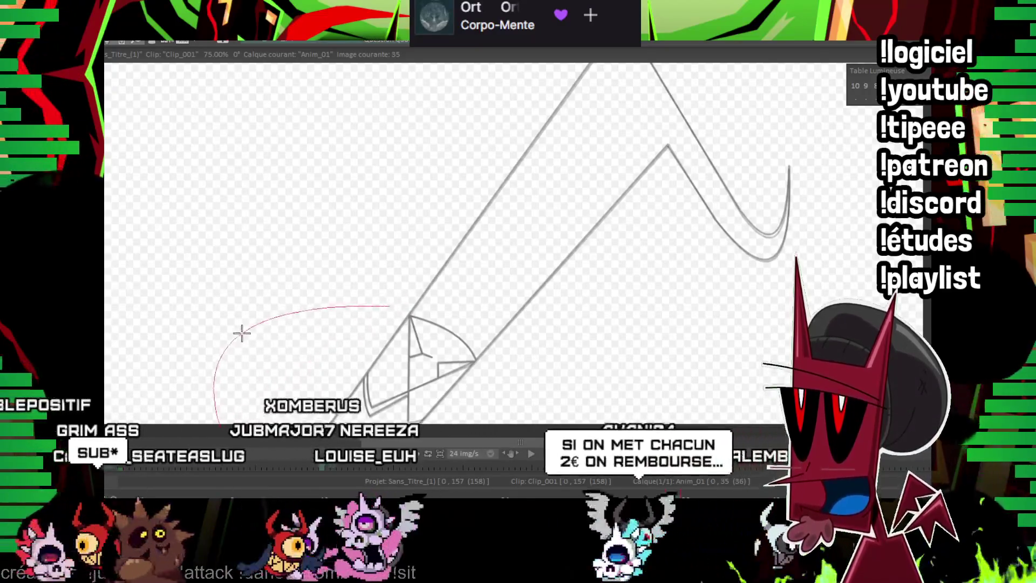
Ink the lower-left arcs, a curve right of the wing and the long diagonal line.
left_click(253, 322)
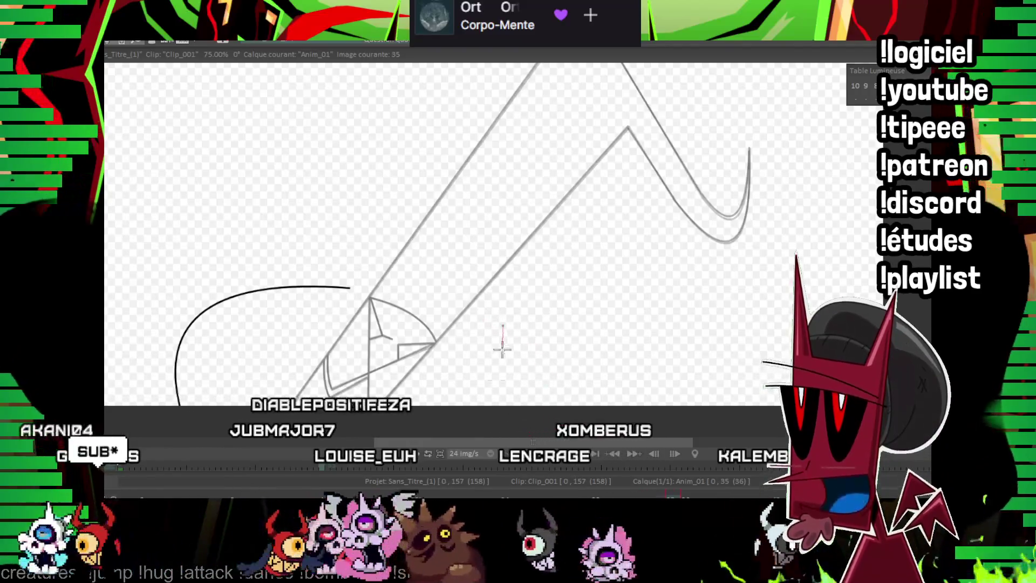
left_click(545, 392)
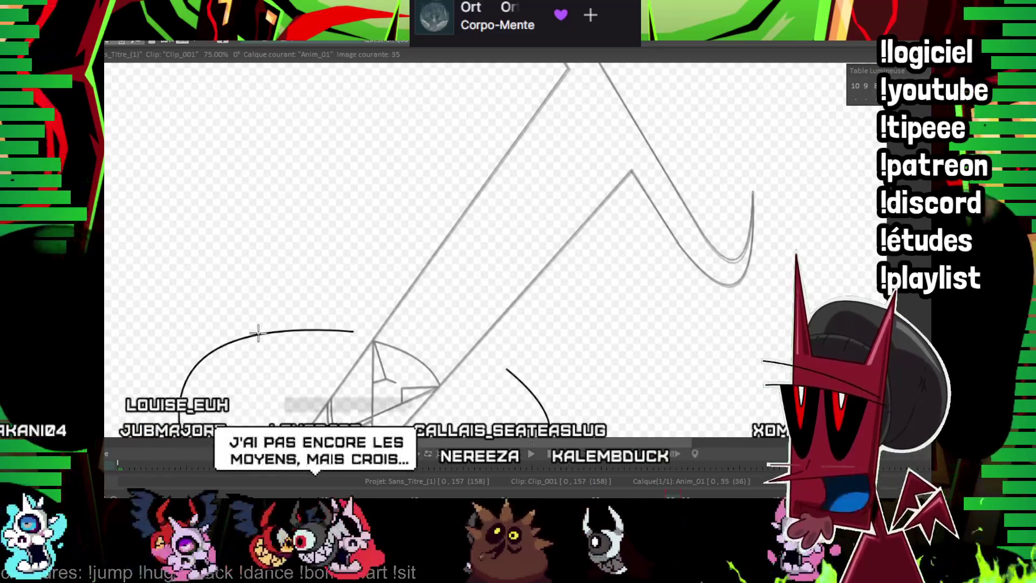
left_click(298, 276)
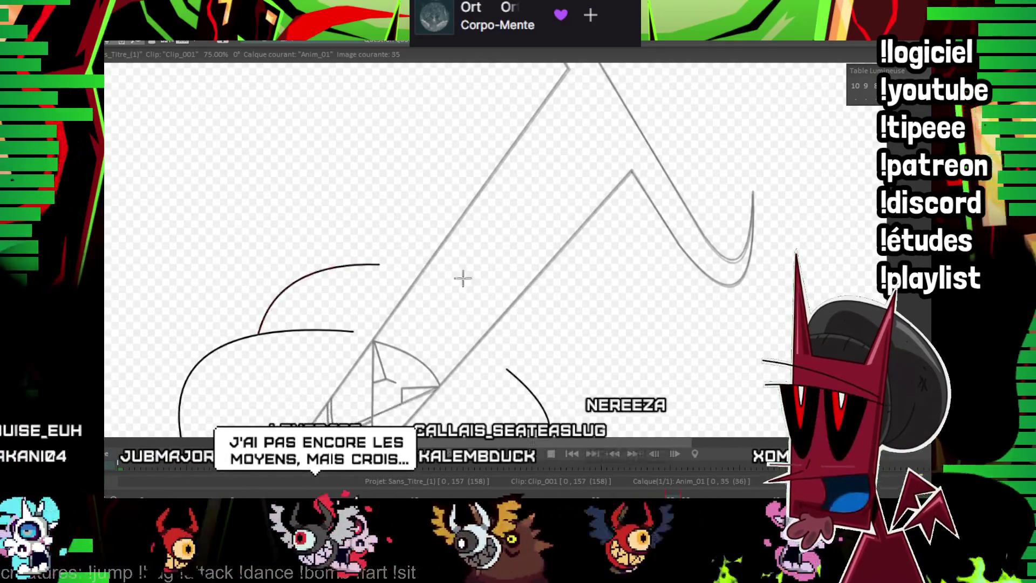
left_click(542, 306)
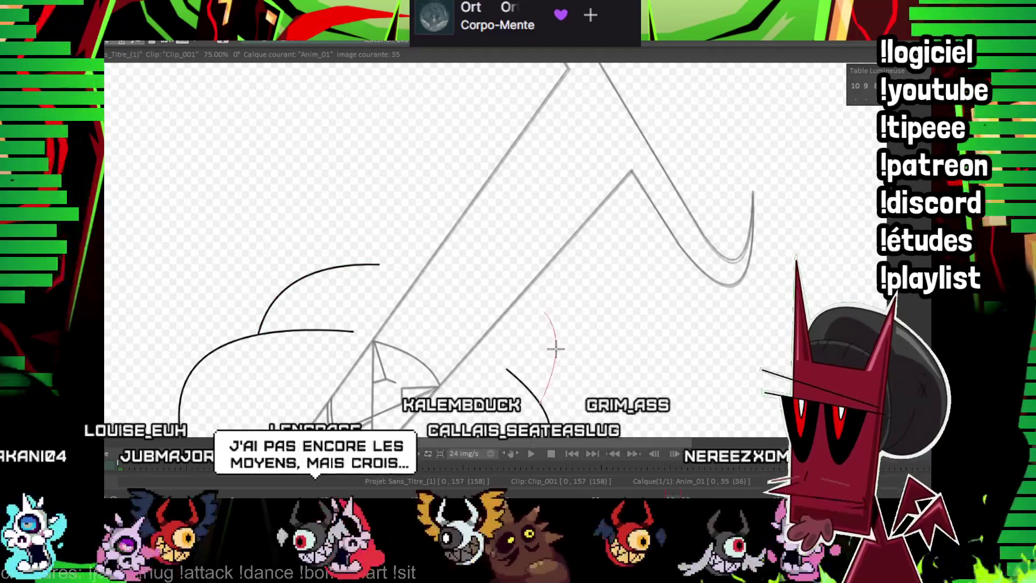
left_click(566, 324)
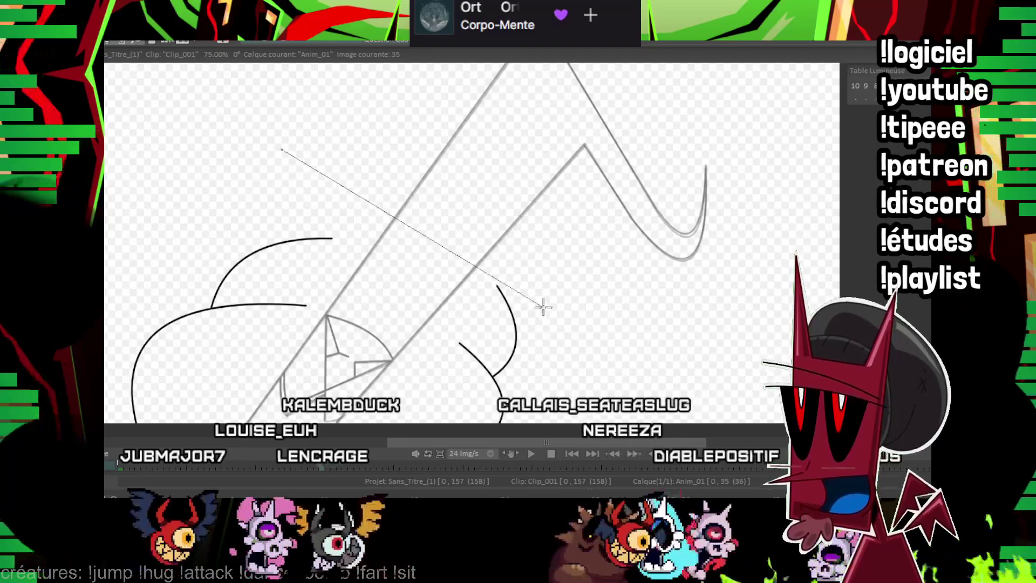
left_click(575, 322)
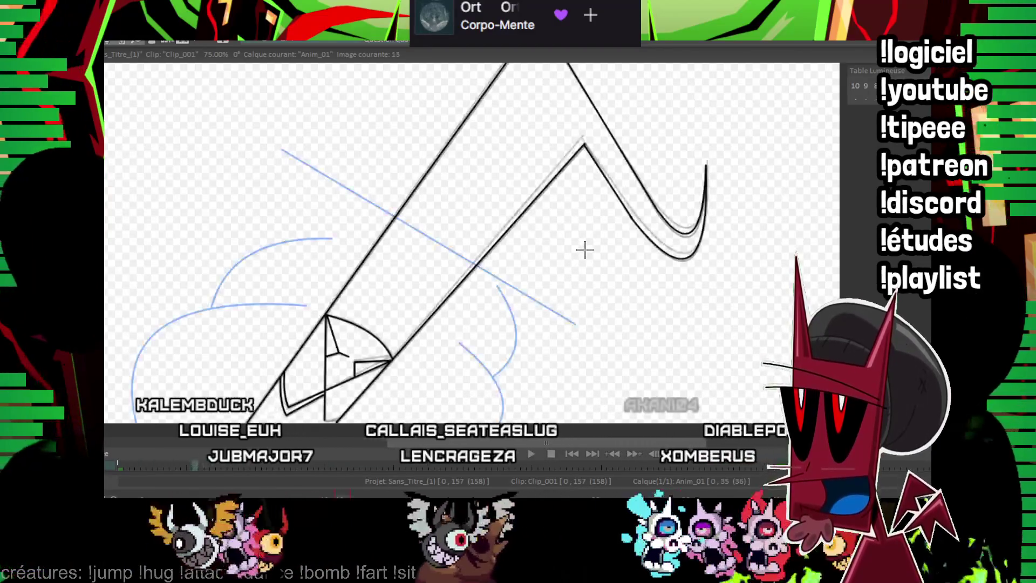
scroll(567, 249, "up", 1)
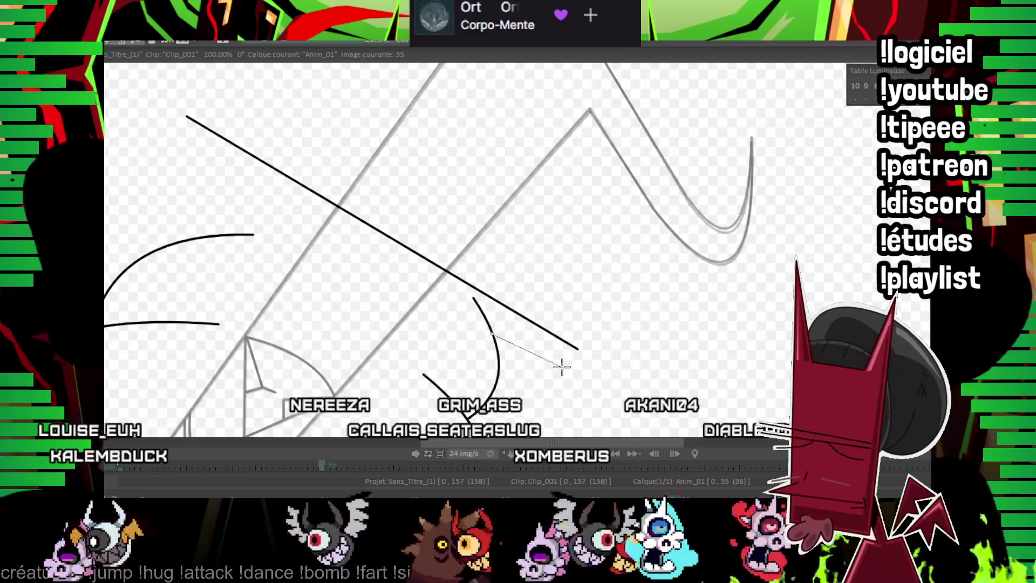
left_click(568, 372)
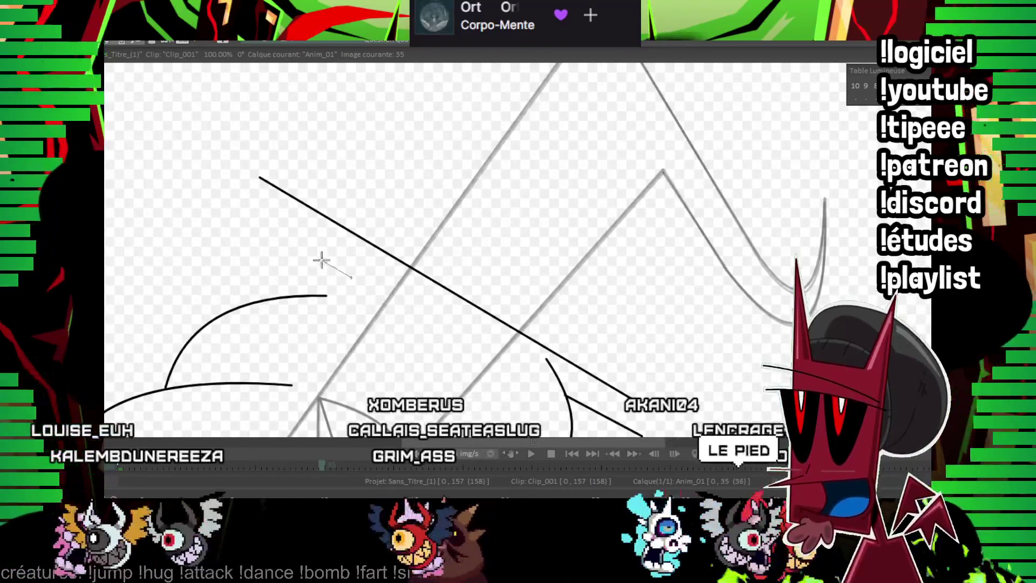
Zoom in and draw a line starting from the left arc.
key("KP_Add")
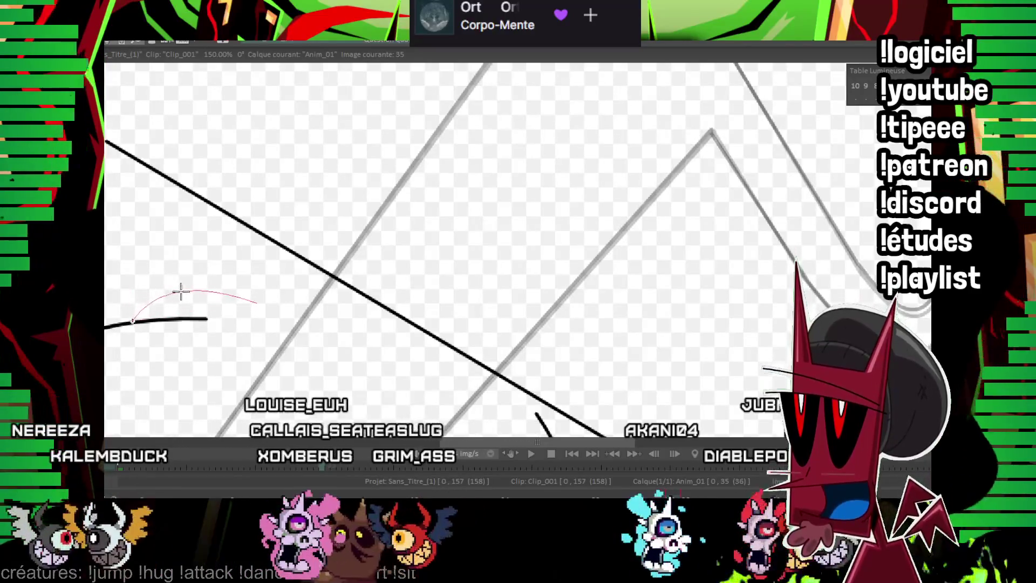
left_click_drag(331, 263, 495, 261)
key("KP_Subtract")
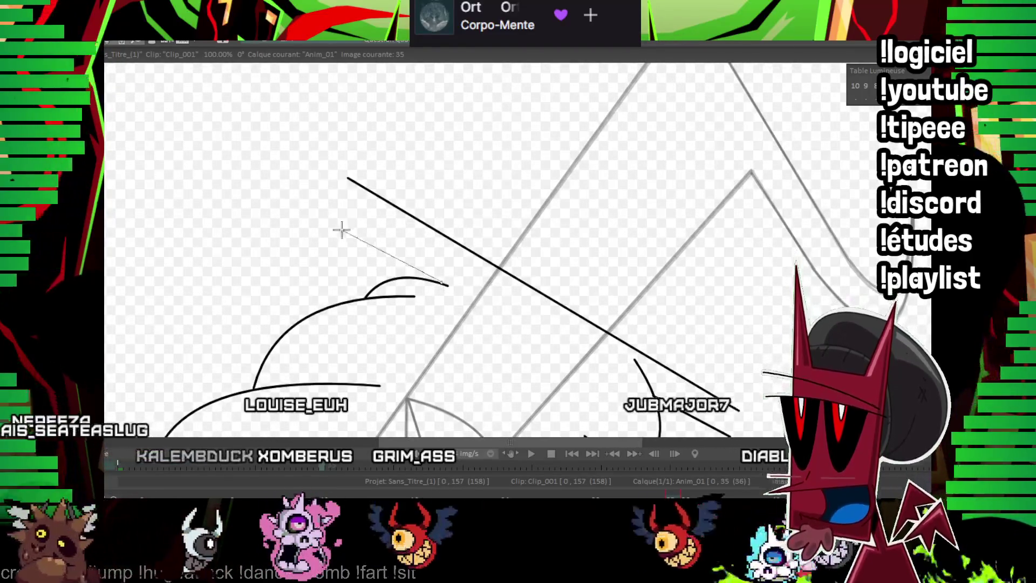
key("KP_Add")
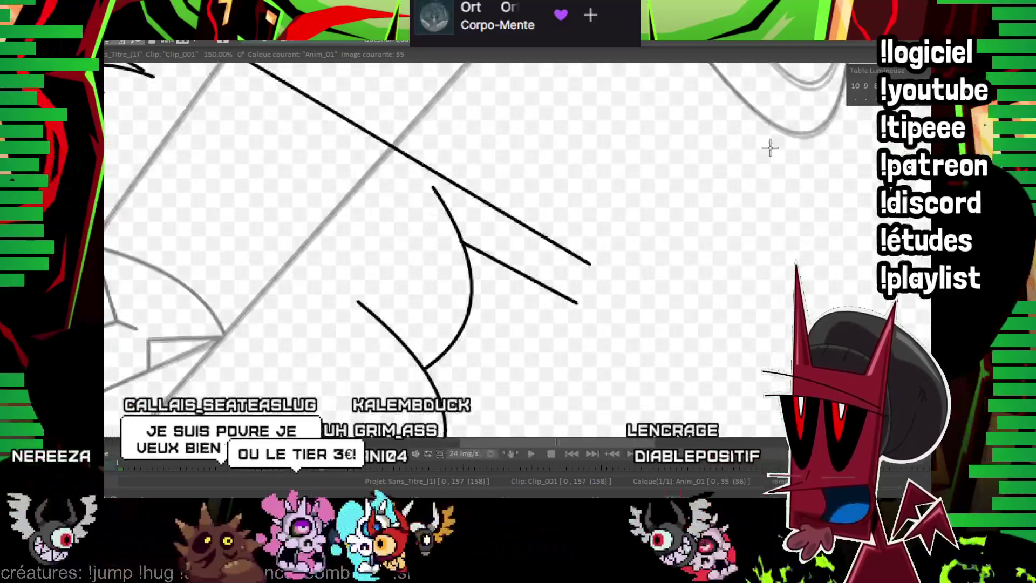
left_click_drag(420, 146, 566, 143)
left_click_drag(490, 208, 570, 183)
left_click_drag(617, 214, 532, 241)
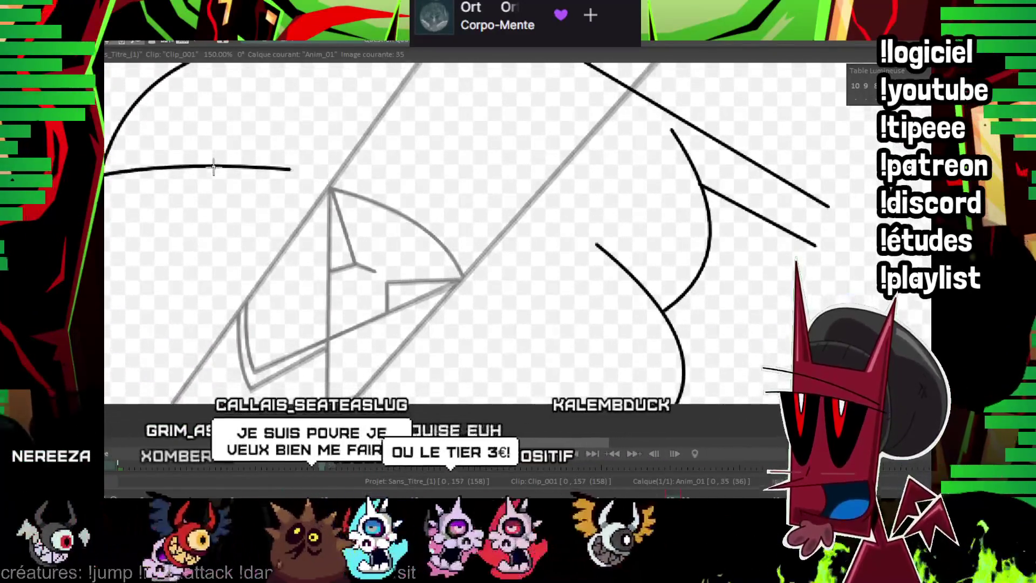
mouse_move(166, 168)
left_mouse_down()
mouse_move(322, 189)
mouse_move(674, 337)
left_mouse_up()
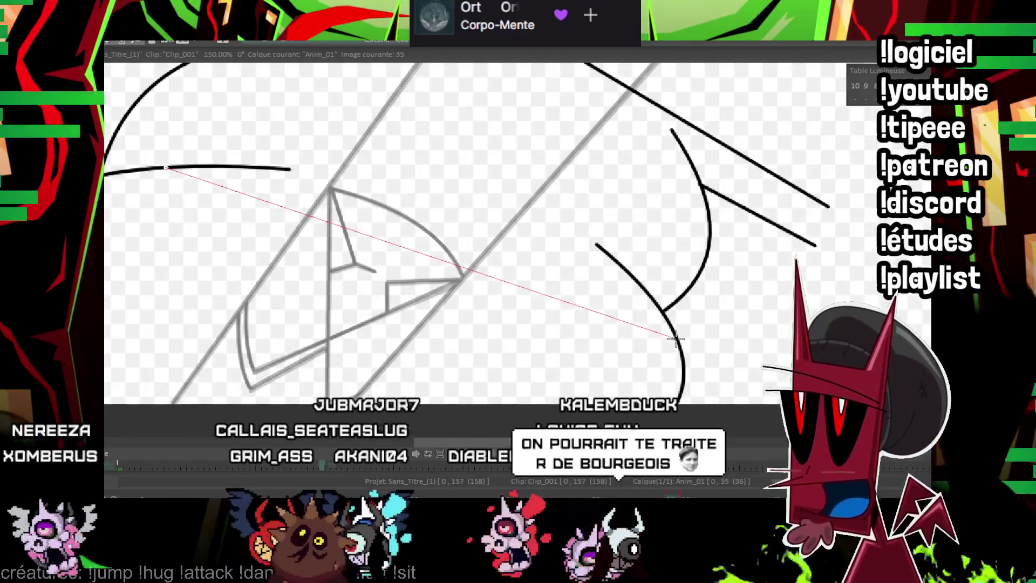
left_click(446, 224)
End the diagonal with a hooked curve and join the inner line to the hook's tip.
mouse_move(445, 224)
left_mouse_down()
mouse_move(468, 284)
mouse_move(611, 219)
left_mouse_up()
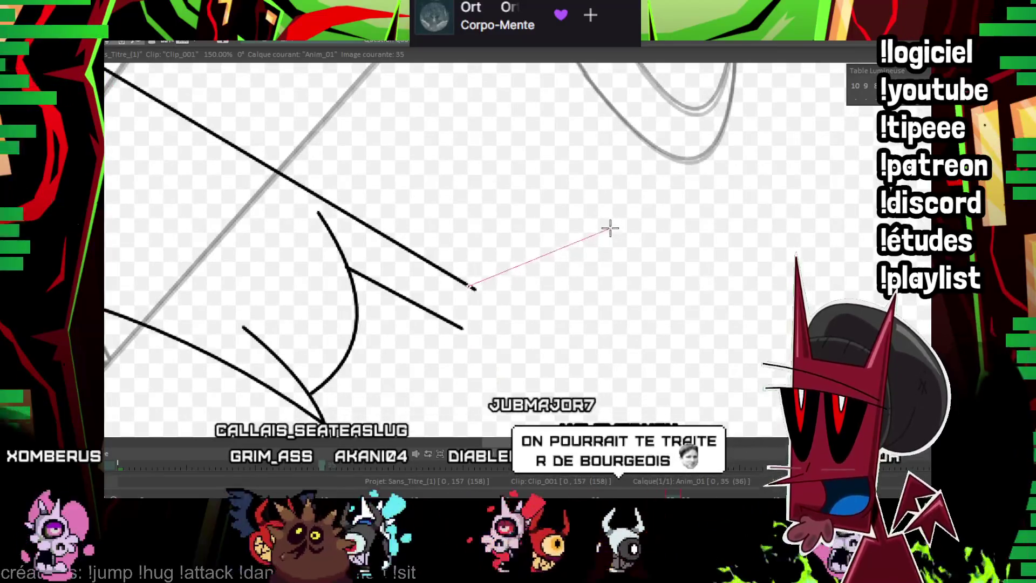
left_click(590, 310)
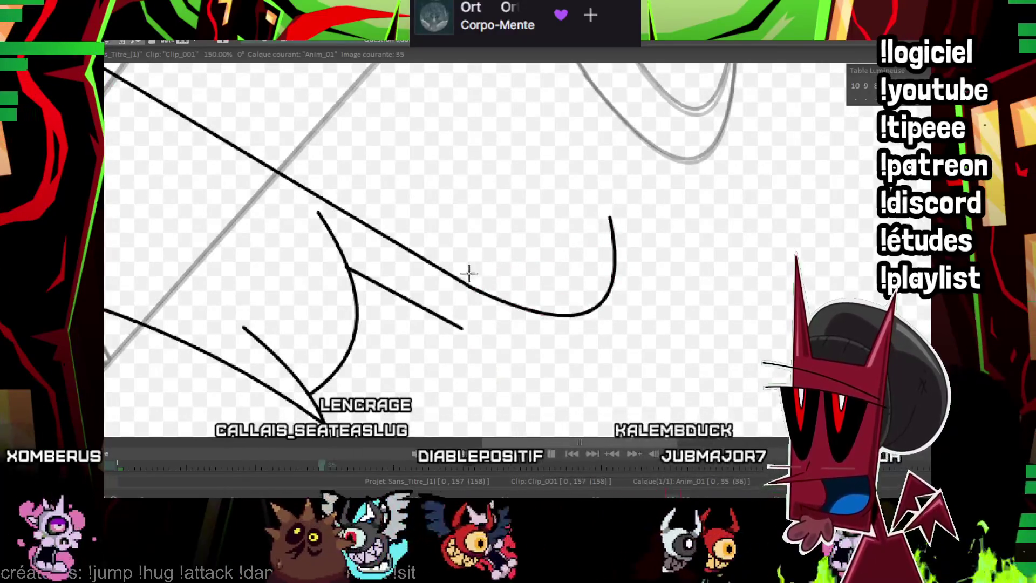
mouse_move(465, 285)
left_mouse_down()
mouse_move(594, 209)
mouse_move(457, 325)
left_mouse_up()
left_click(585, 312)
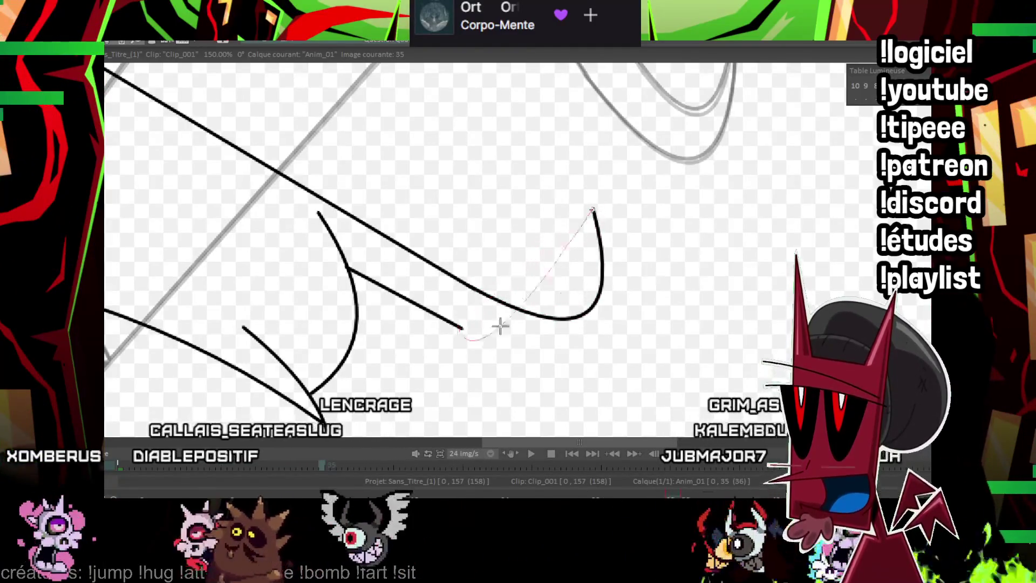
scroll(603, 355, "left", 5)
scroll(599, 353, "left", 5)
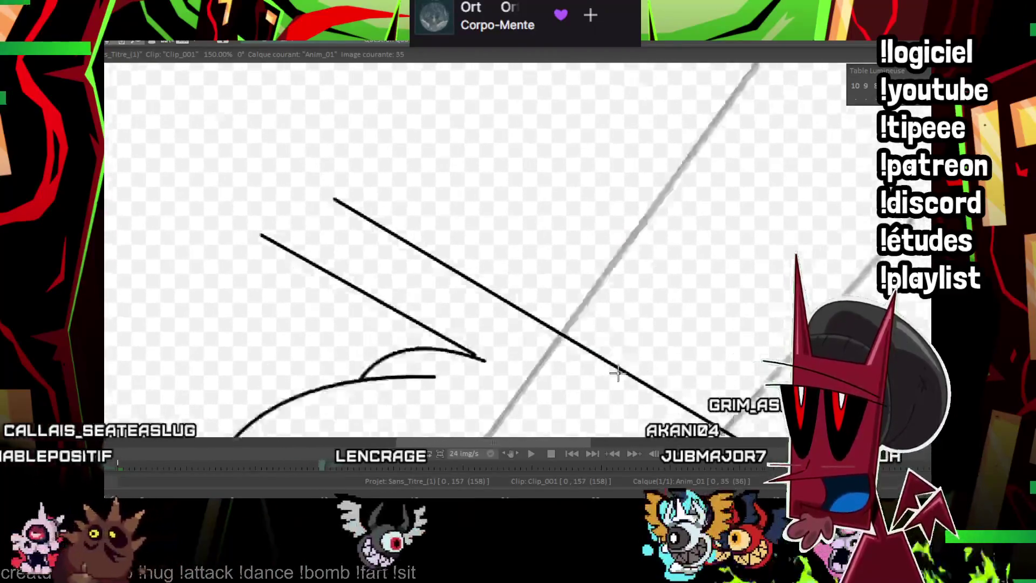
Redraw the second outer curve joining the lower diagonal line on frame 35's wing tip.
scroll(517, 307, "left", 5)
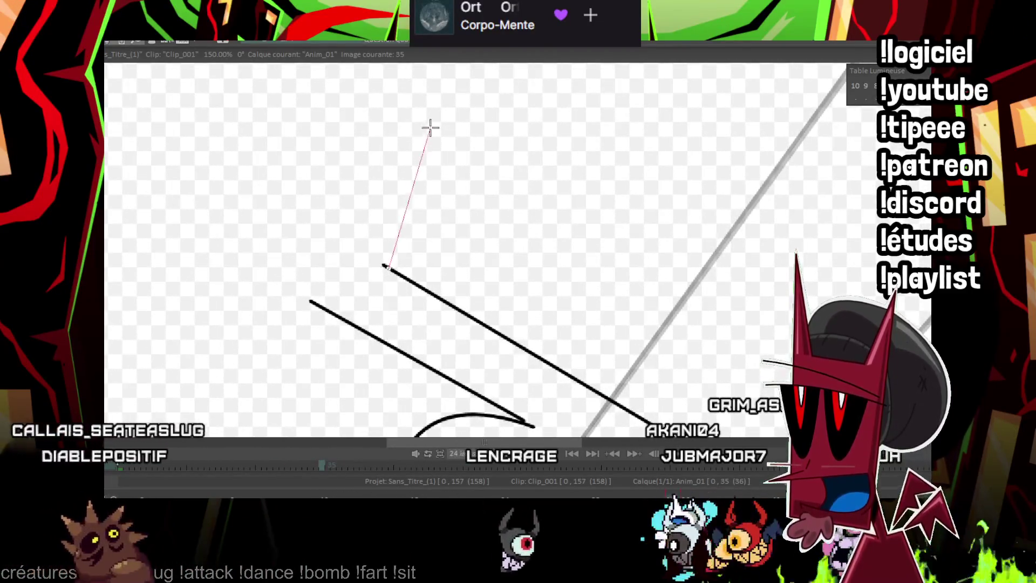
left_click(317, 178)
scroll(470, 168, "left", 3)
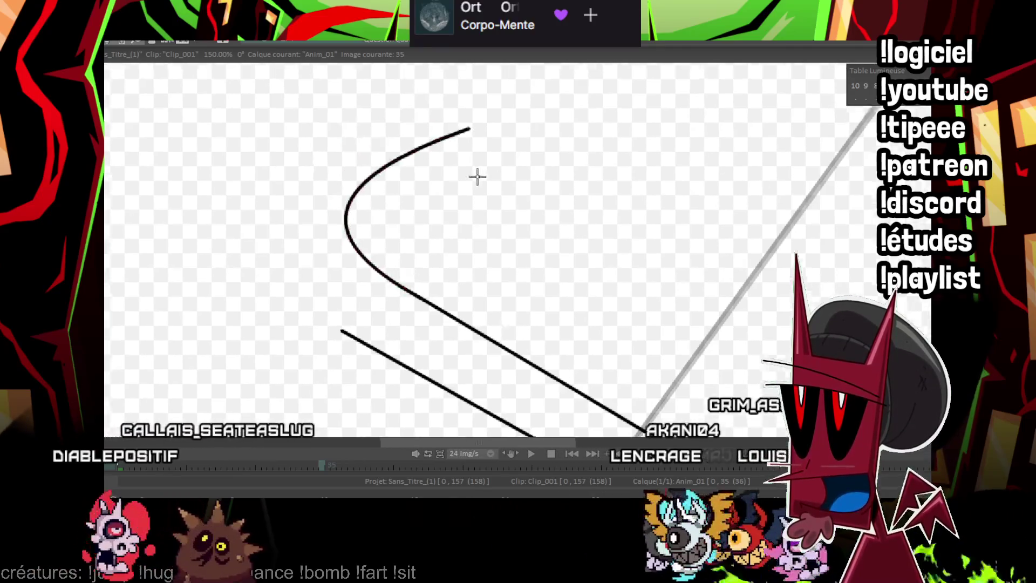
scroll(518, 139, "up", 2)
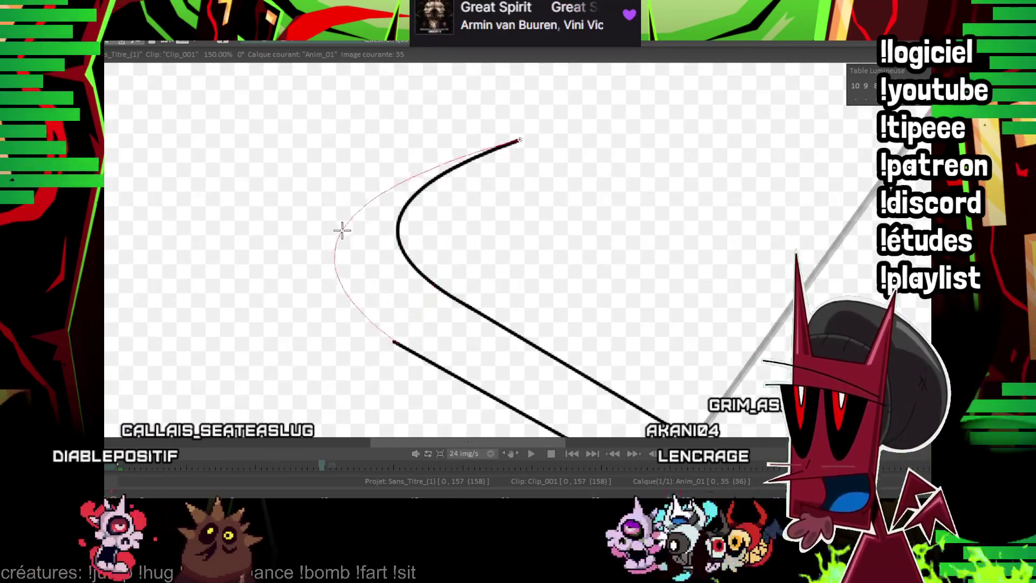
key("ctrl+z")
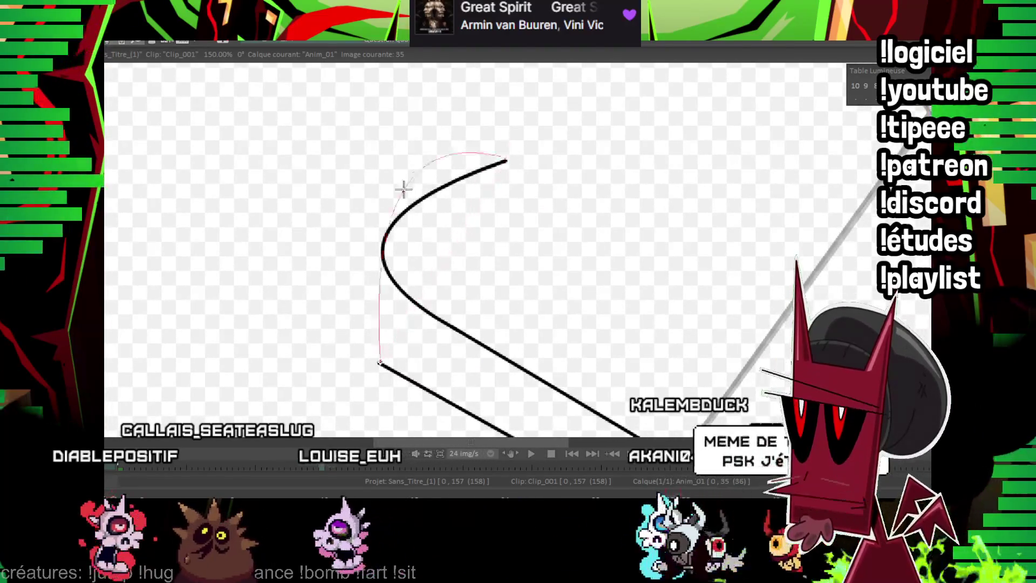
left_click(329, 248)
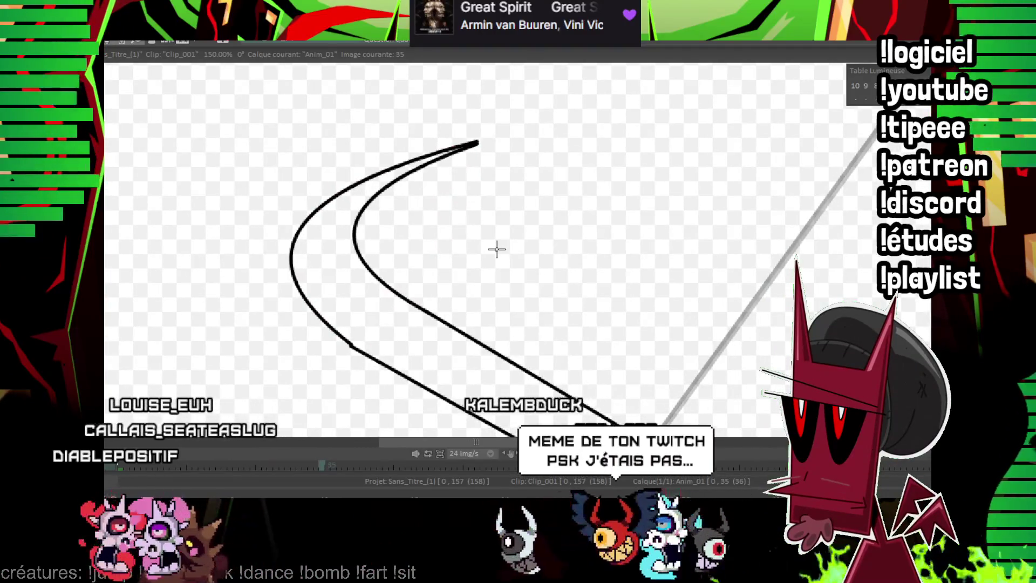
left_click_drag(496, 248, 424, 190)
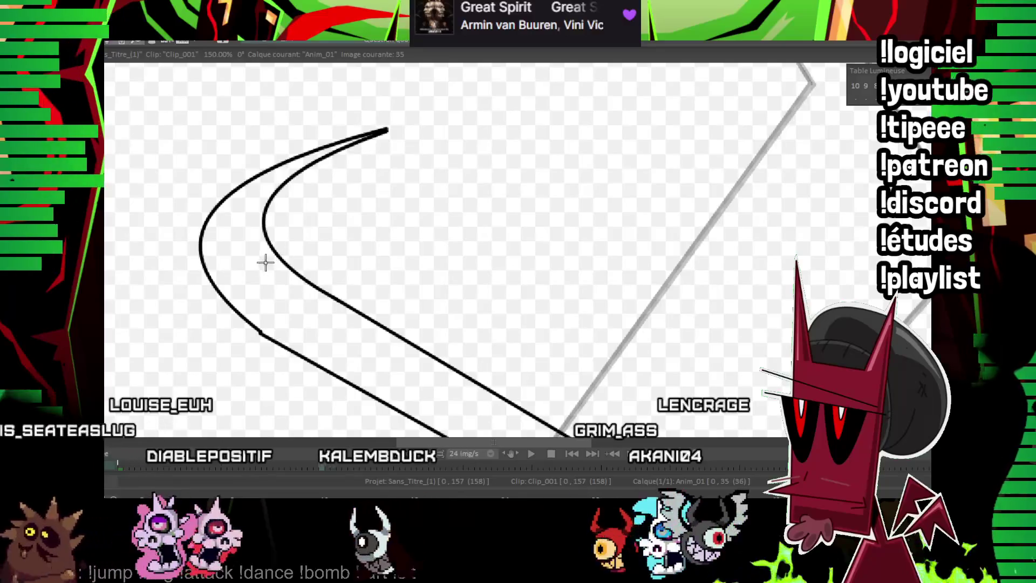
scroll(592, 264, "down", 2)
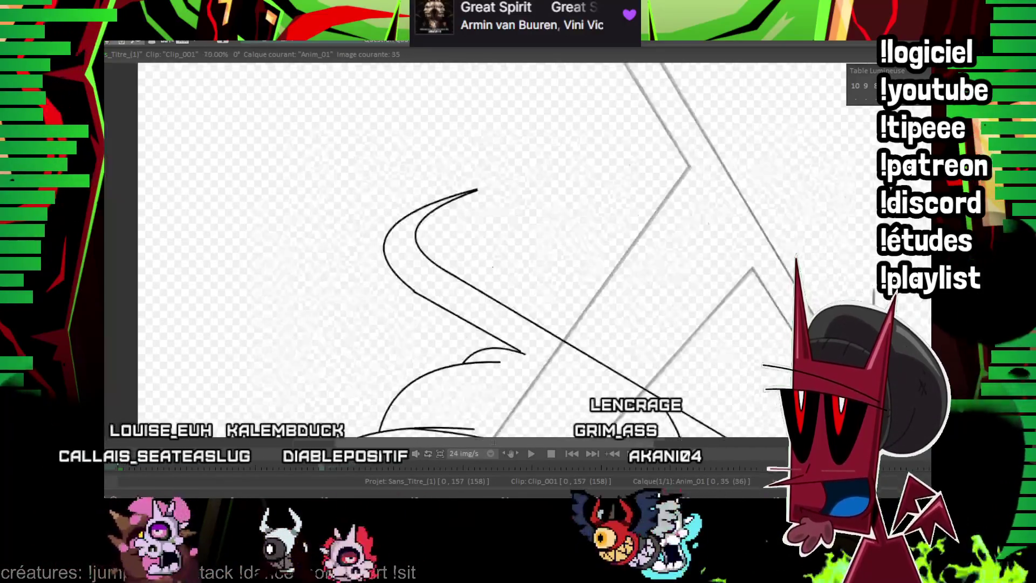
Check frame 35's joint against the sketch and ink a line up toward the wing's left edge.
scroll(591, 263, "down", 2)
scroll(420, 182, "up", 4)
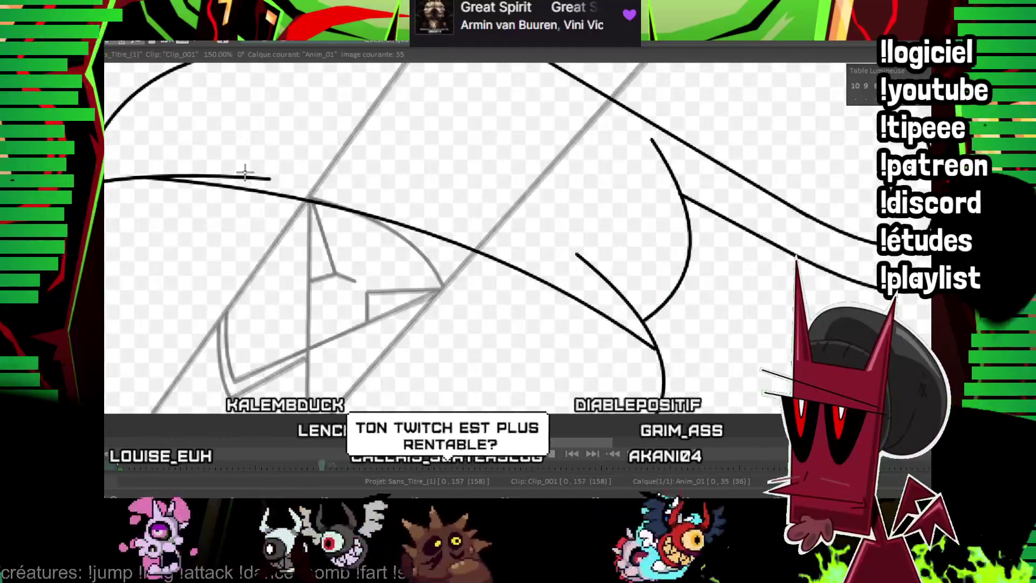
left_click_drag(349, 192, 478, 167)
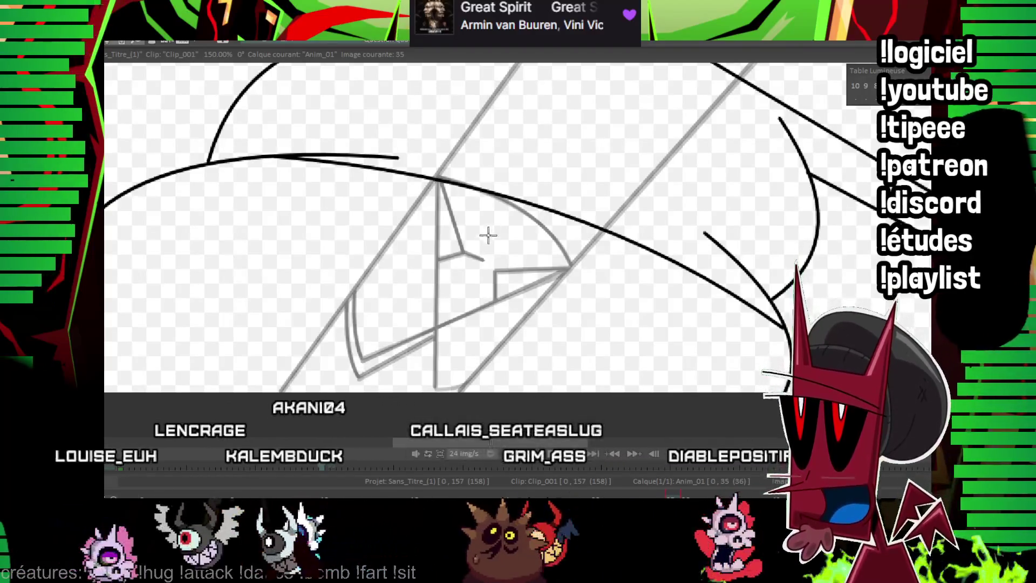
left_click_drag(490, 231, 463, 232)
key("Down")
key("Up")
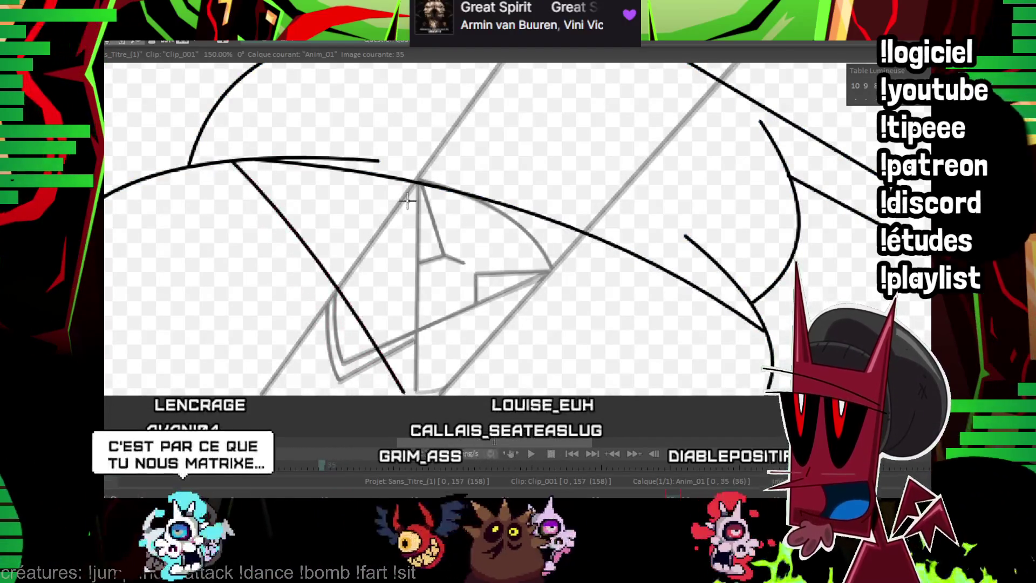
mouse_move(745, 322)
left_mouse_down()
mouse_move(315, 384)
mouse_move(118, 193)
left_mouse_up()
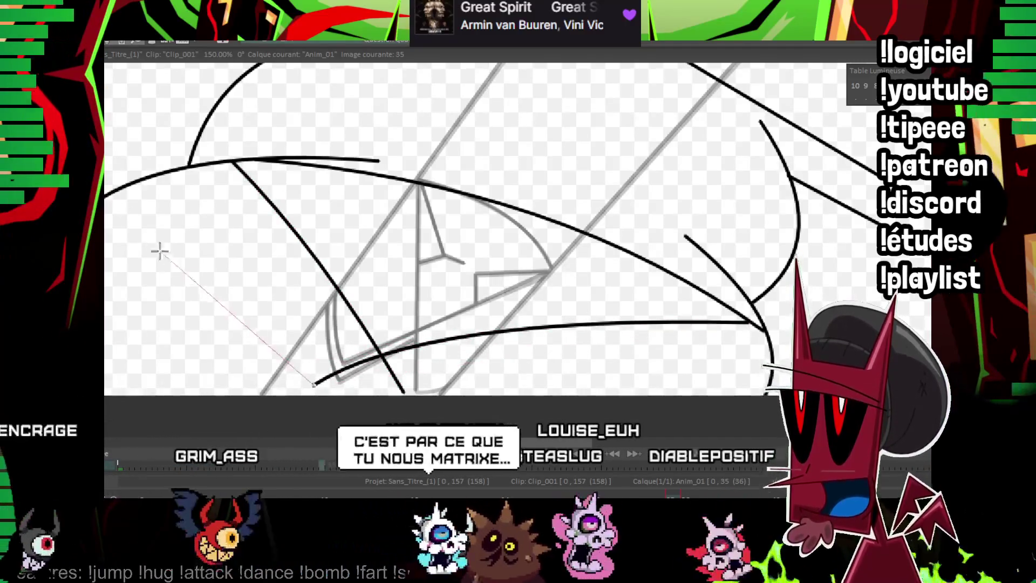
left_click_drag(157, 258, 162, 253)
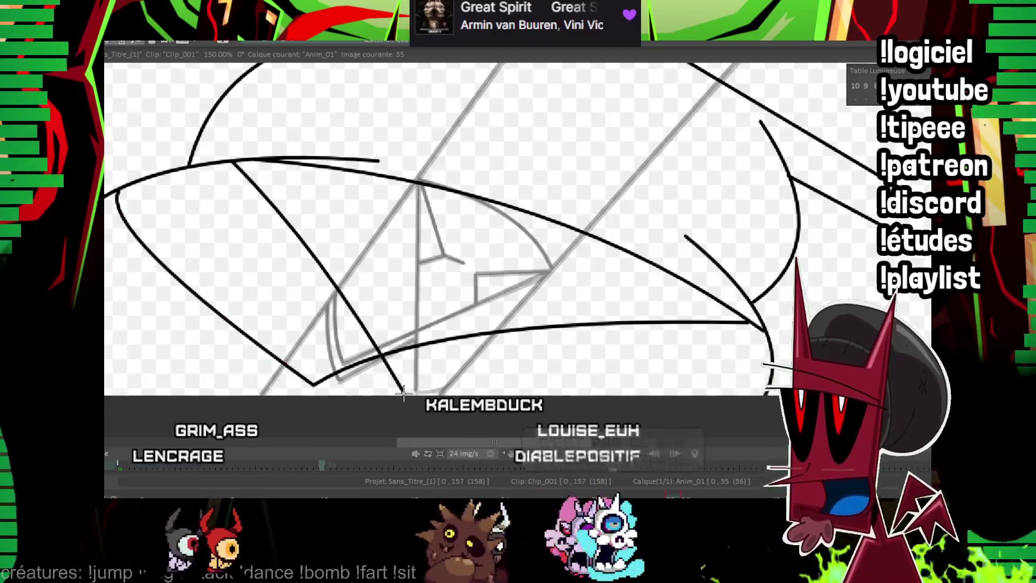
Ink the lines toward the wing's base and across its middle, then advance to frame 37.
left_click_drag(479, 307, 538, 334)
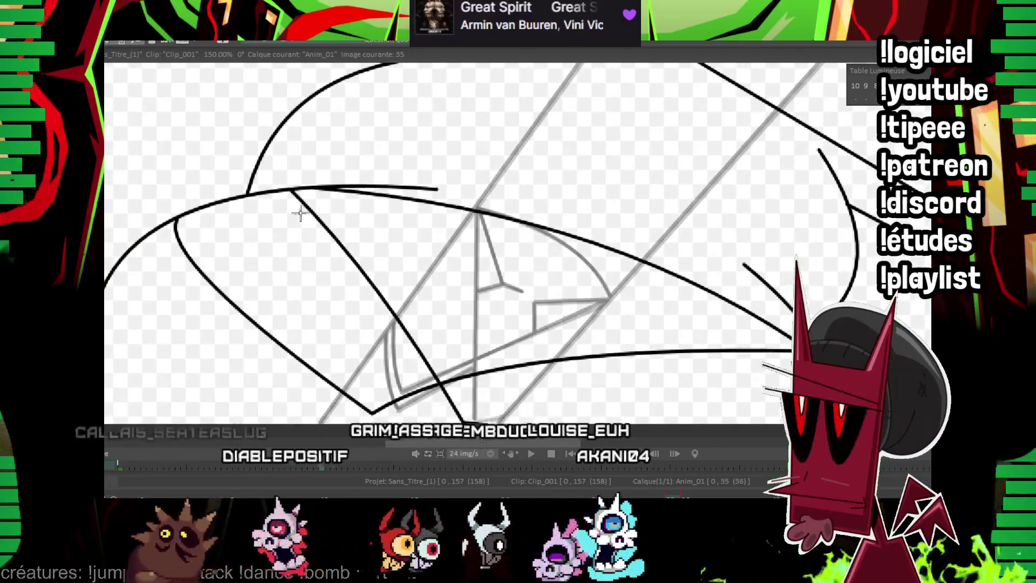
mouse_move(162, 227)
left_mouse_down()
mouse_move(293, 390)
mouse_move(370, 429)
left_mouse_up()
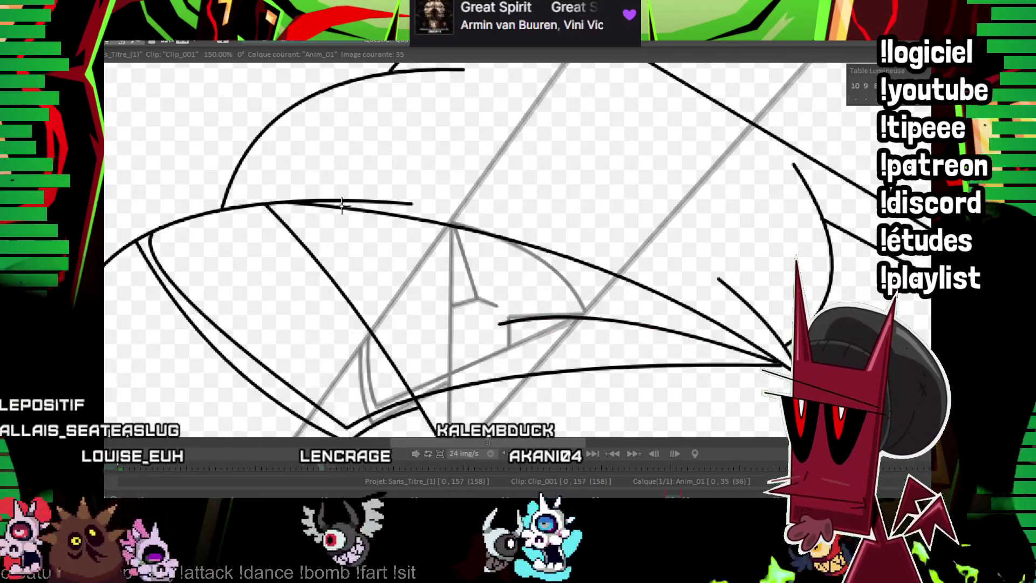
left_click_drag(268, 205, 424, 312)
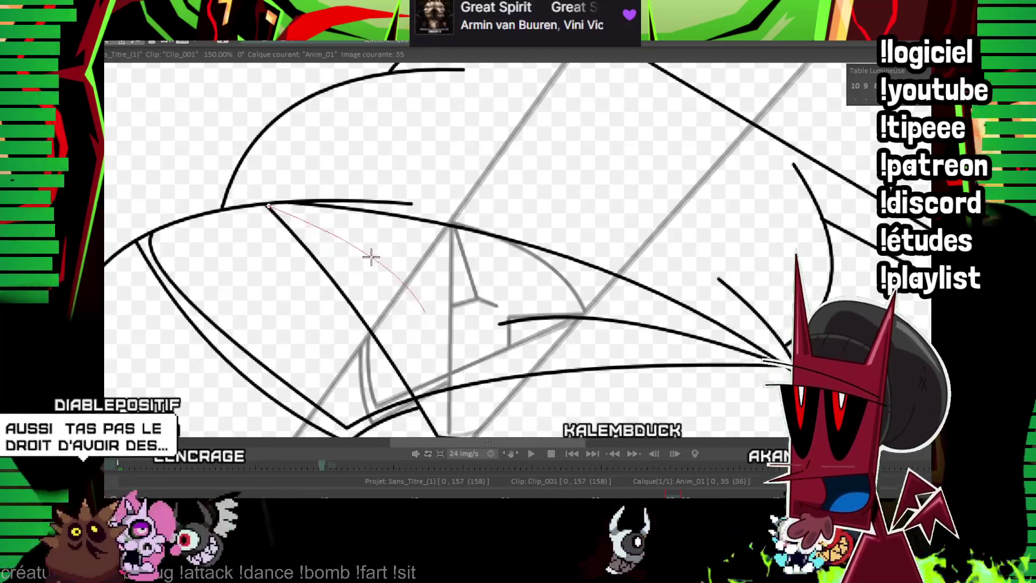
left_click(372, 258)
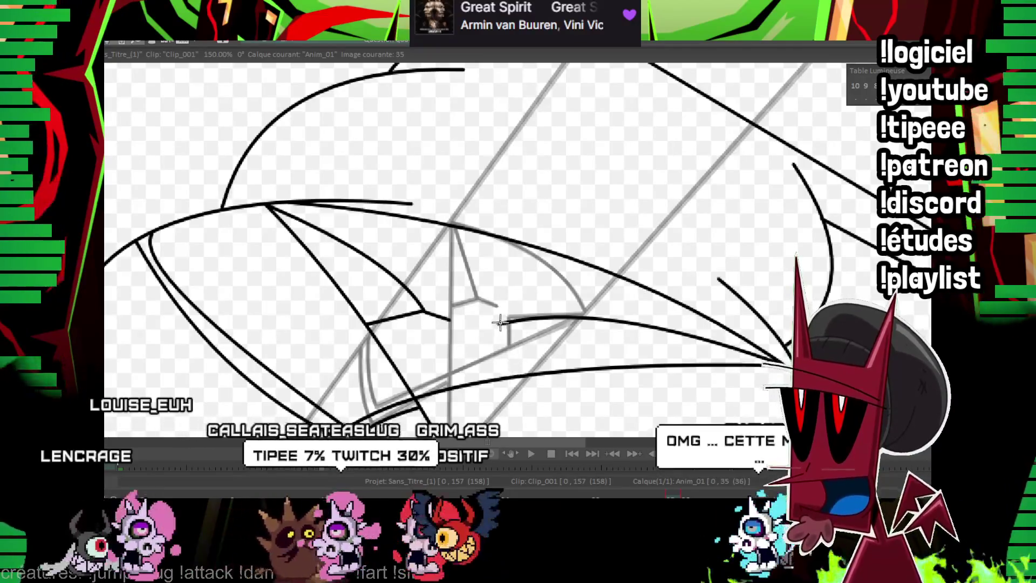
left_click_drag(487, 326, 505, 361)
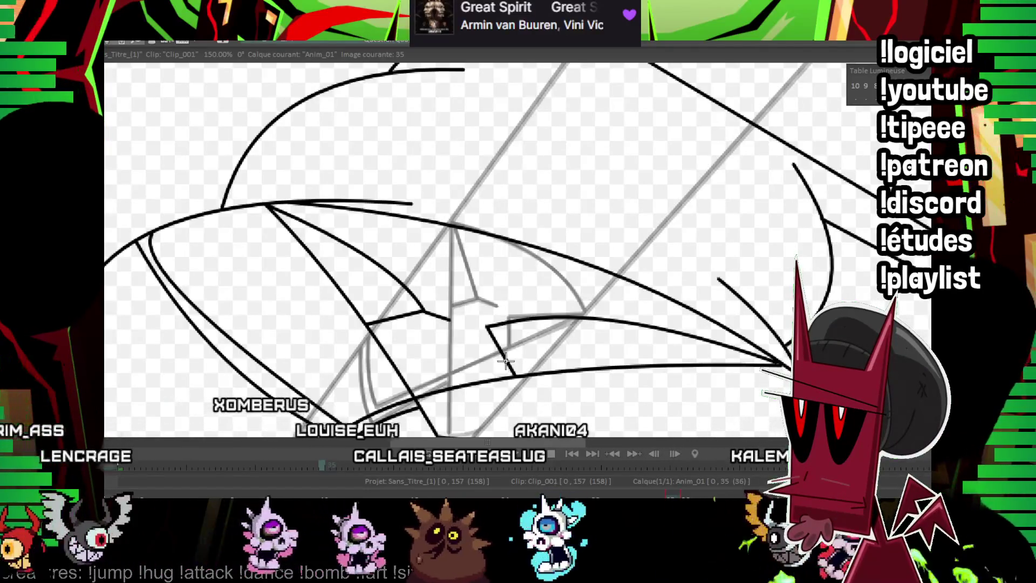
key("Return")
scroll(546, 303, "down", 4)
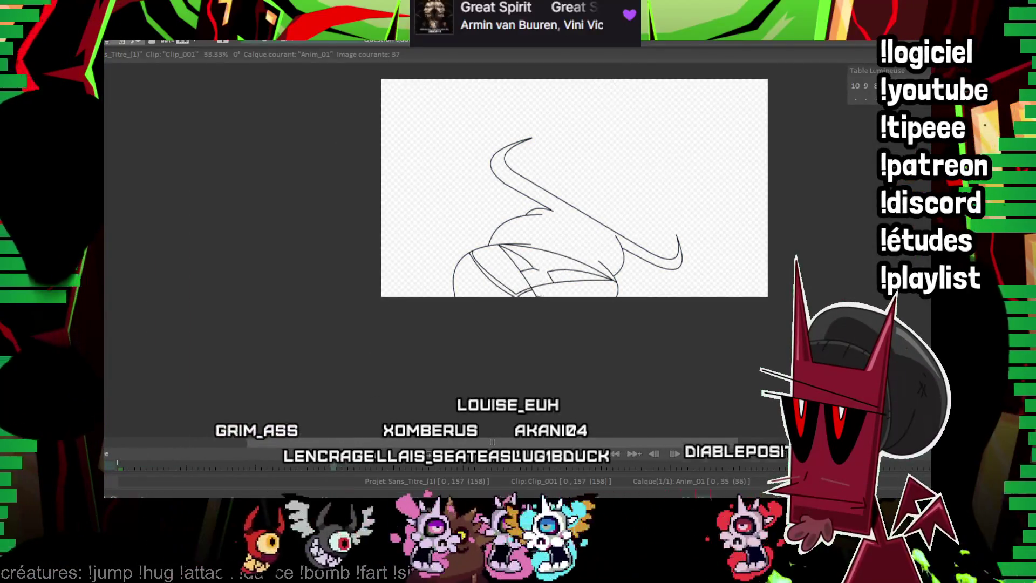
Trace the wing's long upper edge and right-tip curve on frame 37, comparing with the previous frame.
scroll(540, 226, "up", 3)
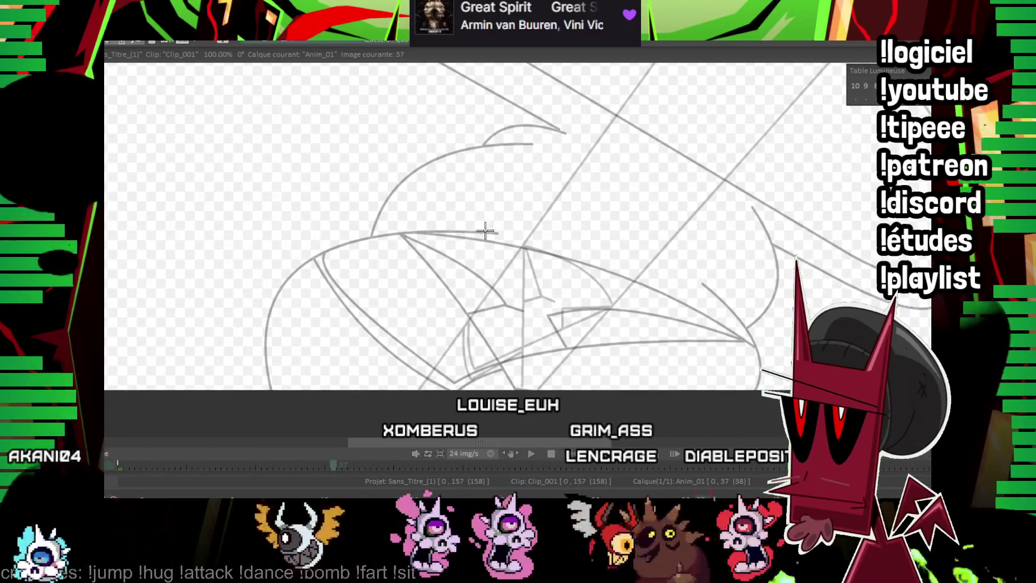
left_click_drag(259, 390, 474, 242)
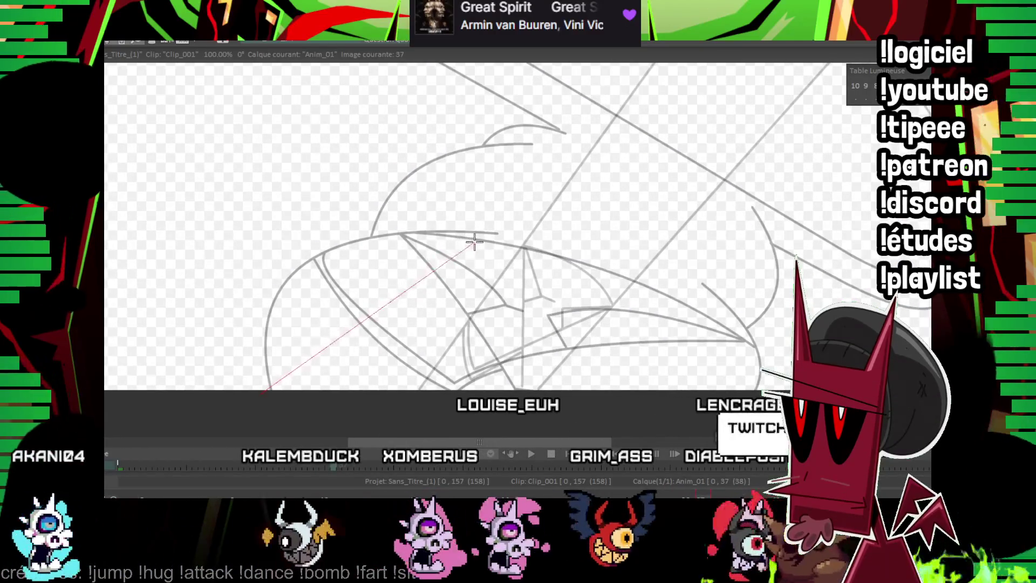
left_click_drag(701, 297, 767, 354)
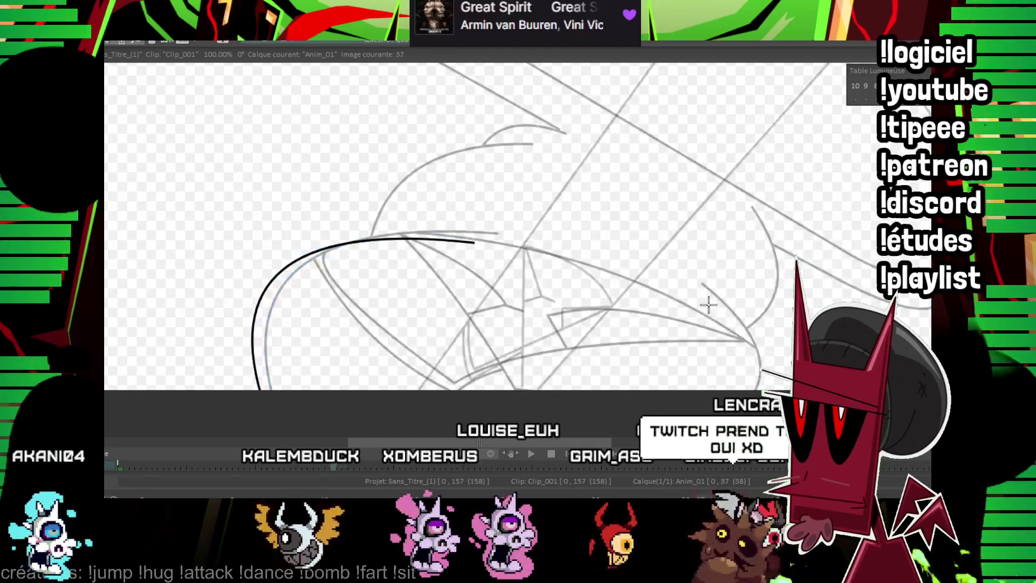
key("KP_Add")
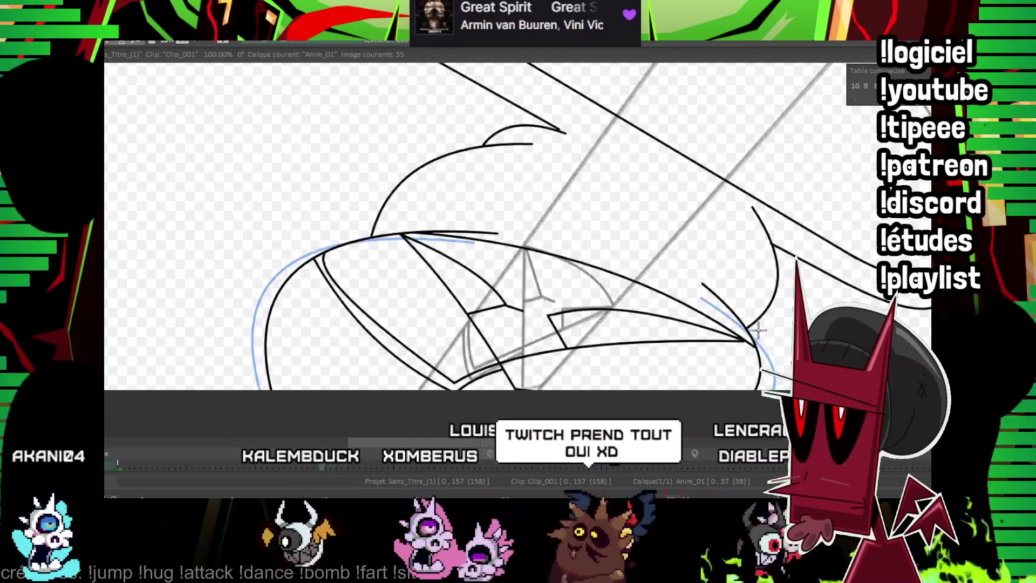
scroll(488, 226, "up", 2)
scroll(437, 235, "up", 3)
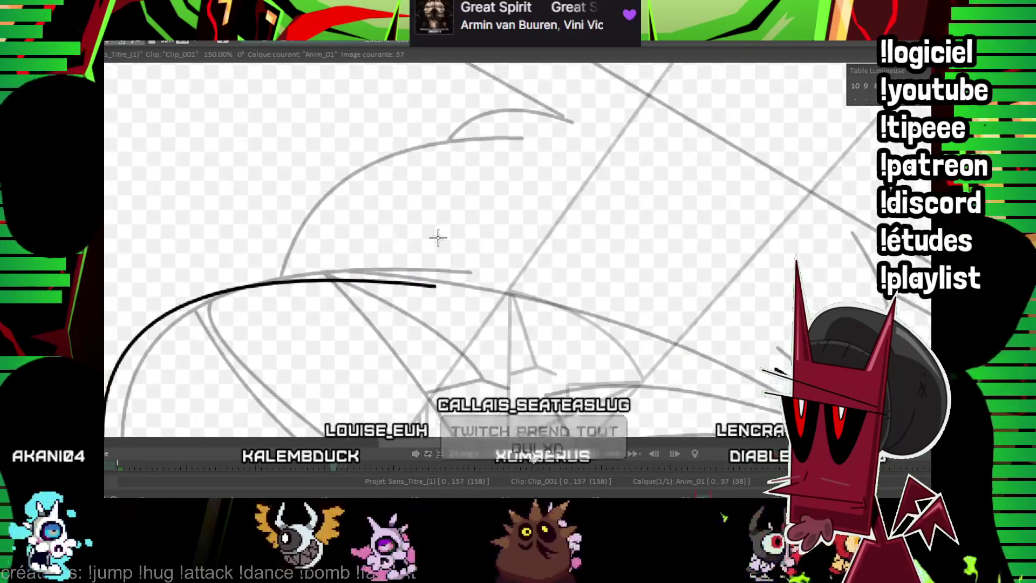
scroll(395, 271, "up", 1)
Ink the rounded top curve, a right-side curve and the small top bump.
left_click_drag(265, 301, 512, 171)
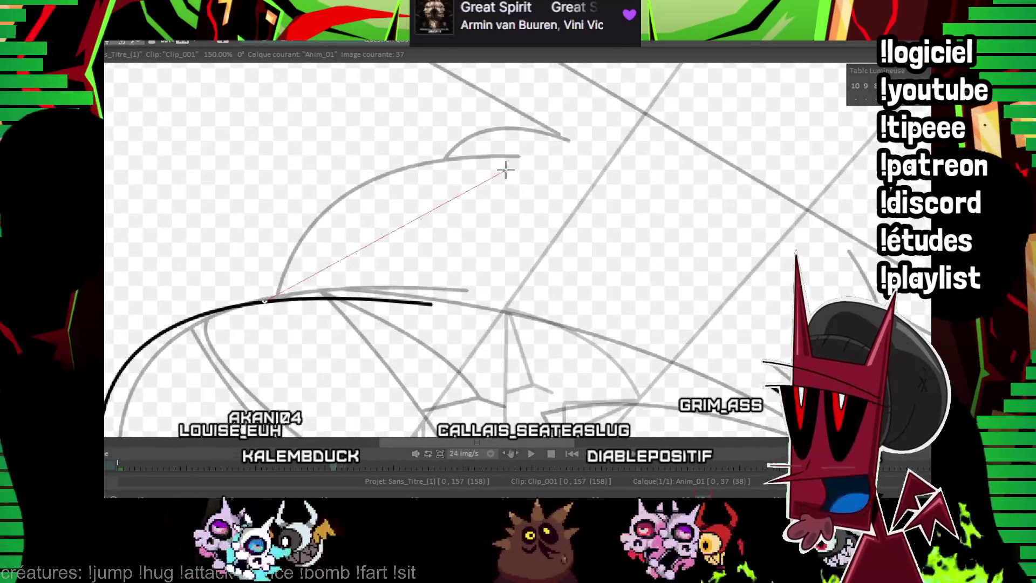
scroll(394, 157, "down", 5)
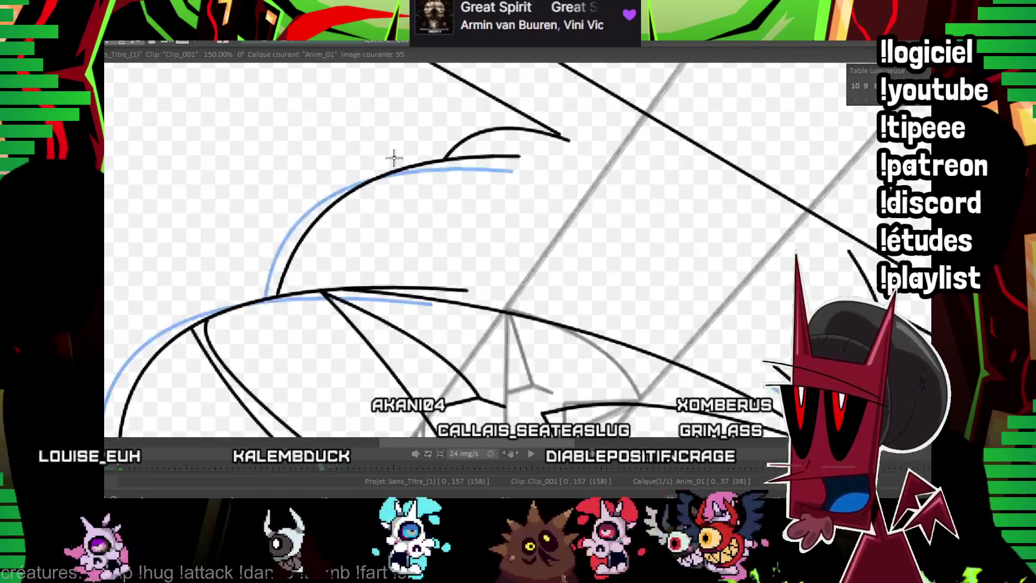
scroll(685, 282, "right", 10)
left_click_drag(501, 405, 486, 212)
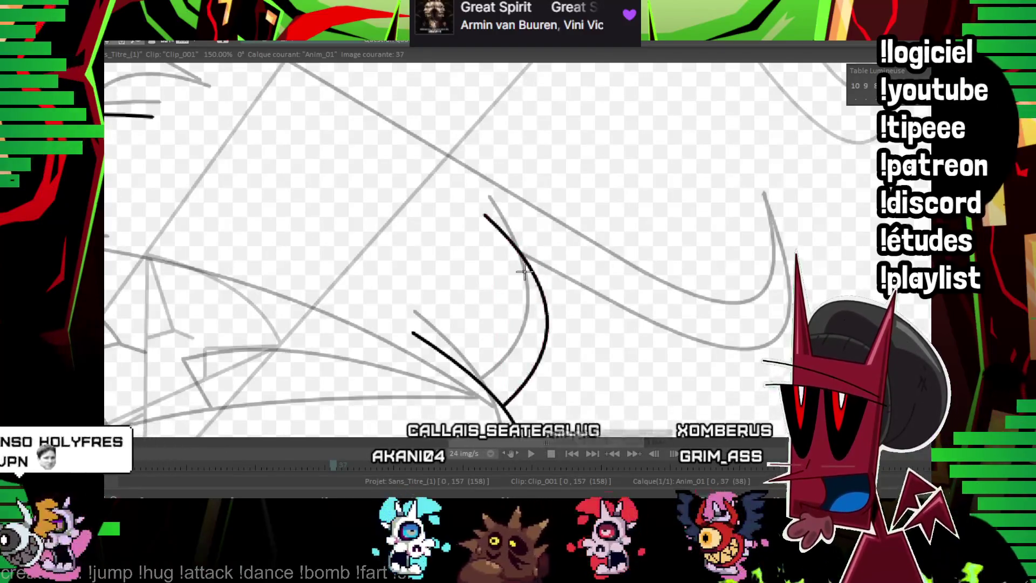
scroll(525, 278, "up", 5)
scroll(525, 278, "left", 5)
left_click_drag(199, 275, 341, 265)
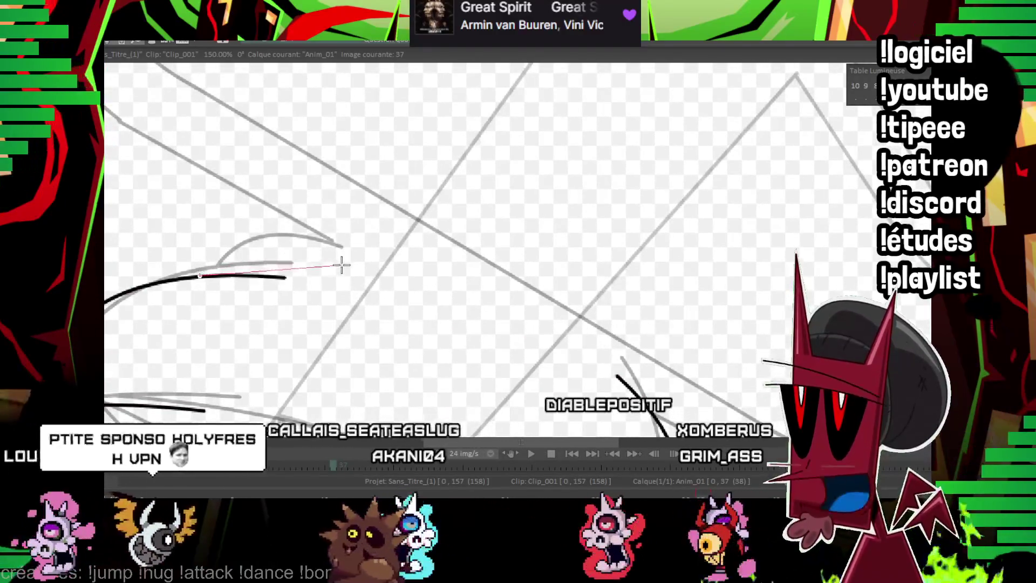
left_click(250, 246)
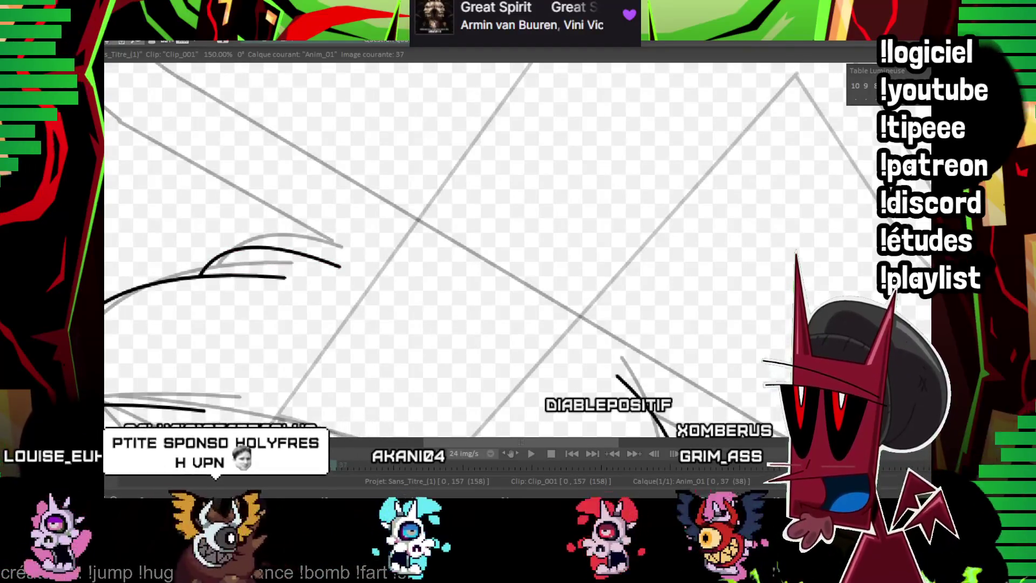
scroll(566, 247, "down", 2)
scroll(544, 218, "up", 1)
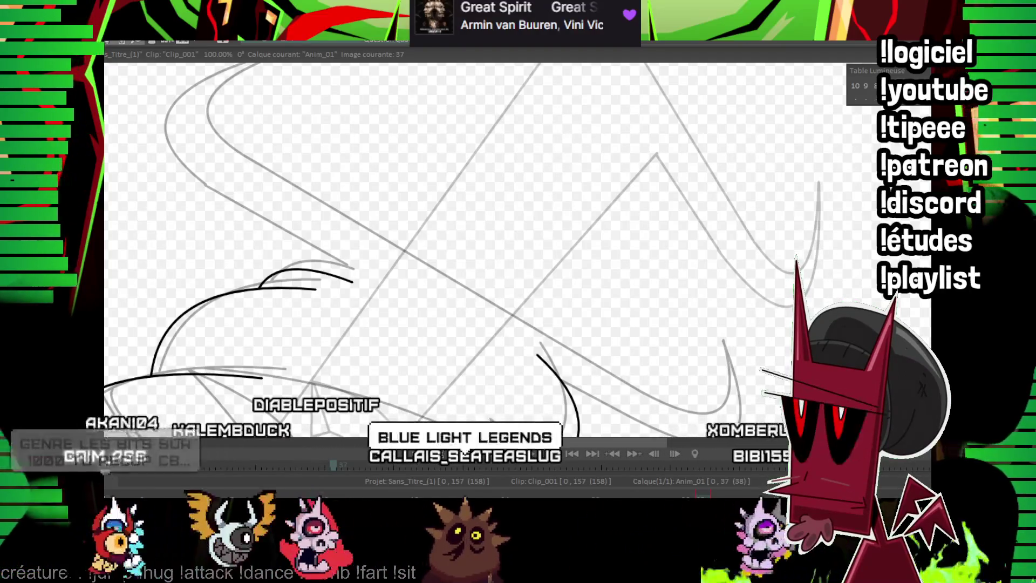
Shift and zoom the view toward the left side of frame 37's wing.
mouse_move(396, 282)
left_mouse_down()
mouse_move(609, 208)
mouse_move(527, 240)
left_mouse_up()
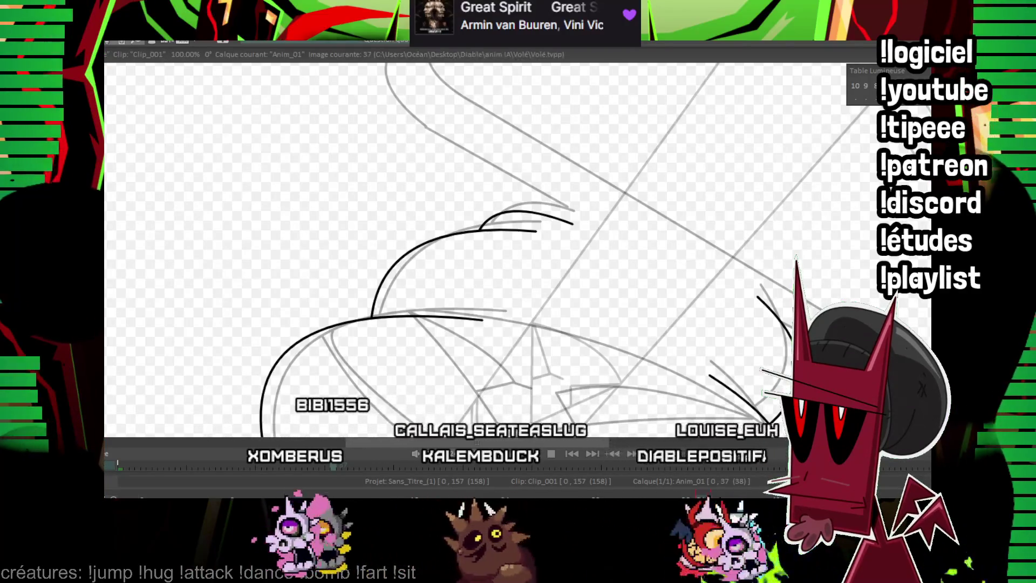
scroll(546, 169, "up", 2)
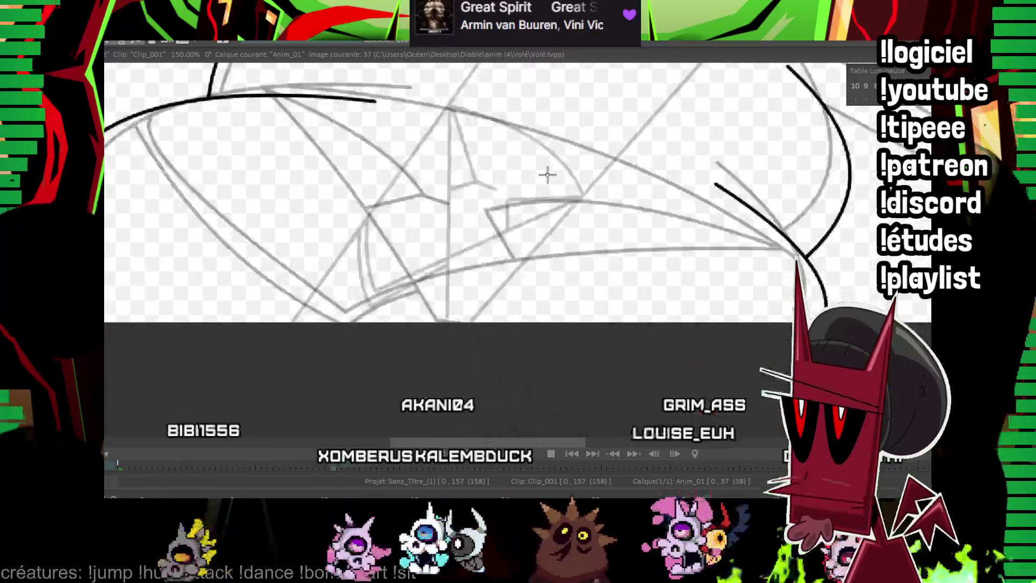
Ink the long upper-edge curve, an inner wing line and the left-edge curve on frame 37.
left_click_drag(240, 172, 766, 323)
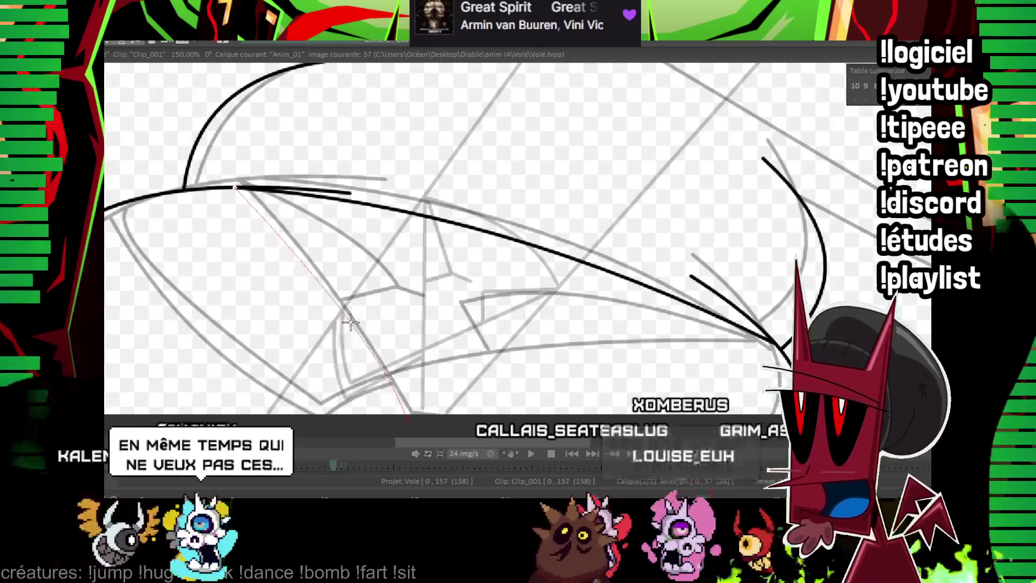
key("Left")
key("Left")
key("Right")
key("Right")
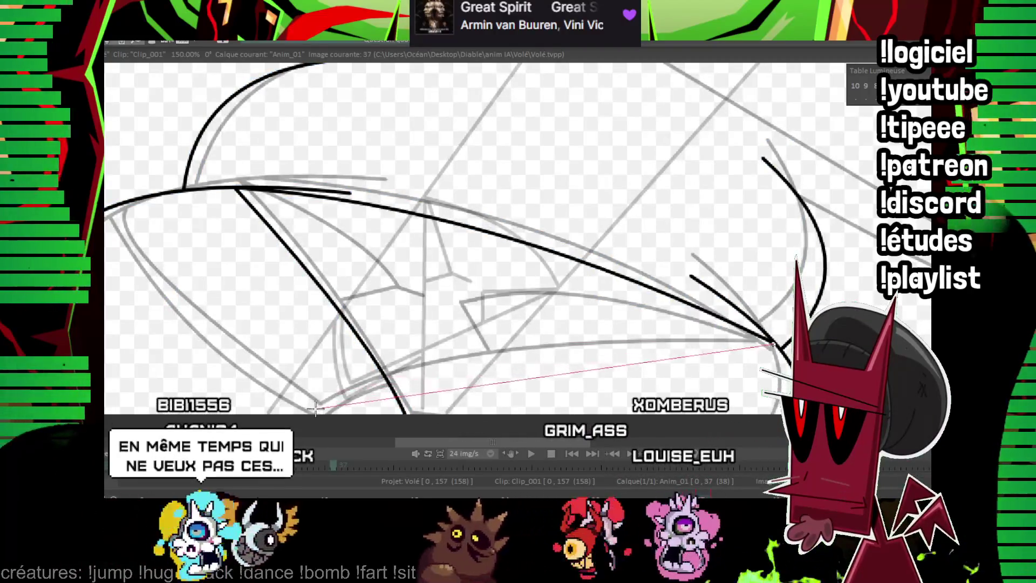
left_click(464, 361)
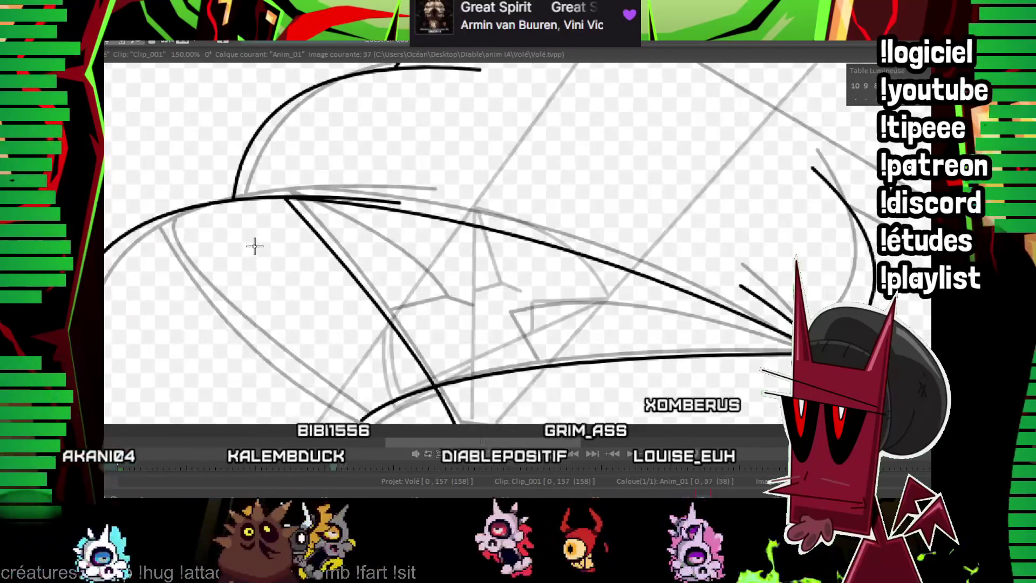
mouse_move(169, 219)
left_mouse_down()
mouse_move(212, 287)
mouse_move(366, 423)
left_mouse_up()
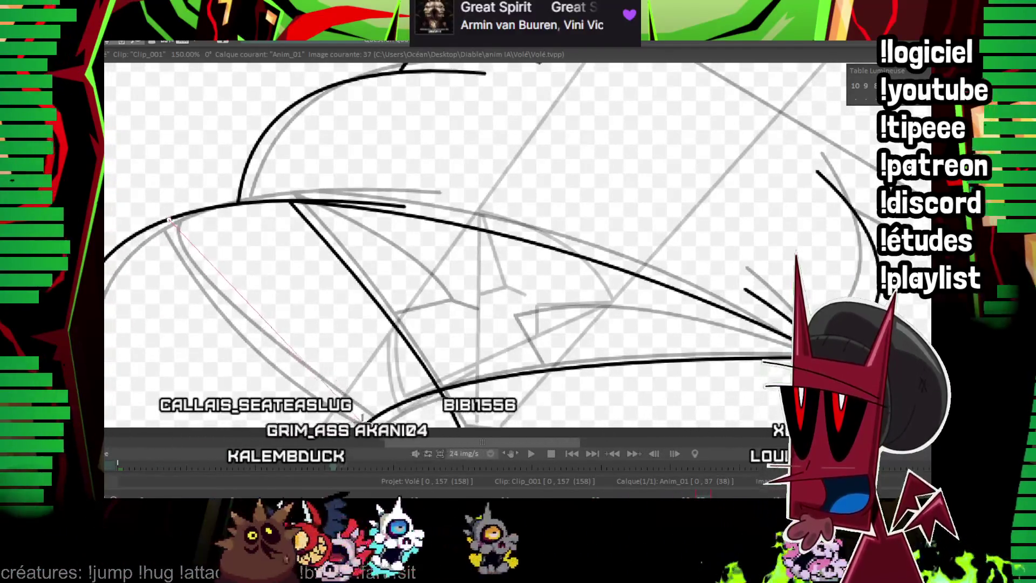
left_click(234, 323)
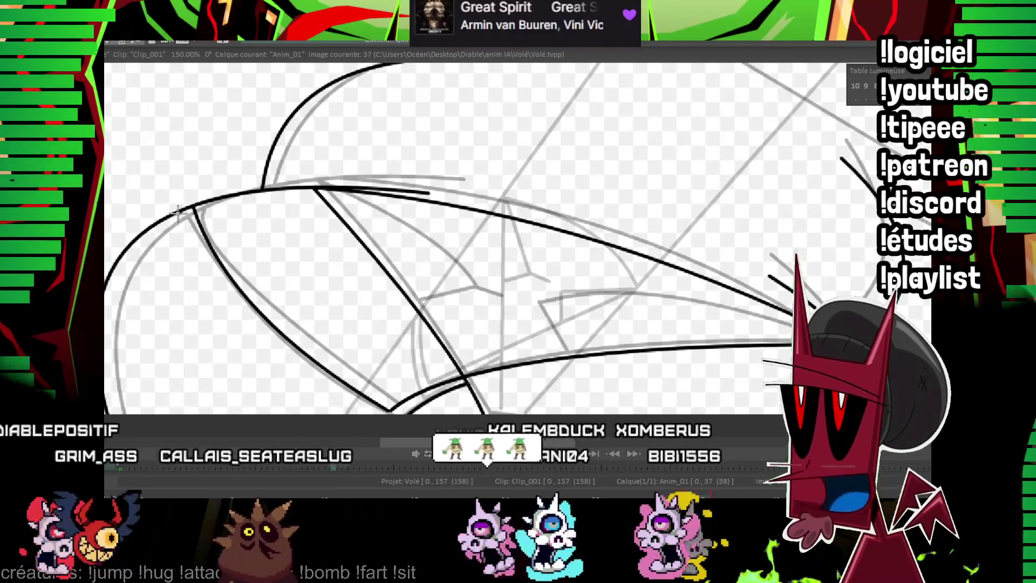
left_click_drag(178, 213, 377, 420)
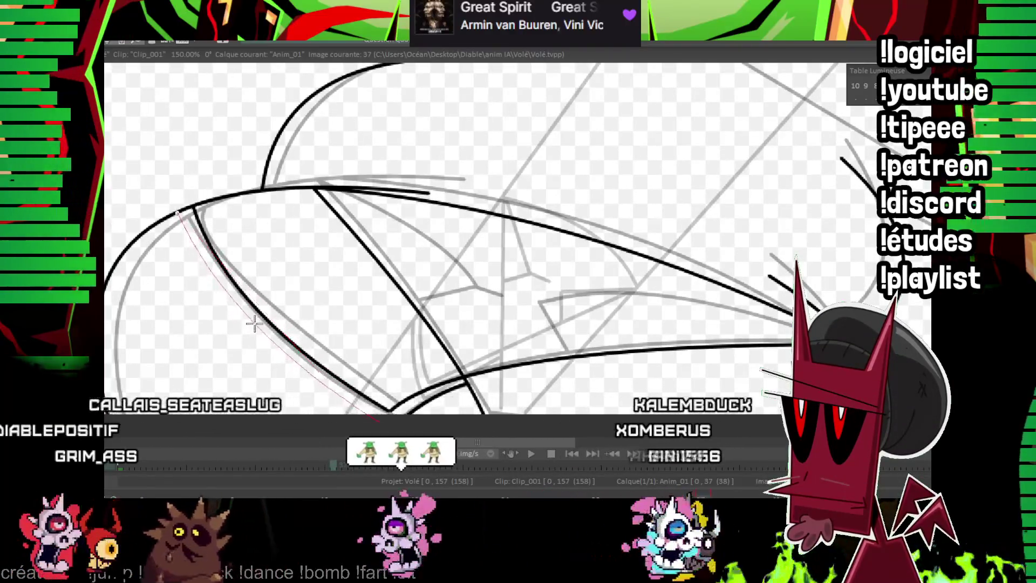
left_click(253, 323)
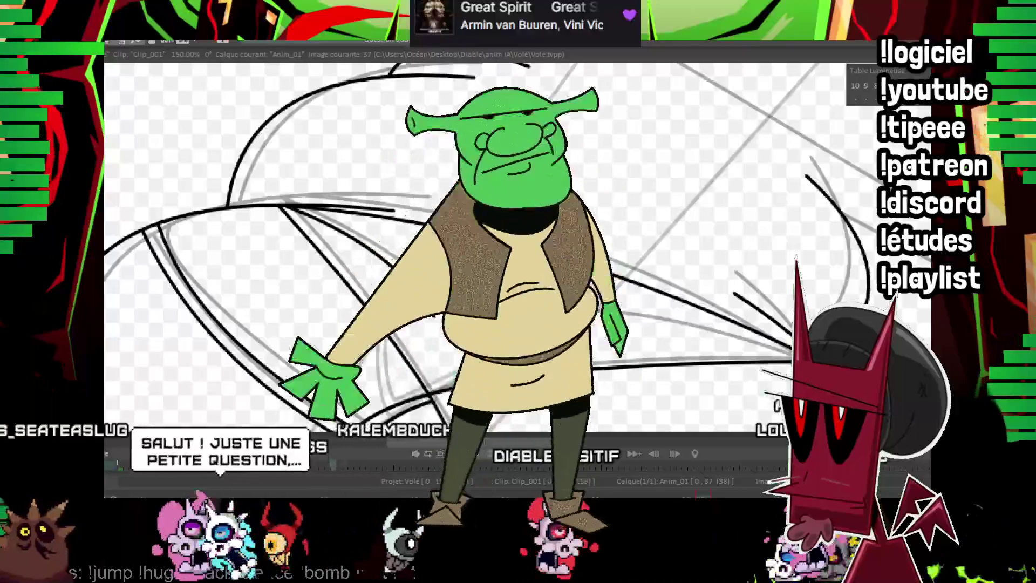
Add a short ink segment and a straight line from the curve's end, then zoom out to 100%.
left_click_drag(686, 347, 664, 290)
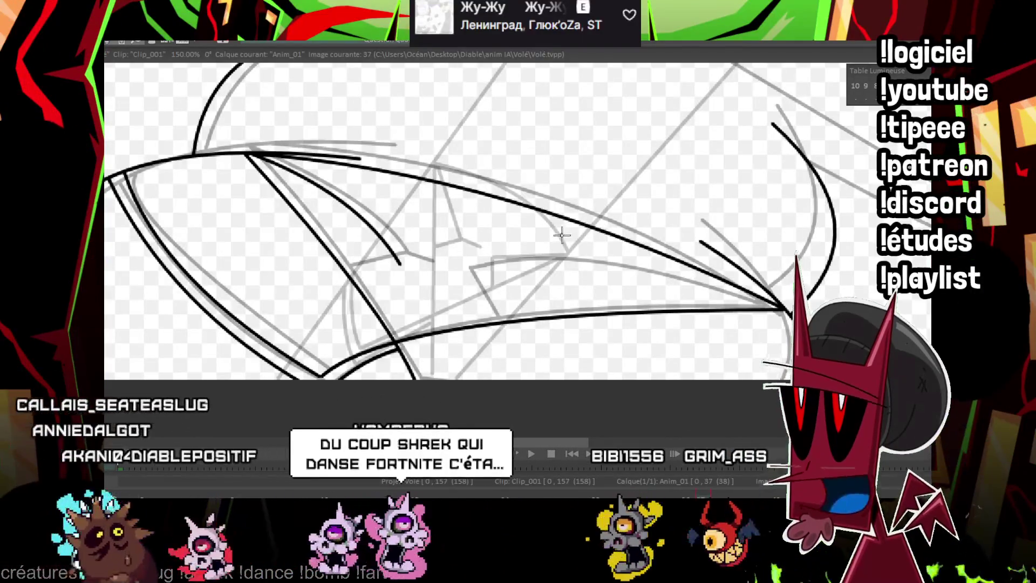
left_click_drag(401, 263, 358, 260)
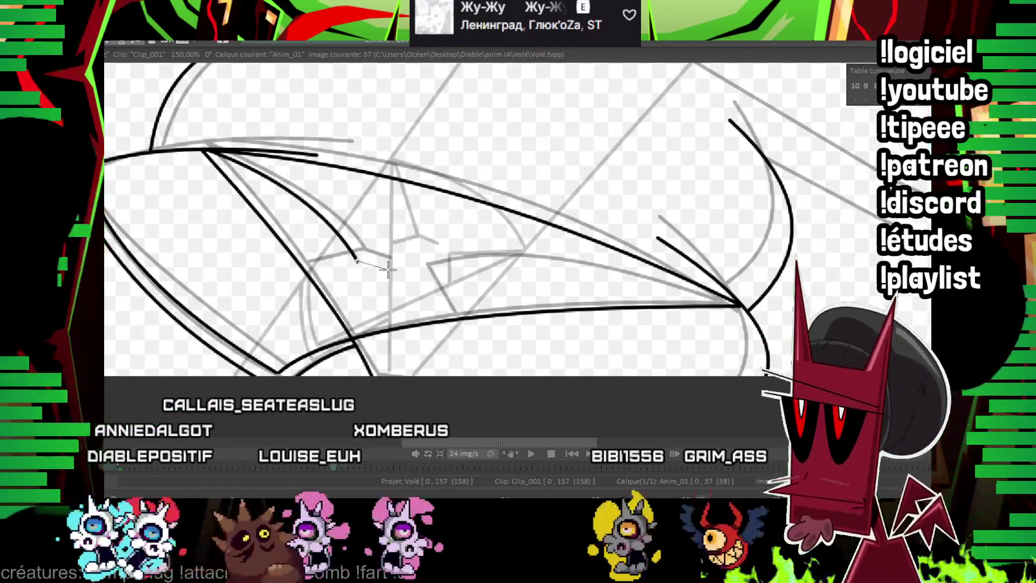
left_click(386, 267, "shift")
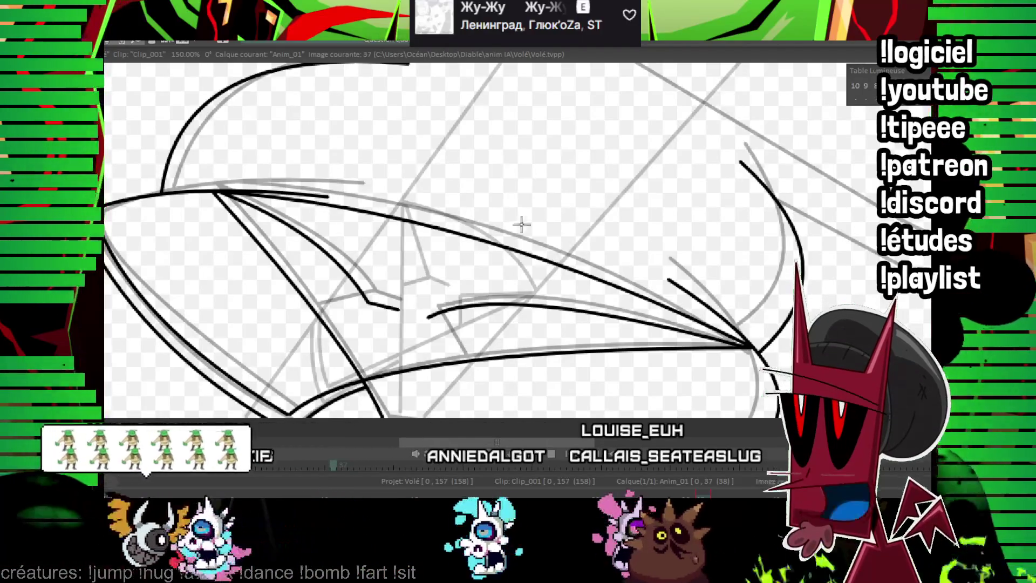
left_click_drag(364, 303, 401, 252)
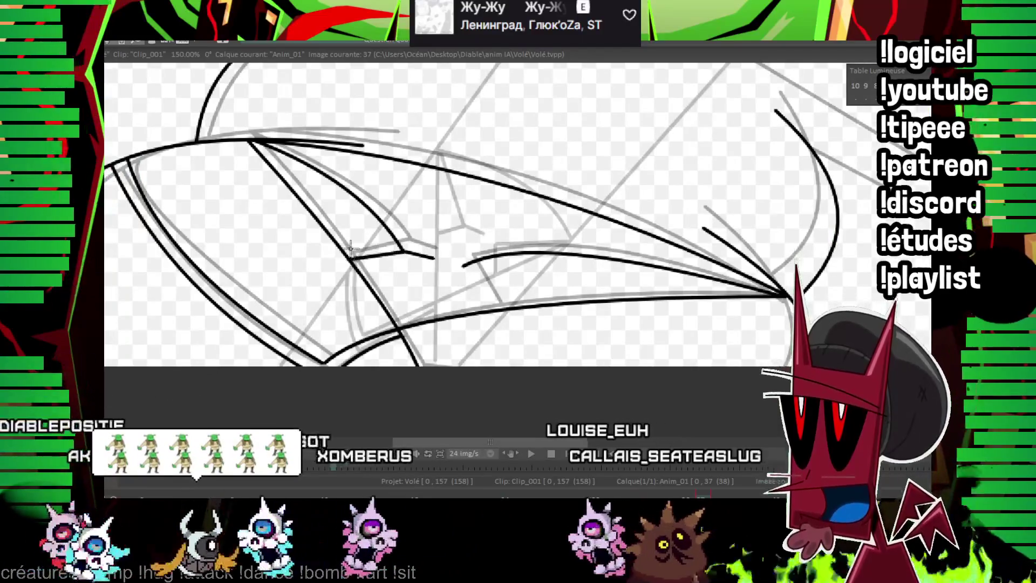
left_click_drag(463, 264, 505, 308)
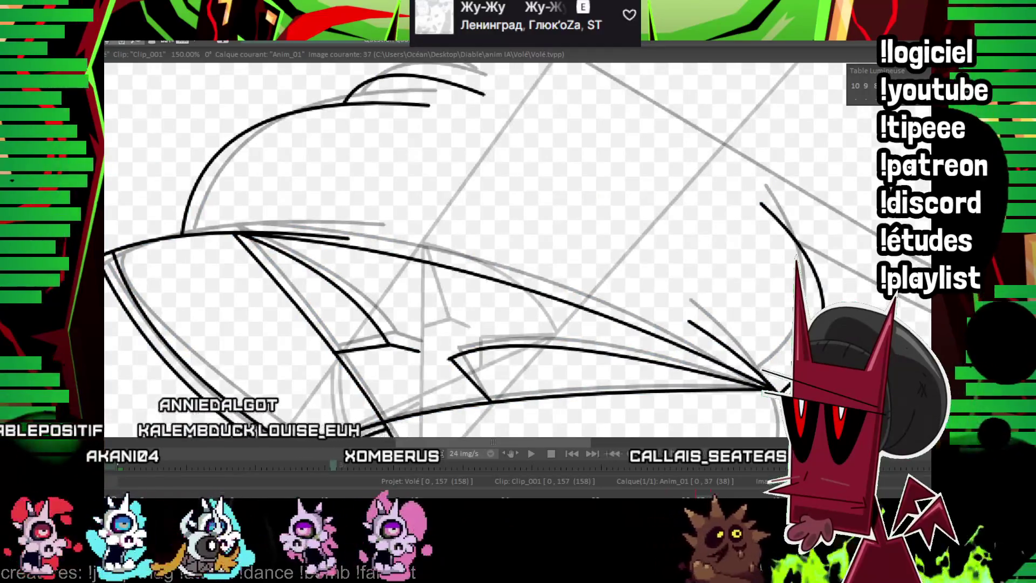
scroll(573, 215, "down", 2)
left_click_drag(573, 215, 613, 252)
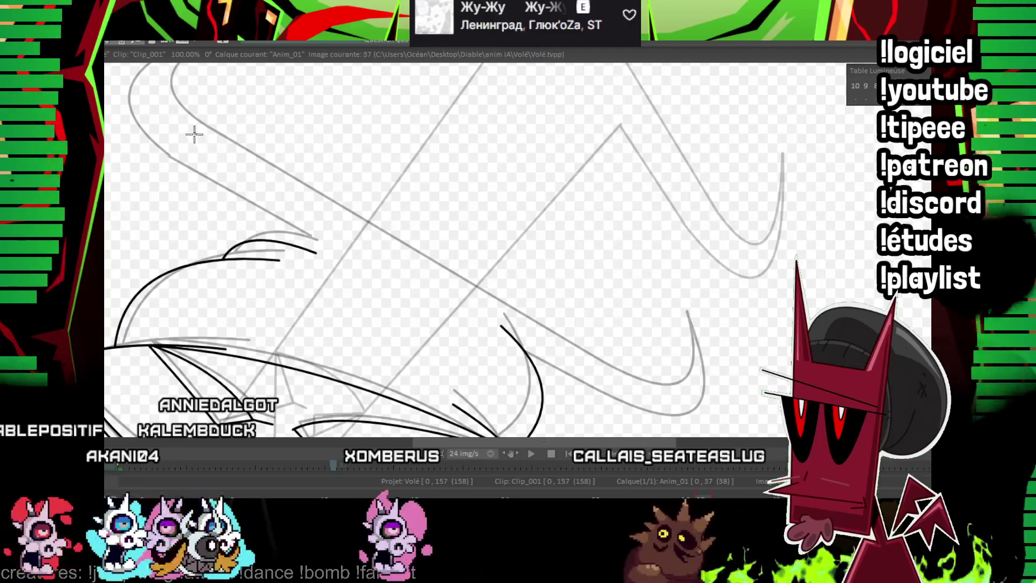
Ink two parallel long diagonal lines and short strokes near the lower right.
left_click(618, 385)
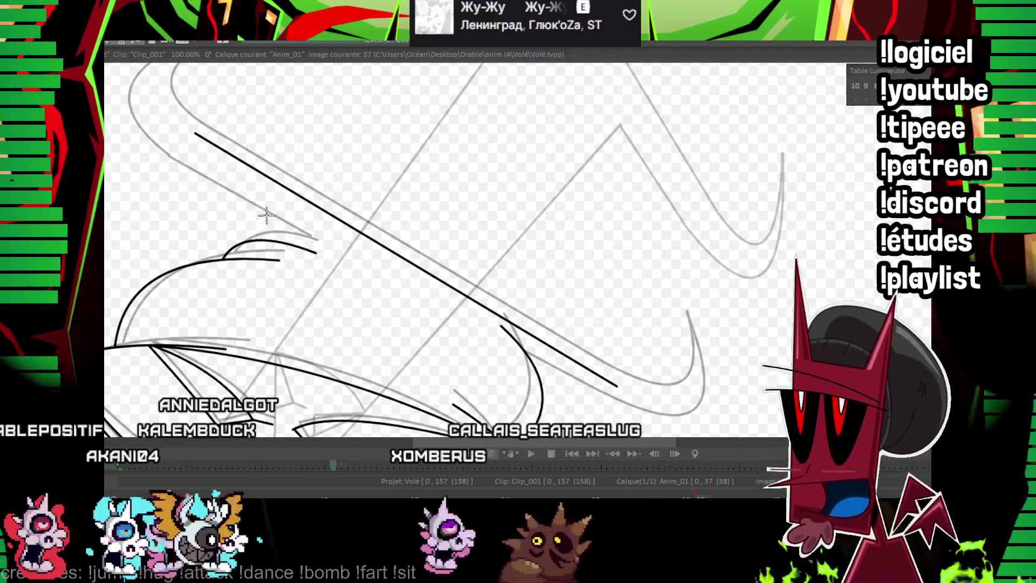
left_click(300, 247)
left_click_drag(541, 384, 620, 424)
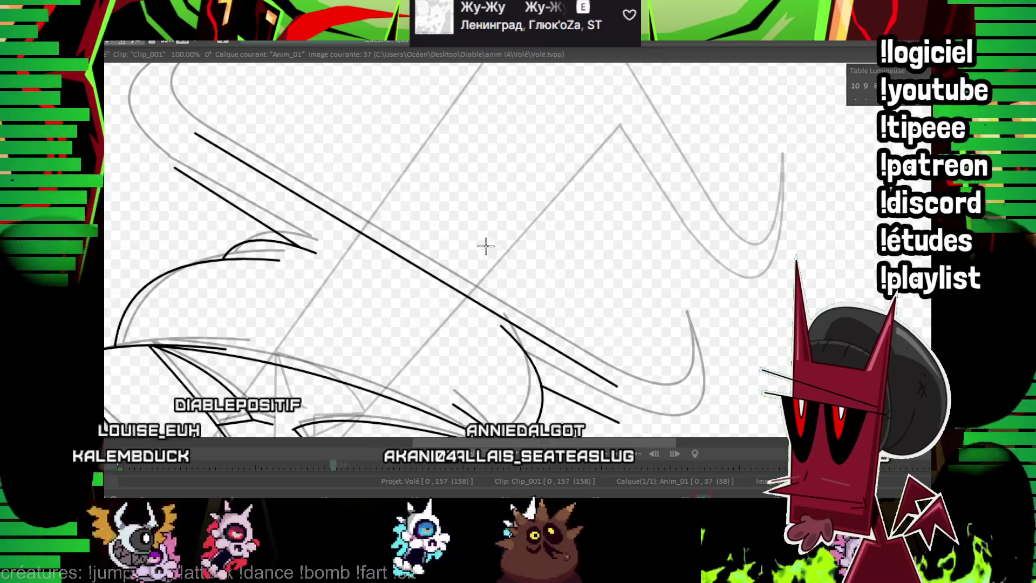
left_click_drag(541, 384, 590, 414)
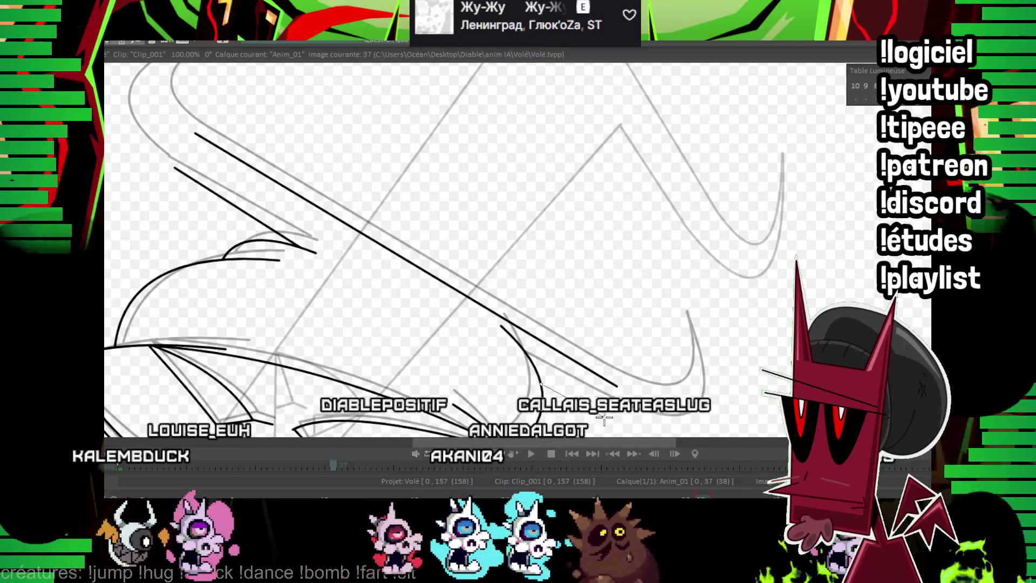
left_click_drag(473, 276, 589, 354)
scroll(471, 316, "up", 2)
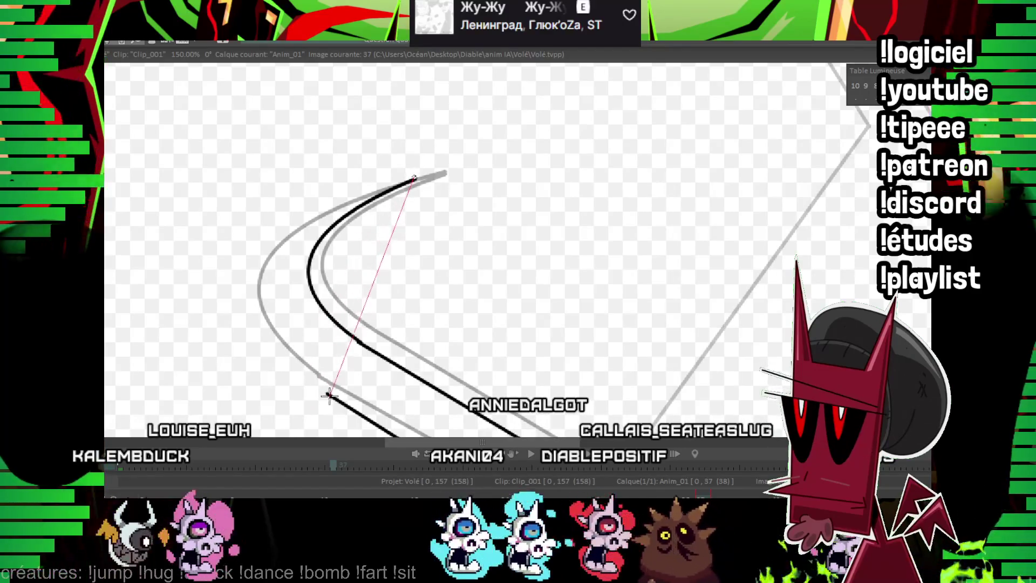
Ink the inner and outer hook curves at the diagonals' tip, redoing the inner curve once.
mouse_move(517, 334)
left_mouse_down()
mouse_move(416, 231)
mouse_move(508, 220)
mouse_move(536, 249)
left_mouse_up()
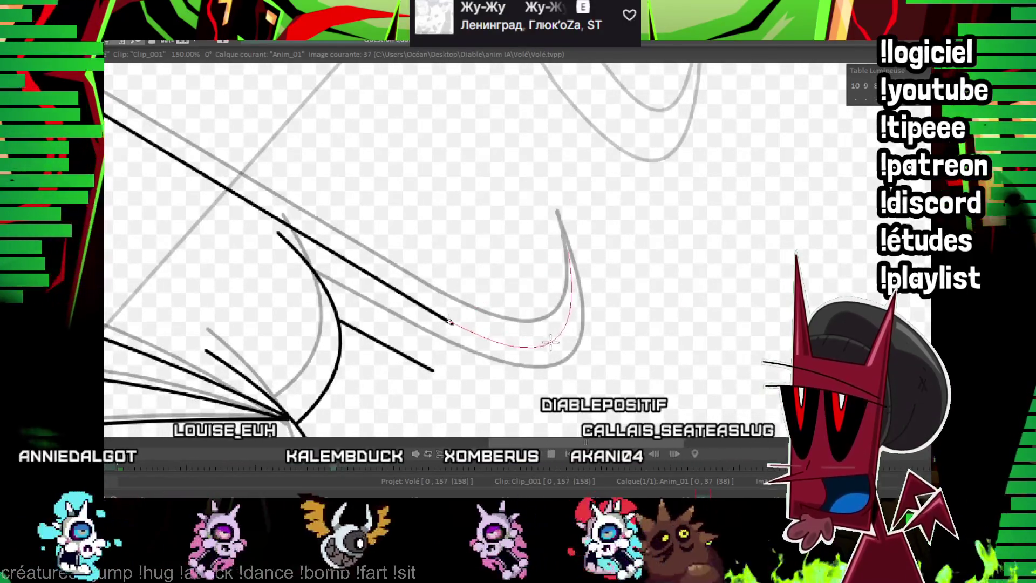
mouse_move(451, 322)
left_mouse_down()
mouse_move(553, 226)
mouse_move(553, 318)
left_mouse_up()
key("ctrl+z")
left_click(553, 318)
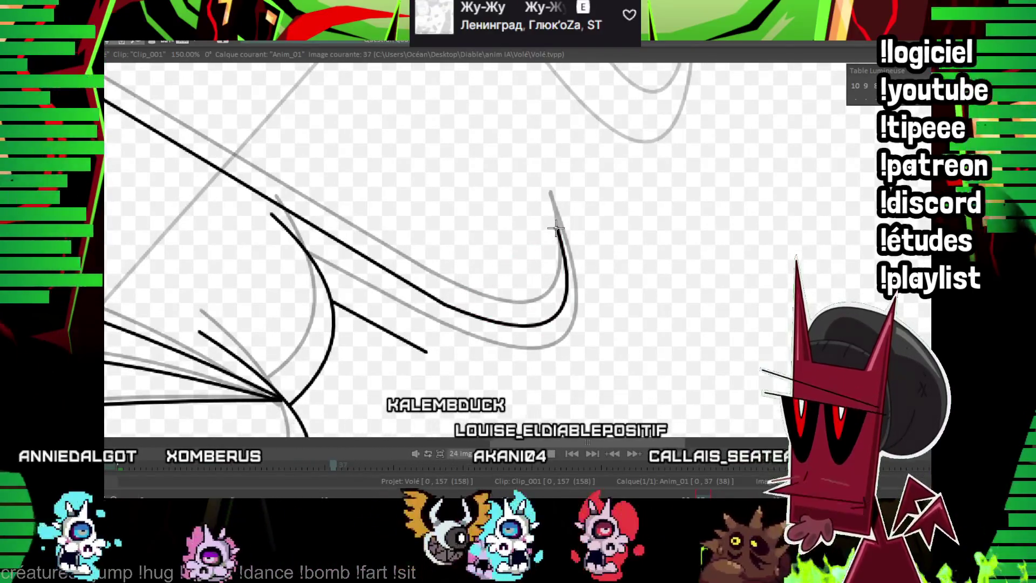
left_click_drag(424, 349, 576, 310)
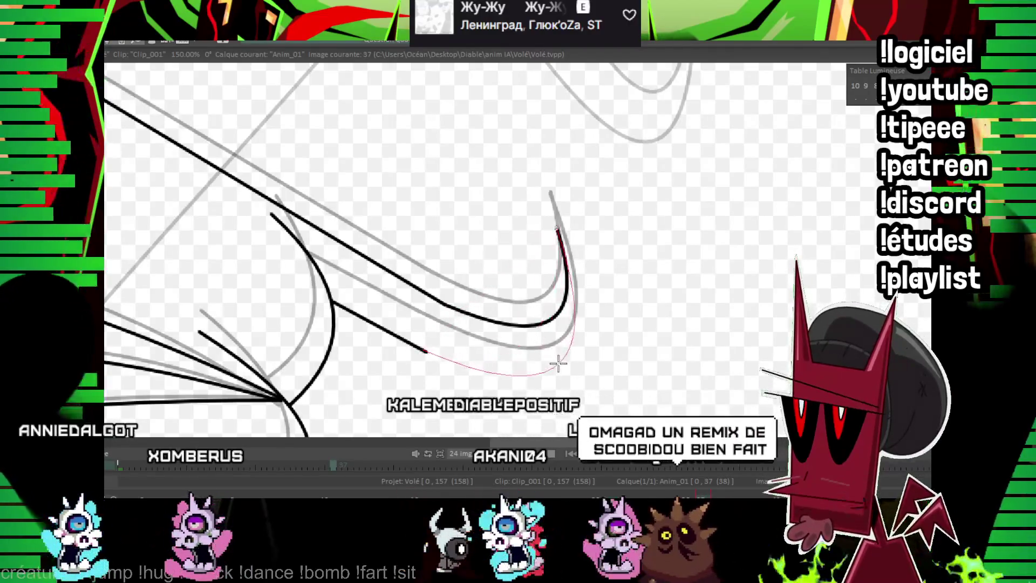
left_click(562, 366)
scroll(787, 249, "down", 5)
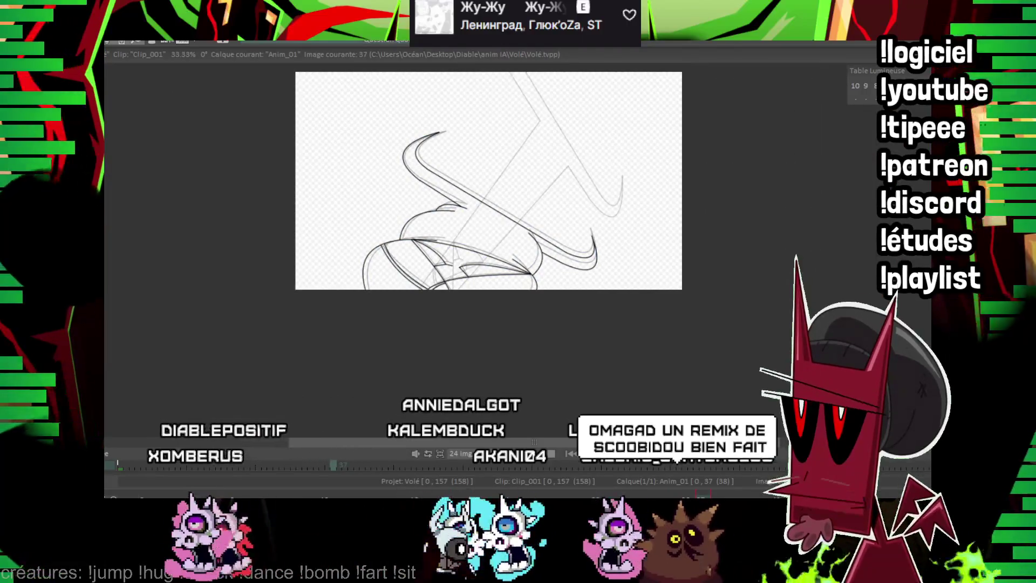
Step through frames 35, 37 and 39, play the animation, and stop on frame 39.
key("Left")
key("Left")
key("Right")
key("Right")
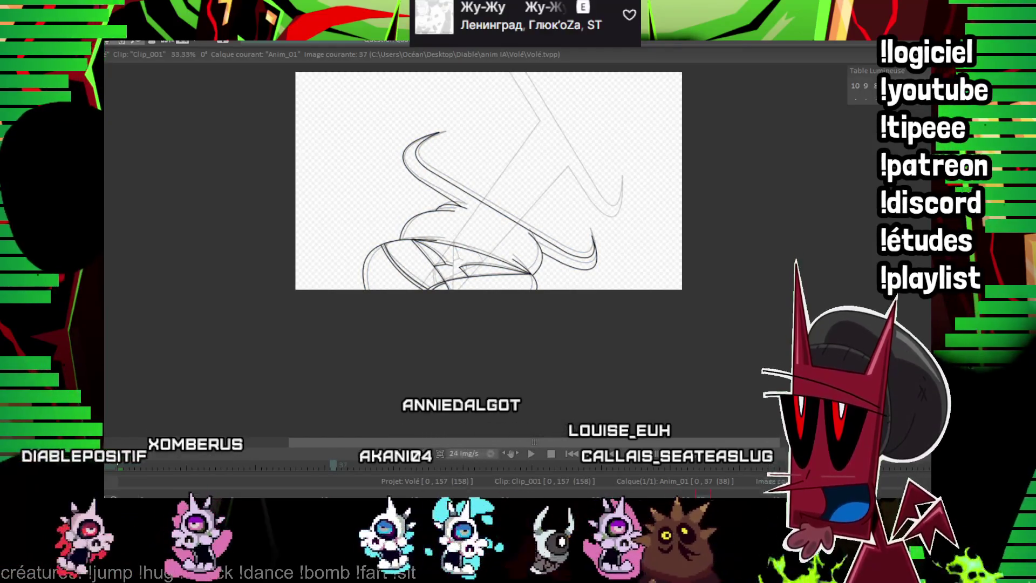
key("Right")
key("Right")
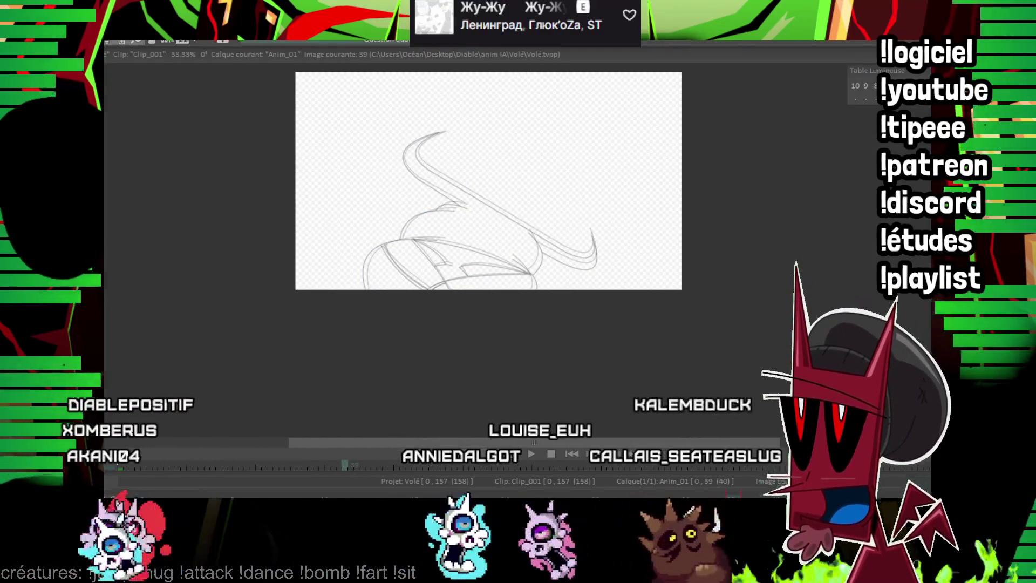
key("space")
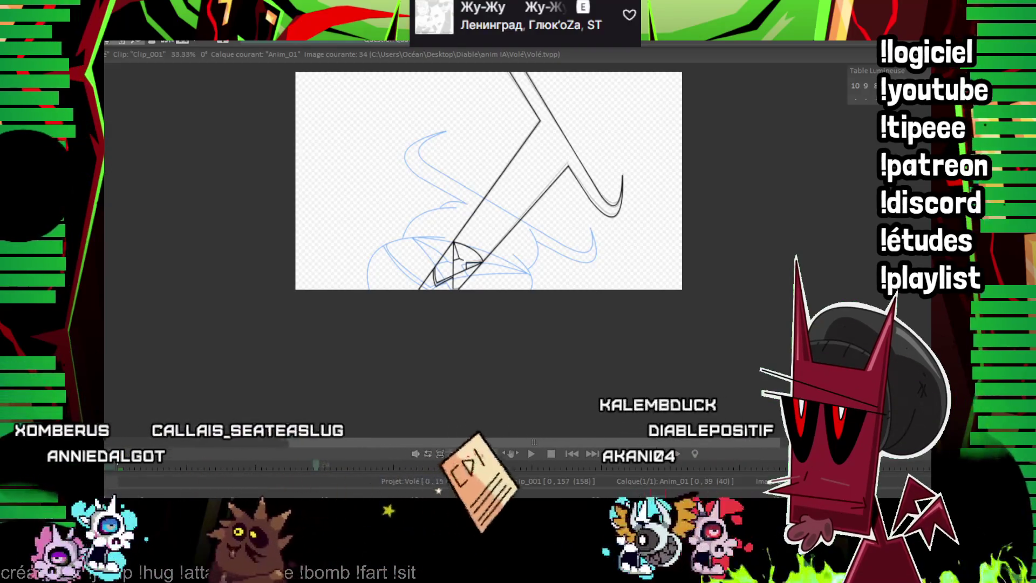
key("Right")
key("Right")
key("Right")
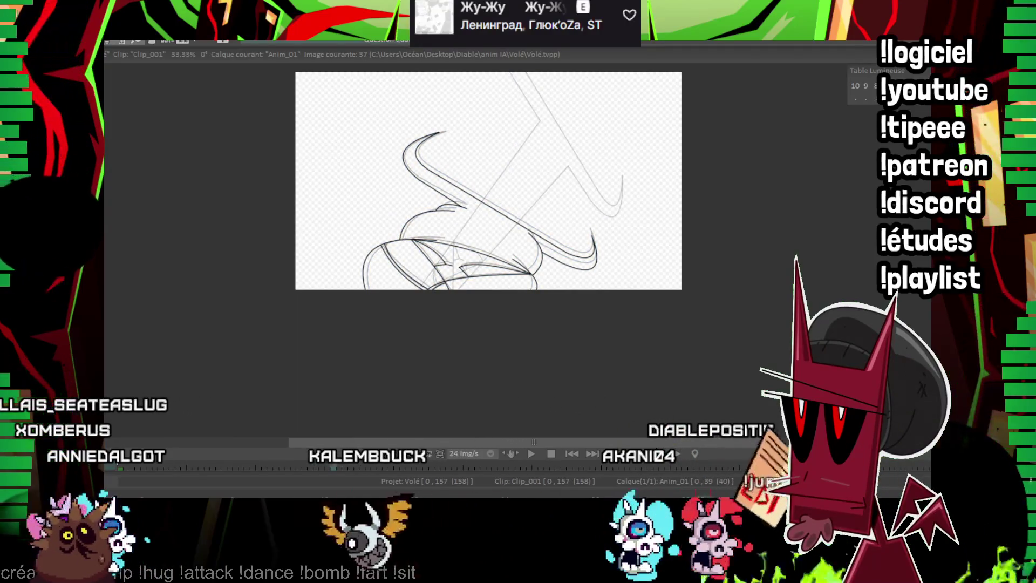
key("Right")
key("Right")
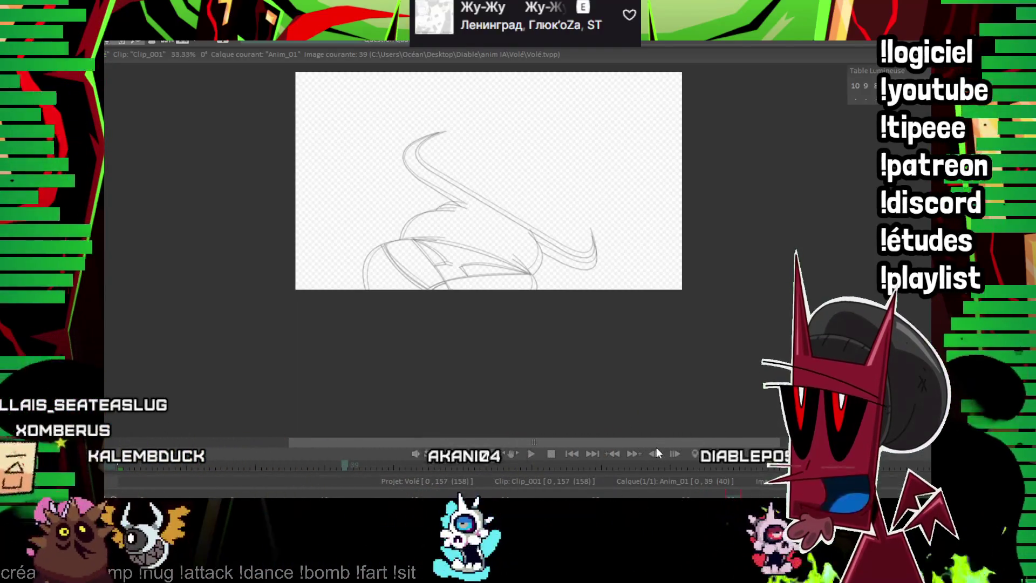
key("Left")
key("Left")
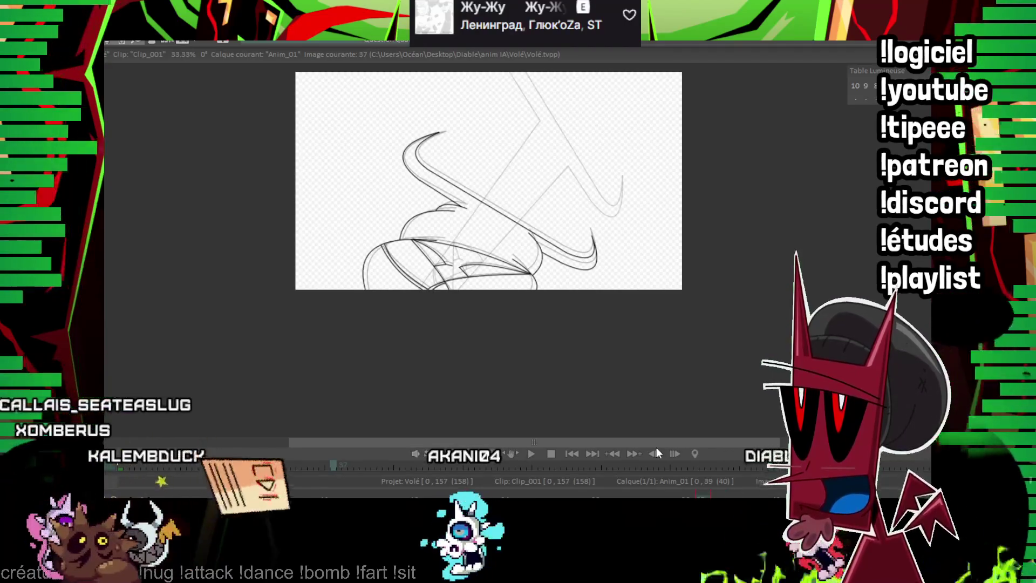
key("Right")
key("Right")
Ink the two straight descending lines of the T stem on frame 39.
mouse_move(526, 165)
left_mouse_down()
mouse_move(498, 245)
mouse_move(442, 247)
left_mouse_up()
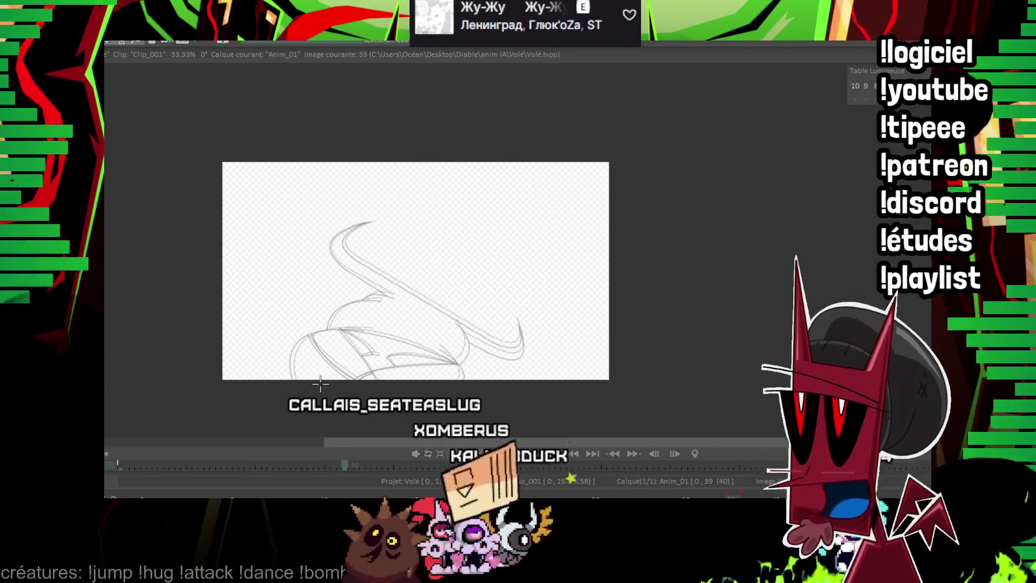
left_click_drag(331, 166, 309, 187)
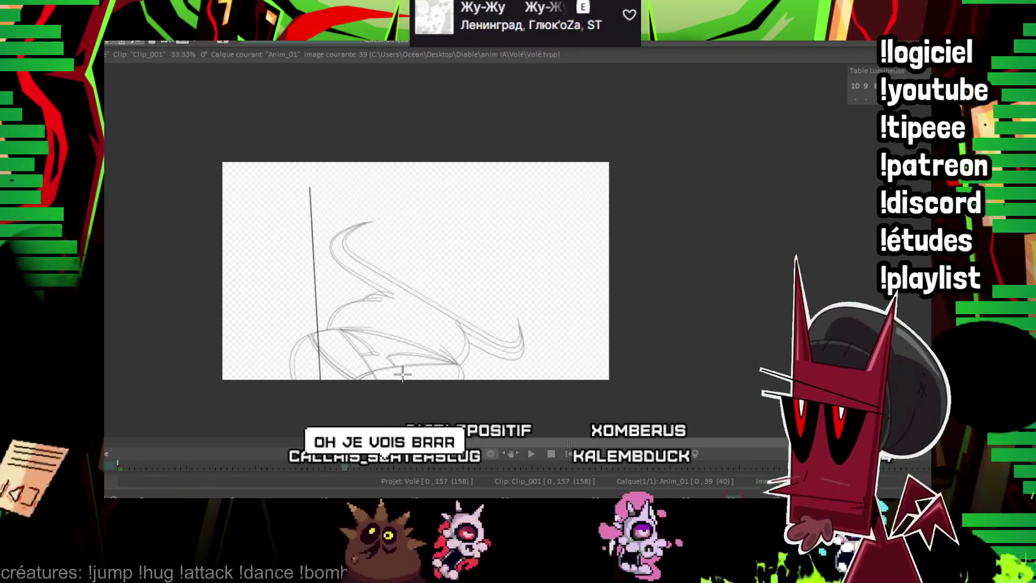
left_click_drag(403, 380, 329, 187)
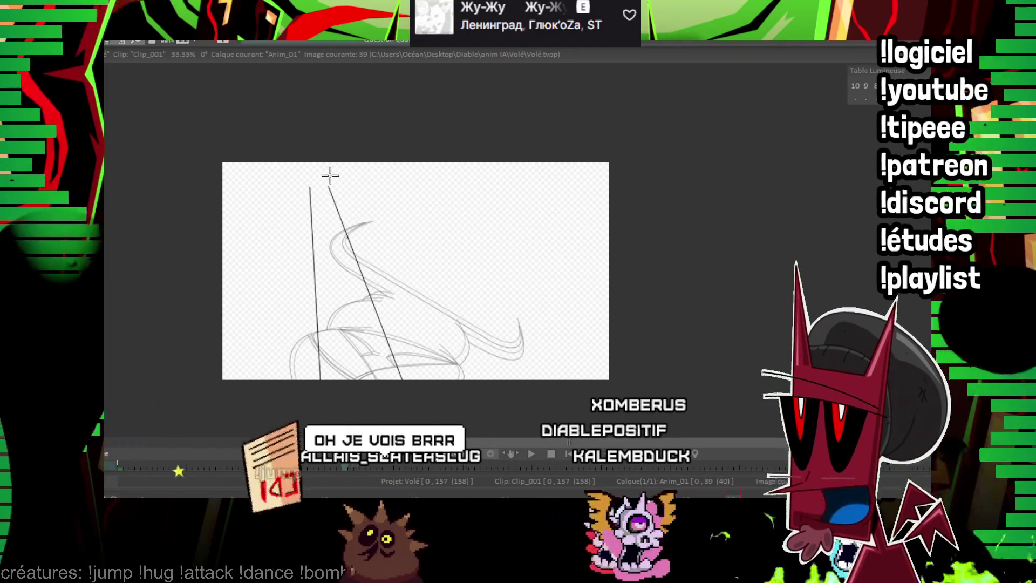
scroll(304, 201, "up", 5)
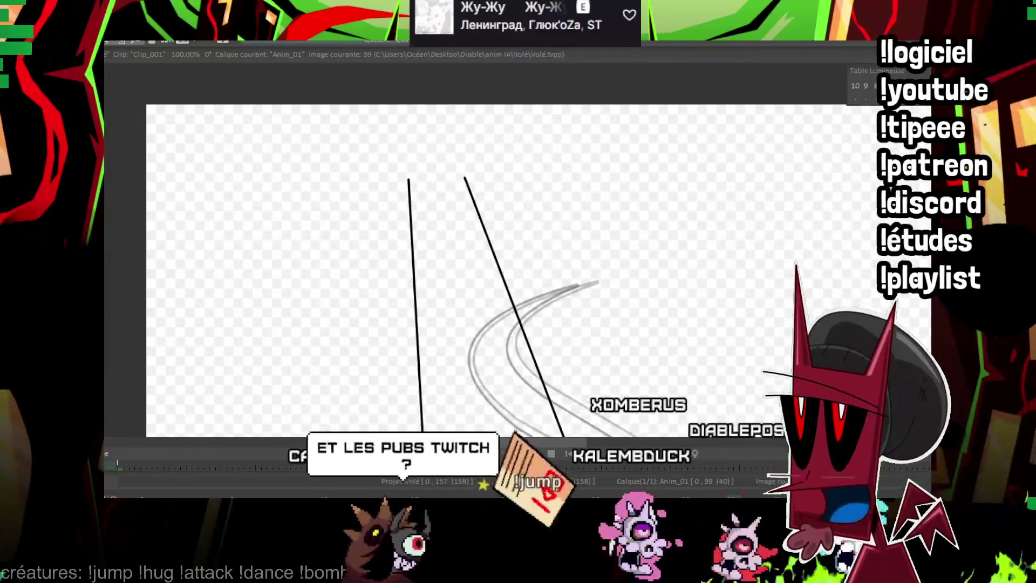
scroll(378, 189, "up", 2)
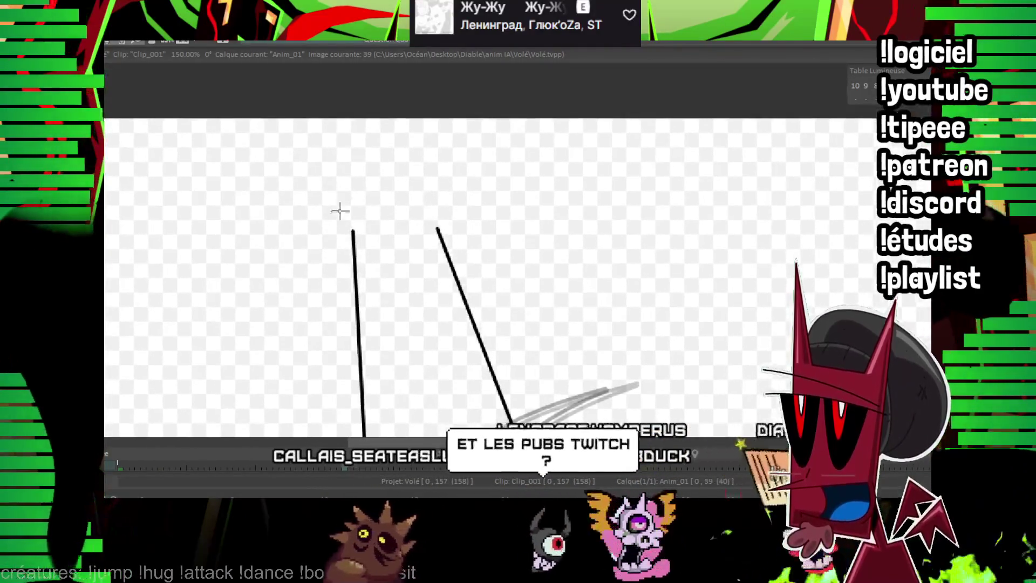
Ink the horizontal top lines and the curved upturned ends of the horns.
left_click_drag(329, 216, 532, 203)
left_click_drag(227, 226, 561, 209)
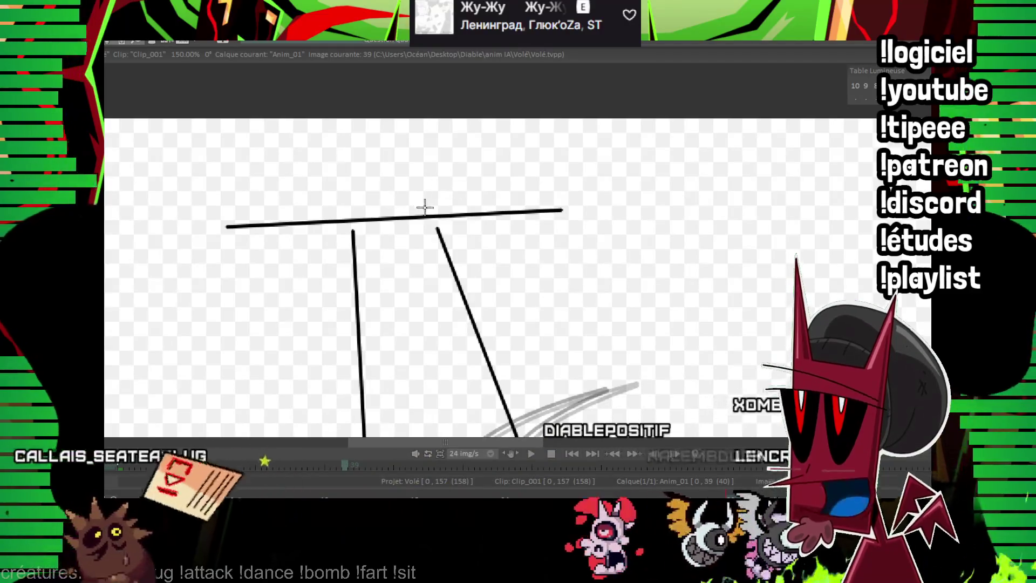
left_click_drag(440, 233, 567, 231)
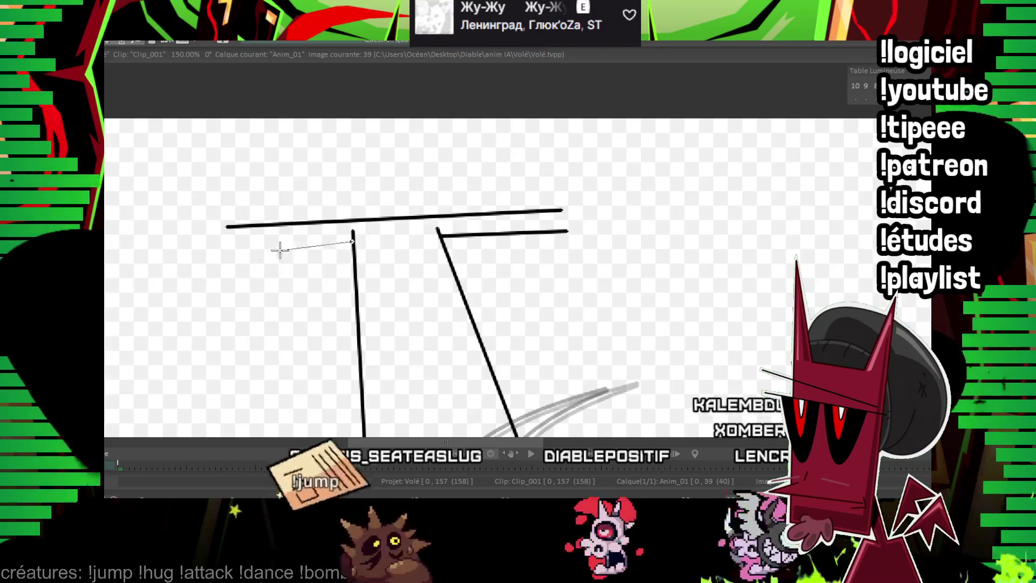
left_click_drag(583, 178, 503, 220)
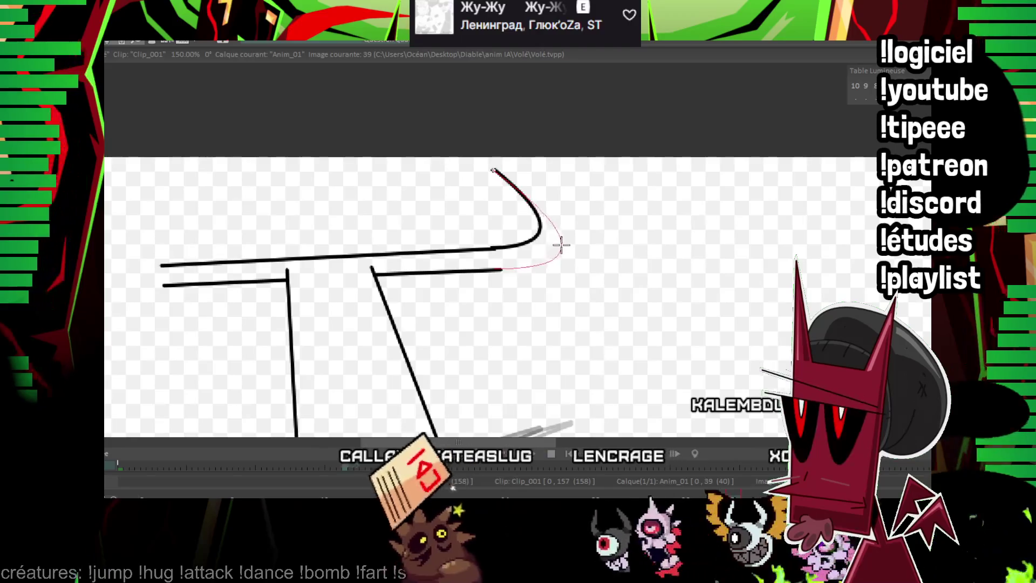
left_click_drag(392, 175, 496, 175)
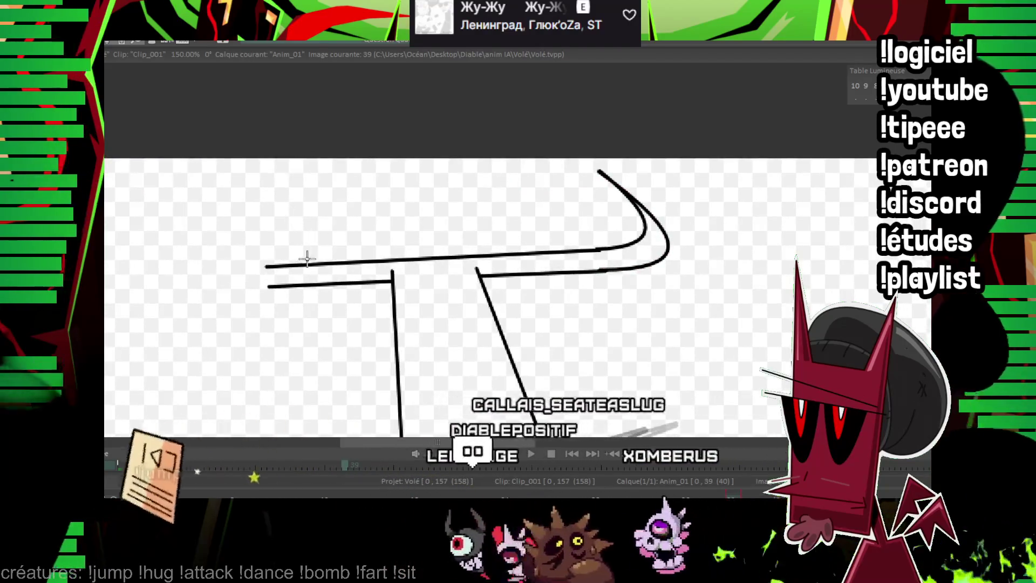
left_click_drag(287, 183, 267, 266)
left_click(239, 235)
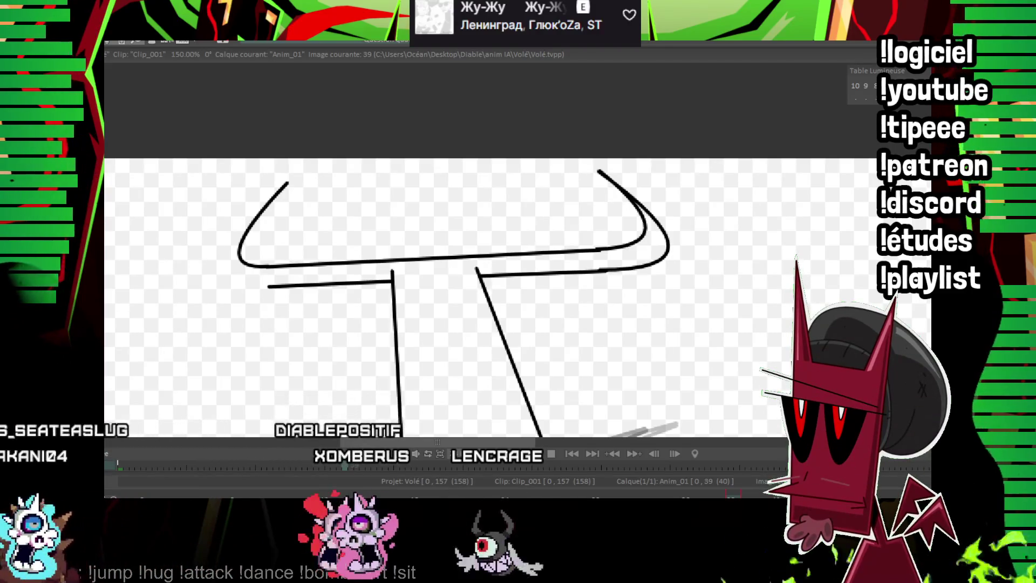
scroll(610, 319, "up", 3)
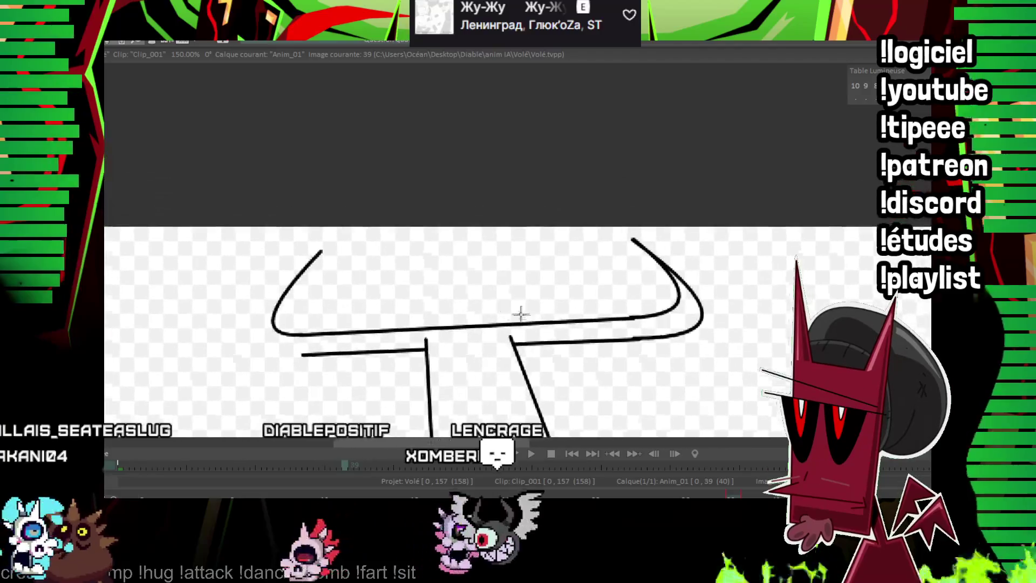
Ink the left horn curve, then bring the grey wing sketch below into view.
left_click_drag(303, 354, 322, 250)
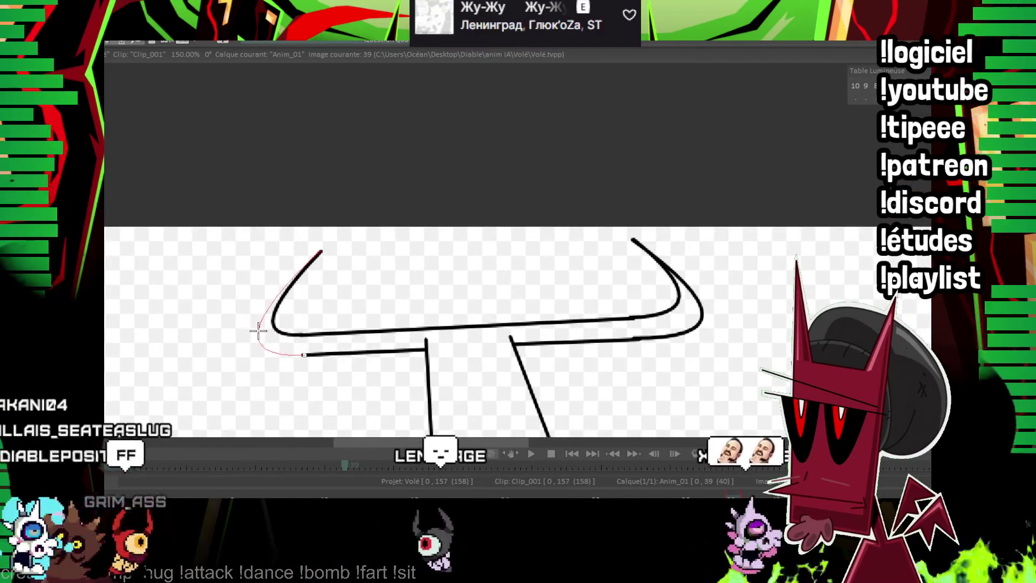
left_click_drag(541, 362, 473, 239)
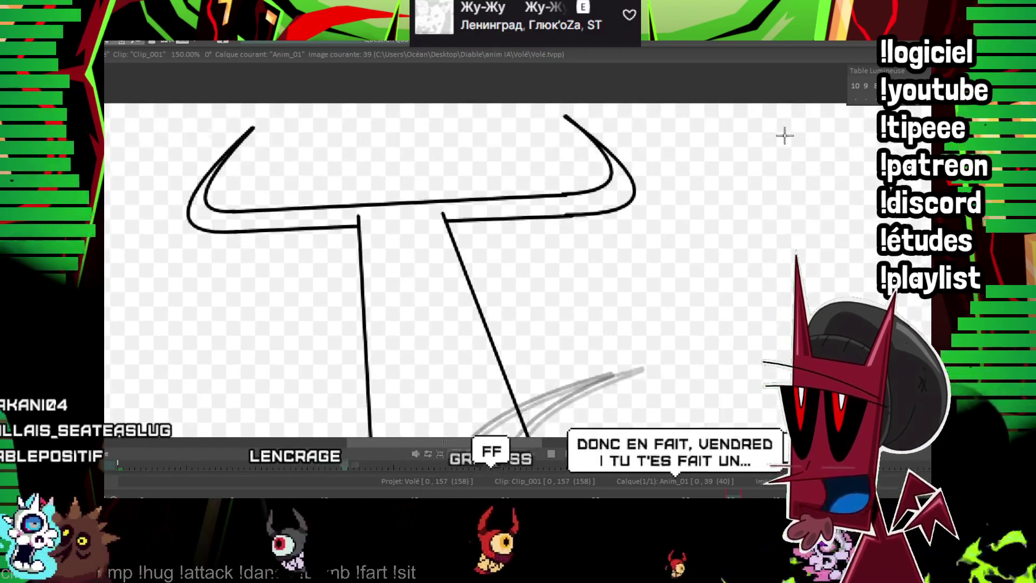
left_click_drag(606, 352, 565, 199)
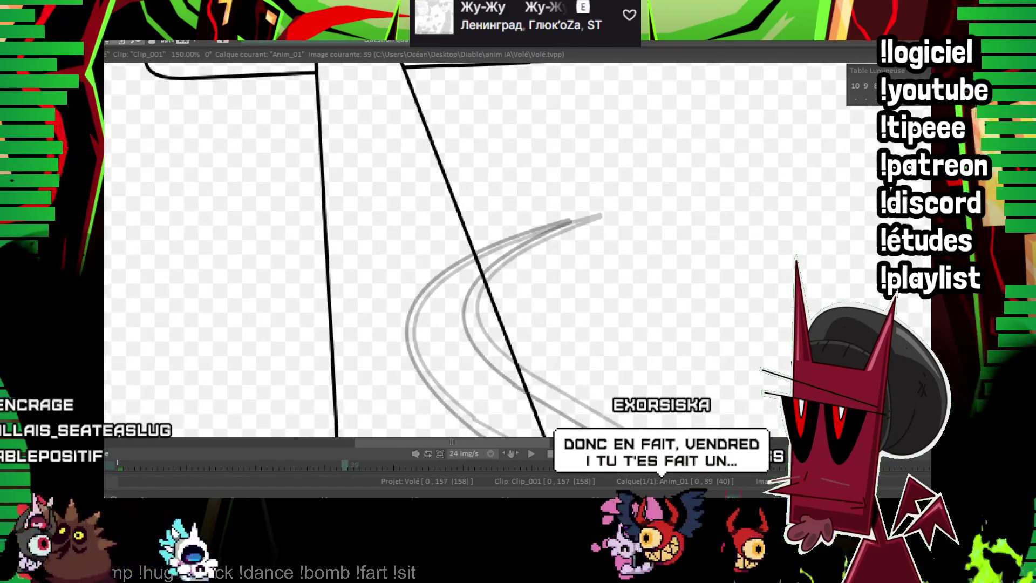
scroll(566, 252, "down", 1)
scroll(566, 252, "down", 1)
scroll(566, 251, "up", 1)
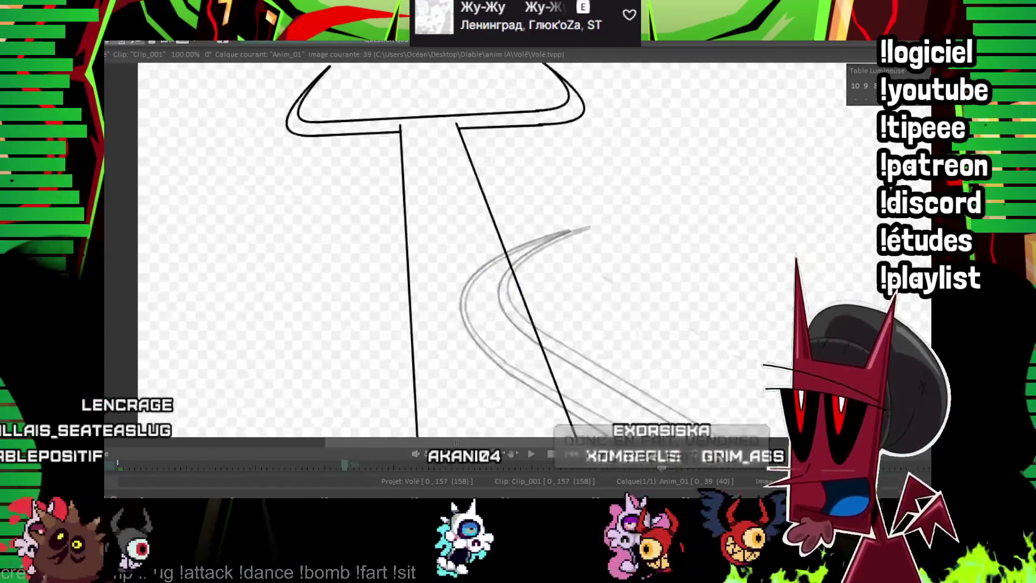
left_click_drag(860, 342, 803, 129)
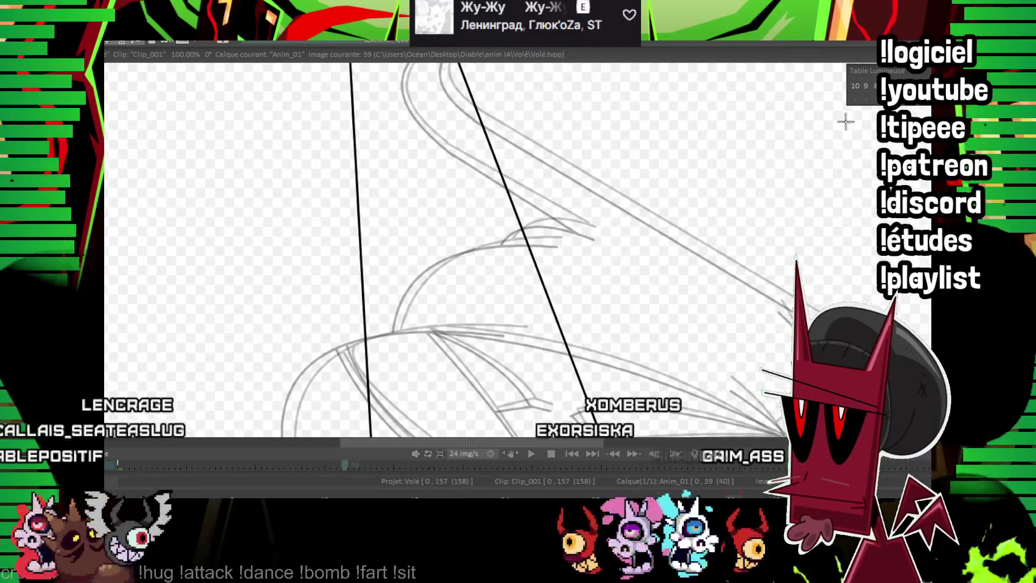
scroll(573, 246, "up", 1)
Ink the wing's top arc and a long diagonal strut ending at the joint.
left_click_drag(258, 263, 505, 232)
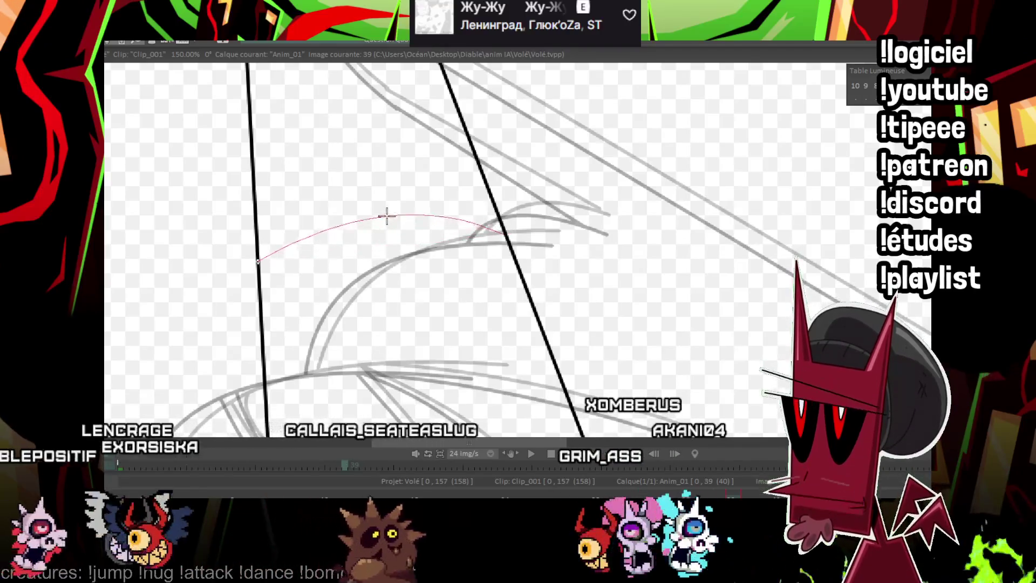
left_click(365, 229)
left_click_drag(365, 229, 399, 156)
scroll(561, 203, "down", 3)
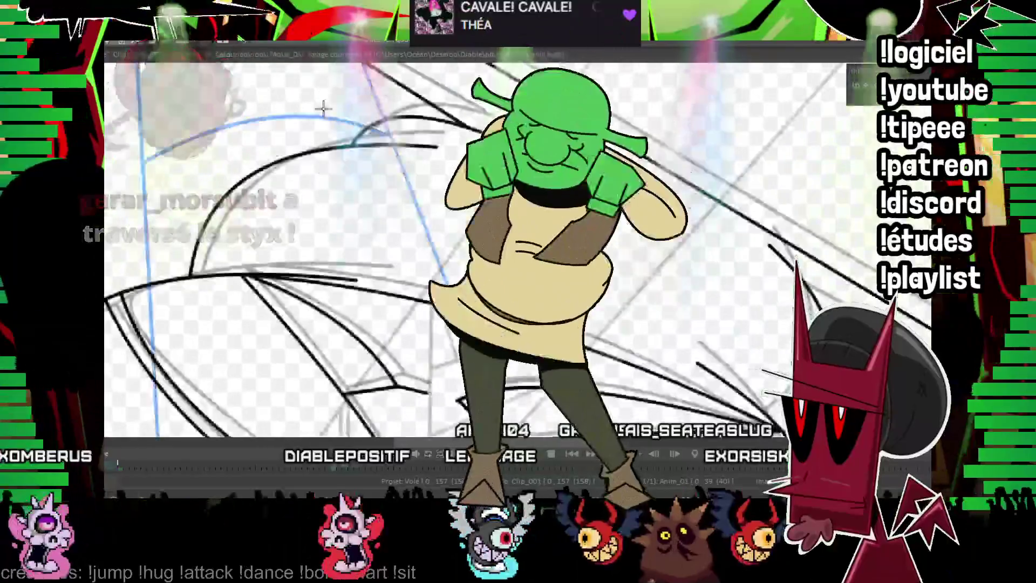
left_click(323, 108)
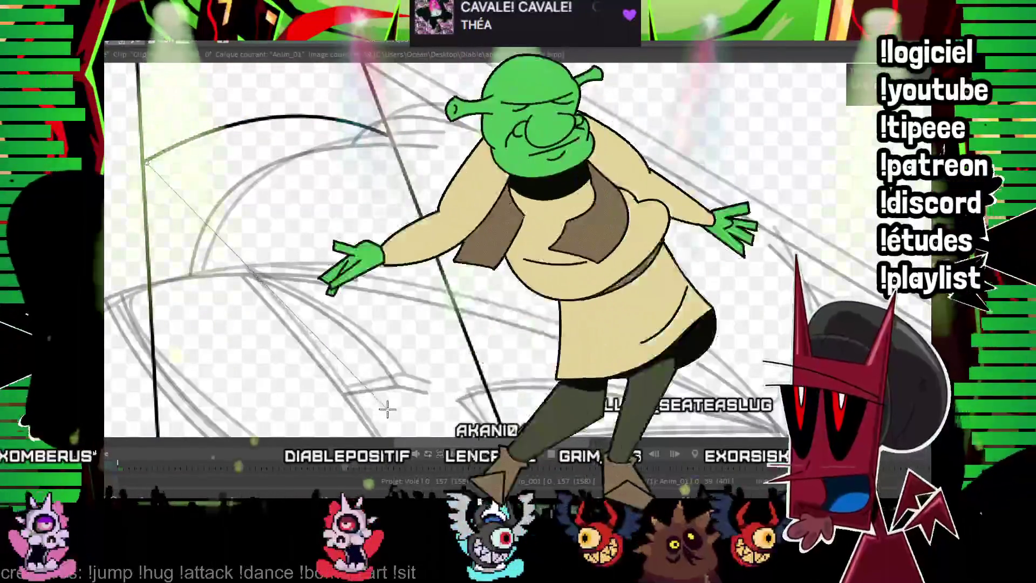
left_click(436, 410)
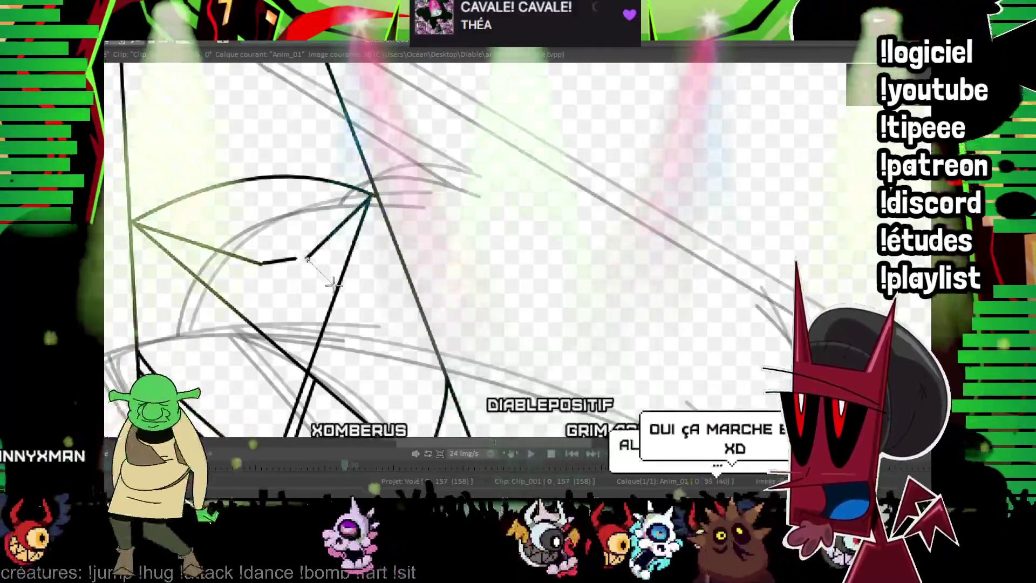
left_click(243, 313)
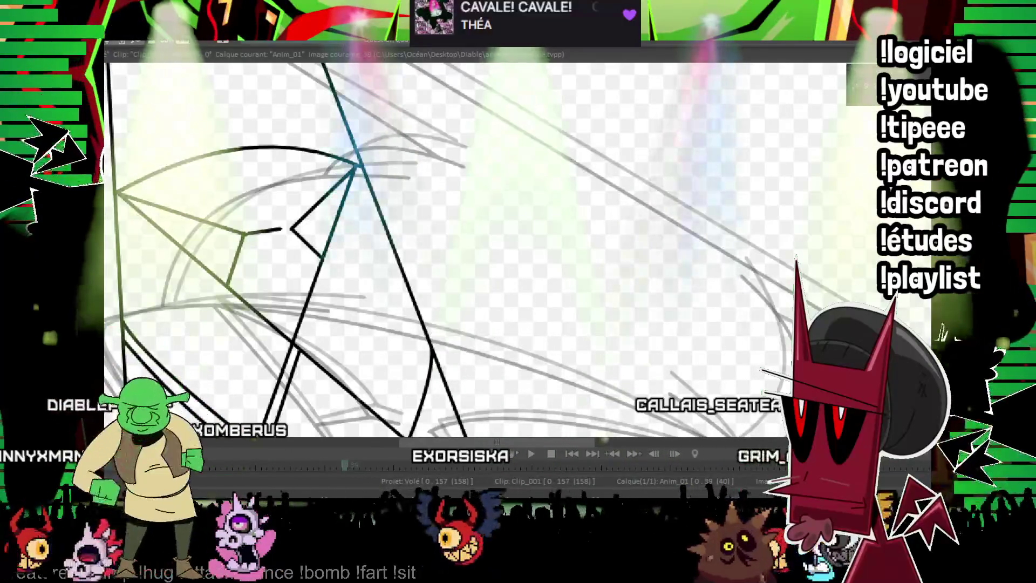
scroll(566, 216, "down", 5)
scroll(566, 216, "down", 2)
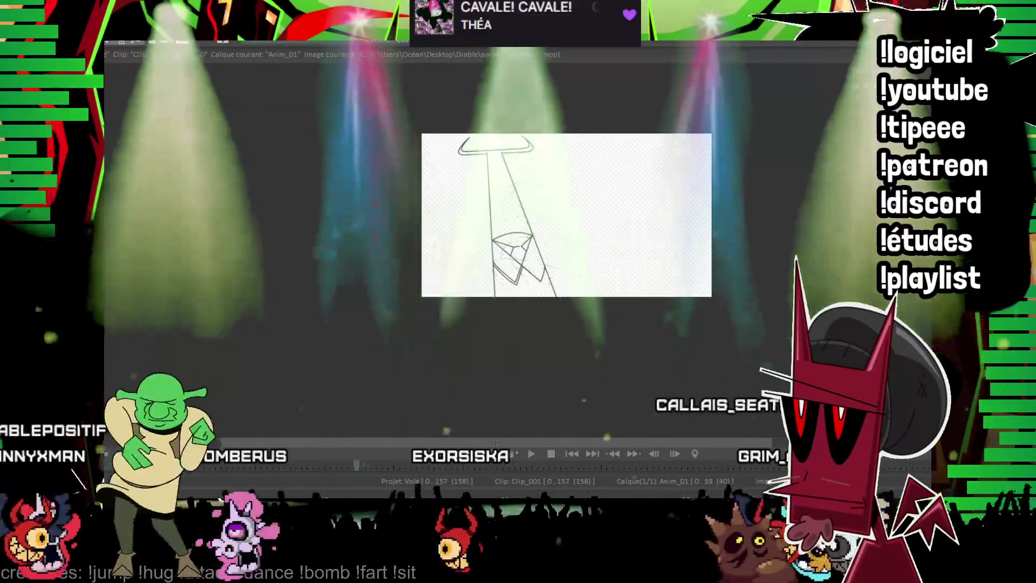
Zoom in on the next frame and trace a curved ink stroke along the horned top.
scroll(577, 250, "up", 3)
scroll(577, 250, "up", 3)
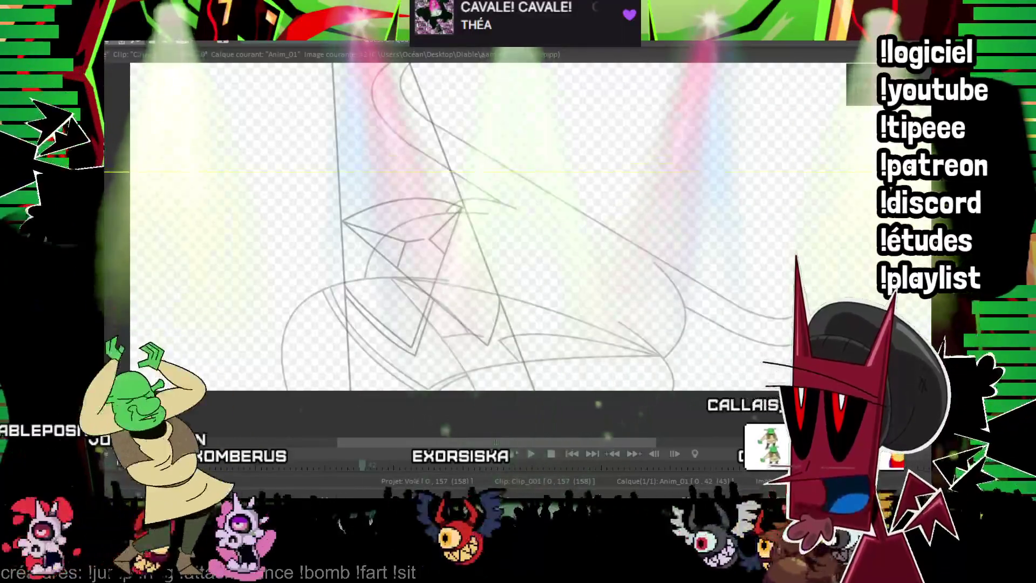
scroll(476, 264, "down", 2)
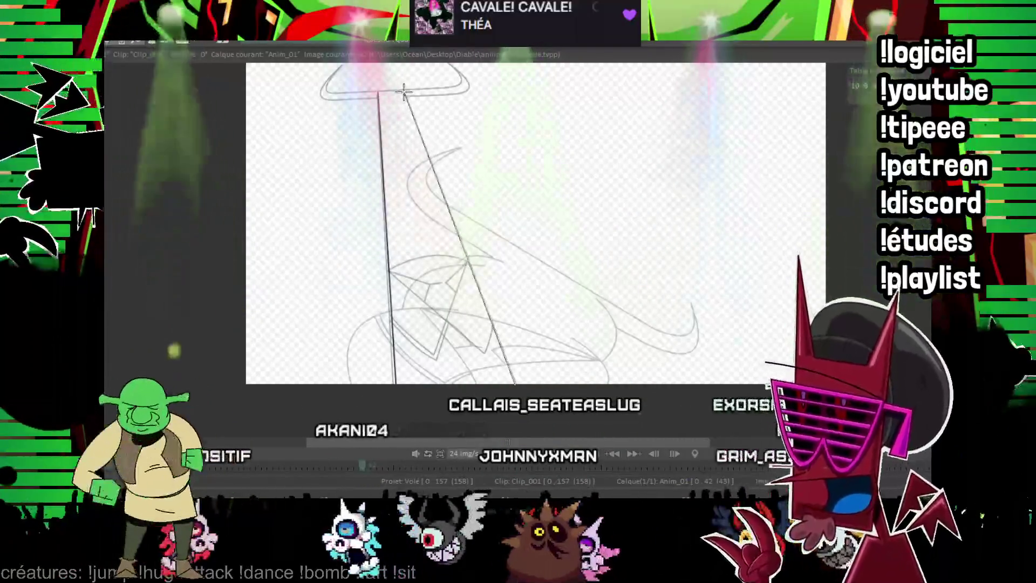
key("plus")
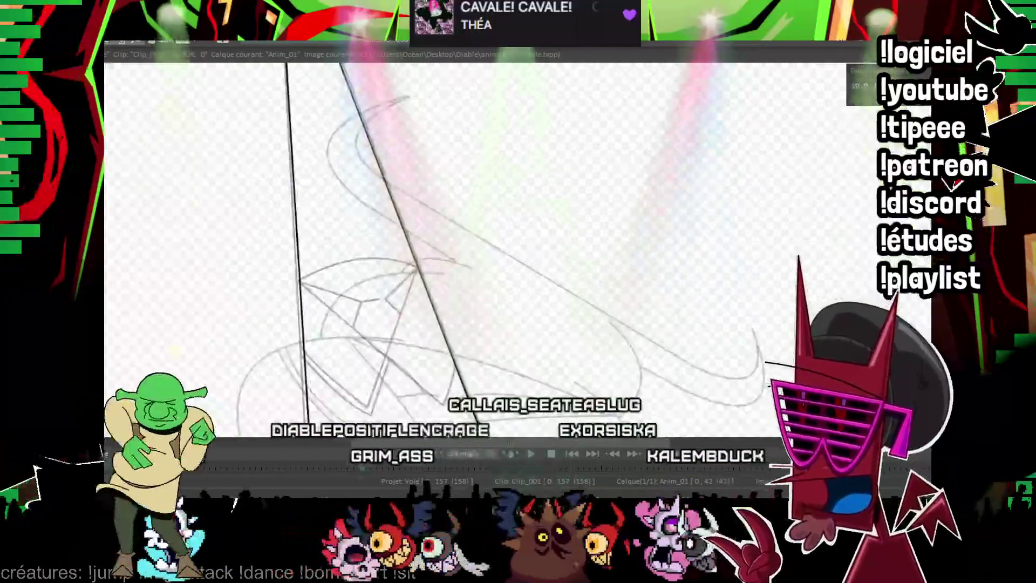
scroll(404, 368, "down", 3)
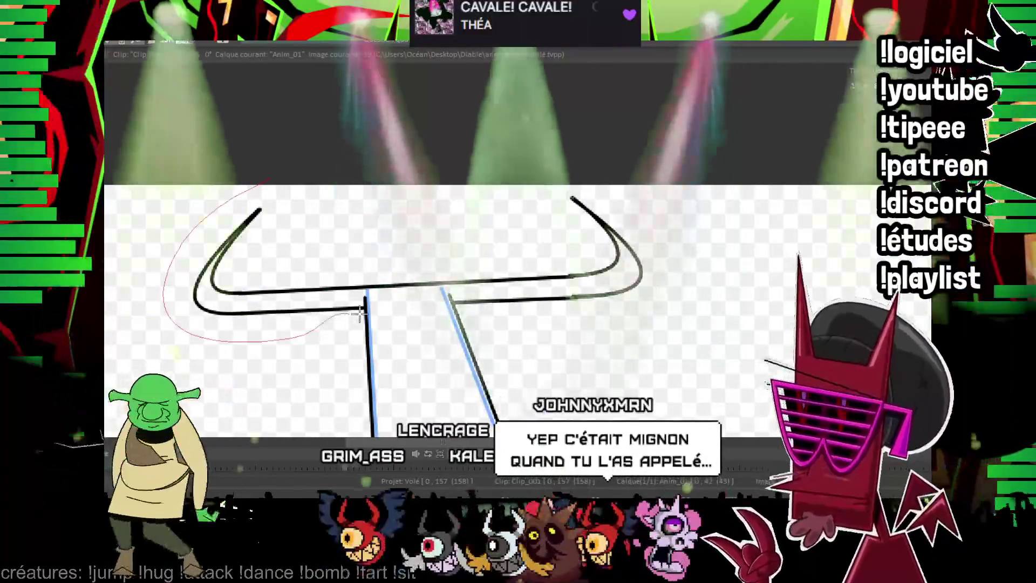
left_click_drag(359, 315, 489, 311)
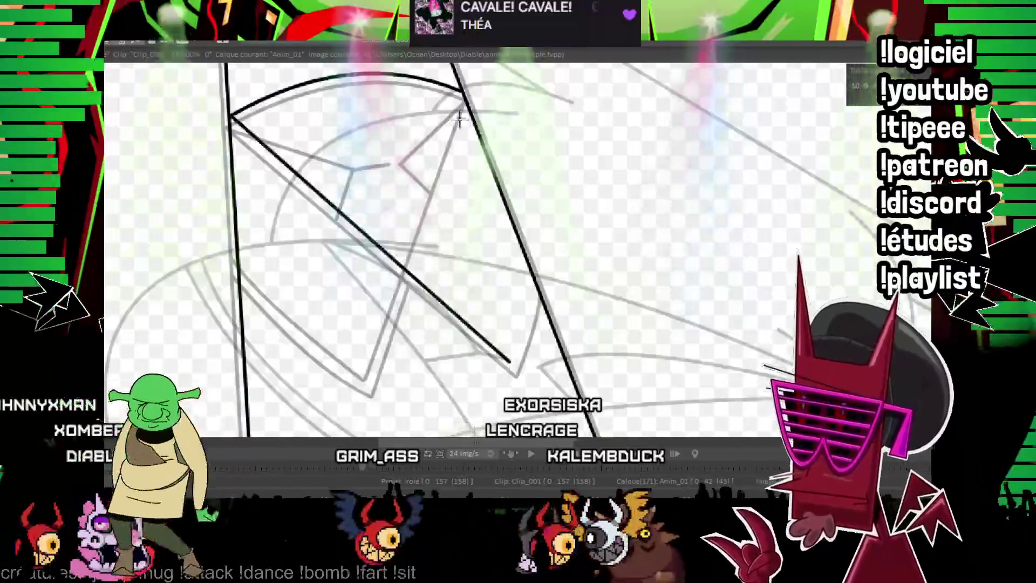
Ink a wing frame stroke, the diagonal strut and a curved wing edge.
left_click(361, 368)
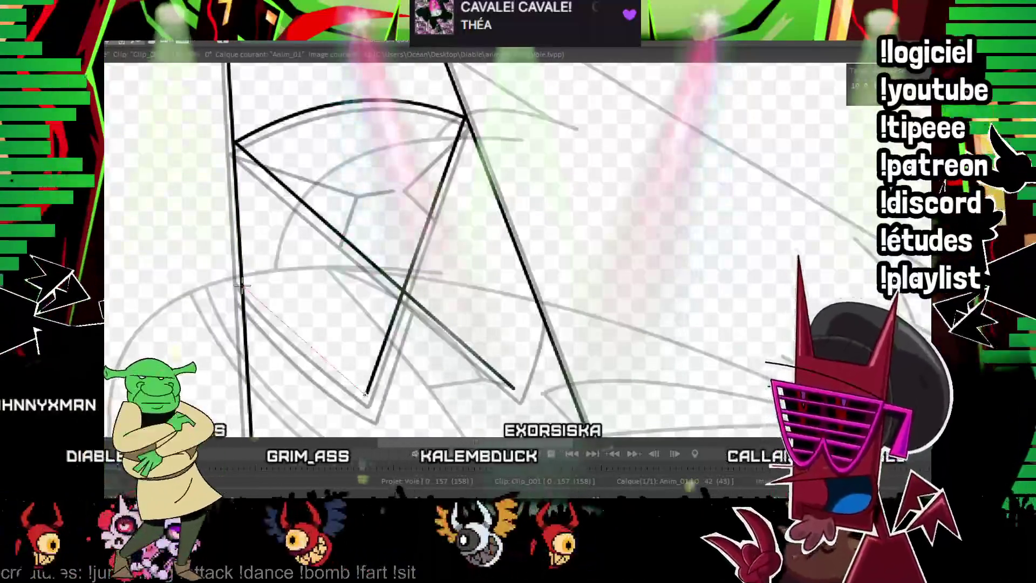
left_click(365, 395)
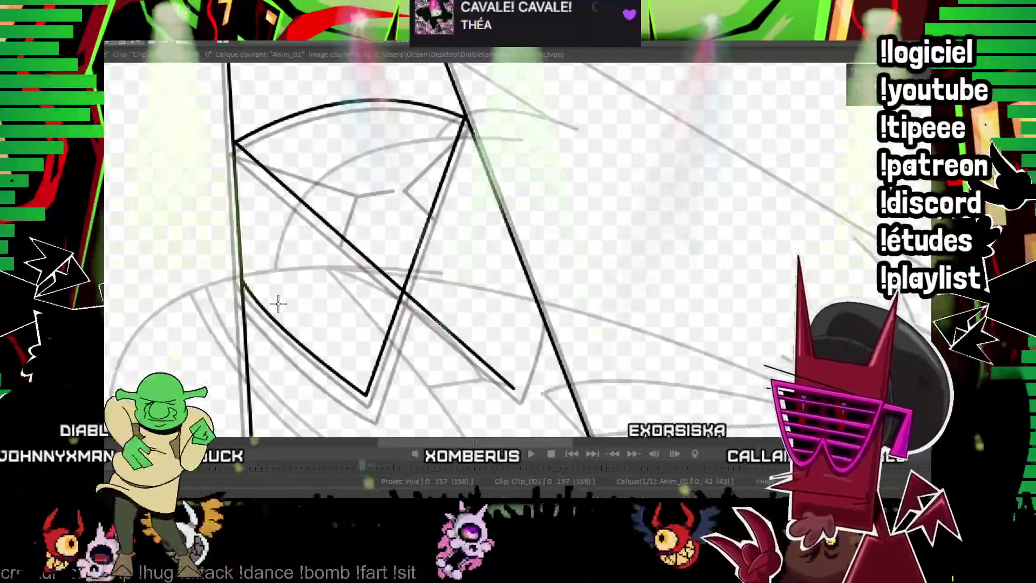
scroll(279, 303, "right", 3)
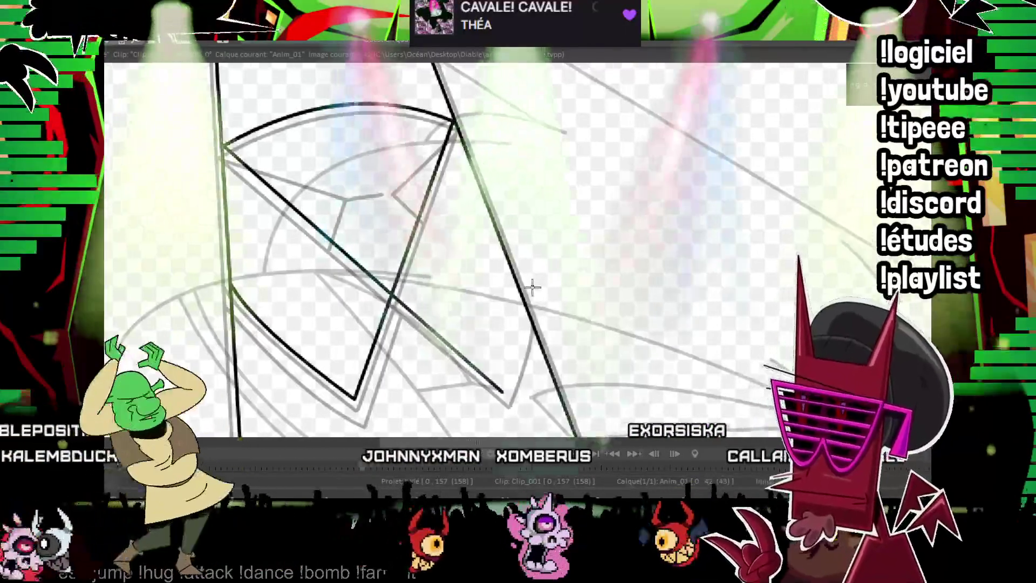
left_click_drag(449, 300, 423, 292)
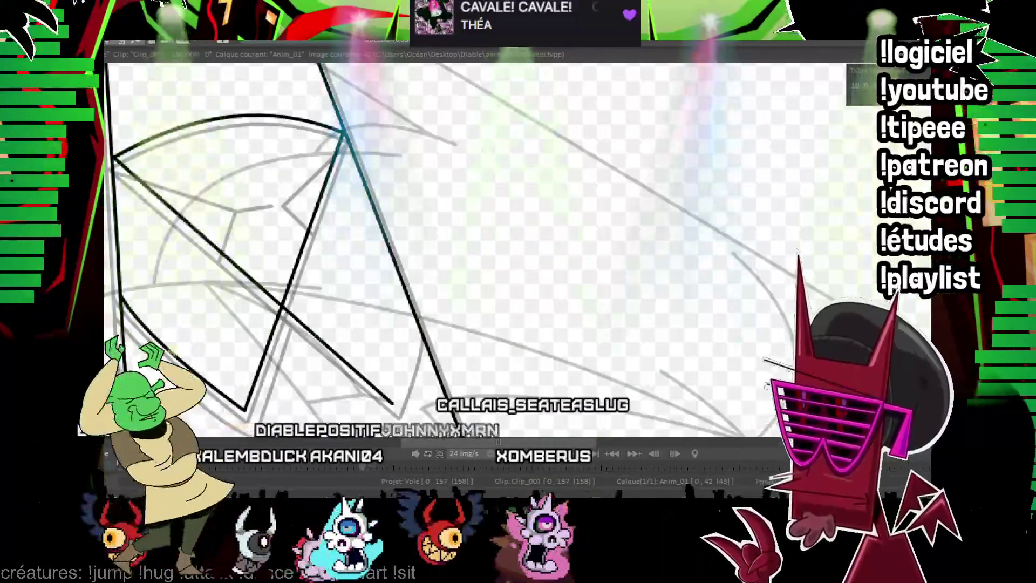
mouse_move(347, 199)
left_mouse_down()
mouse_move(446, 221)
mouse_move(360, 188)
left_mouse_up()
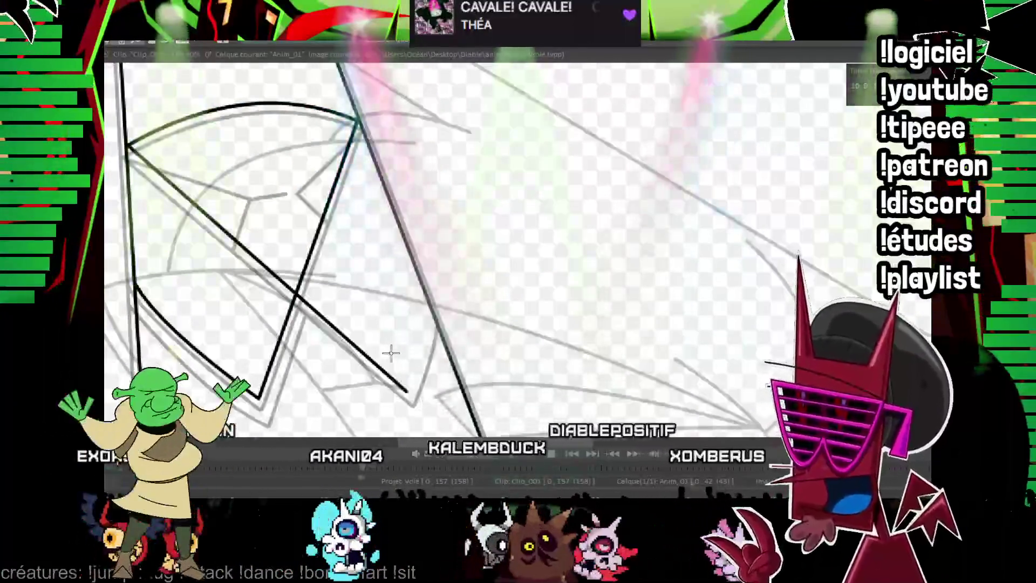
left_click_drag(409, 392, 431, 314)
left_click(423, 346)
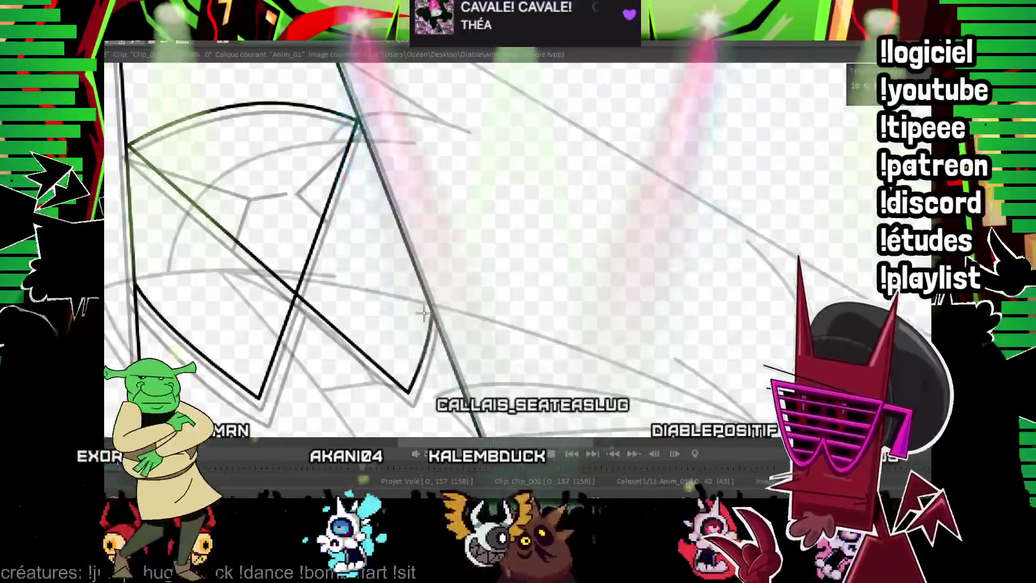
left_click_drag(381, 229, 370, 181)
Ink the line to the wing's lower point and the inner zigzag struts, then zoom out.
left_click_drag(290, 253, 262, 347)
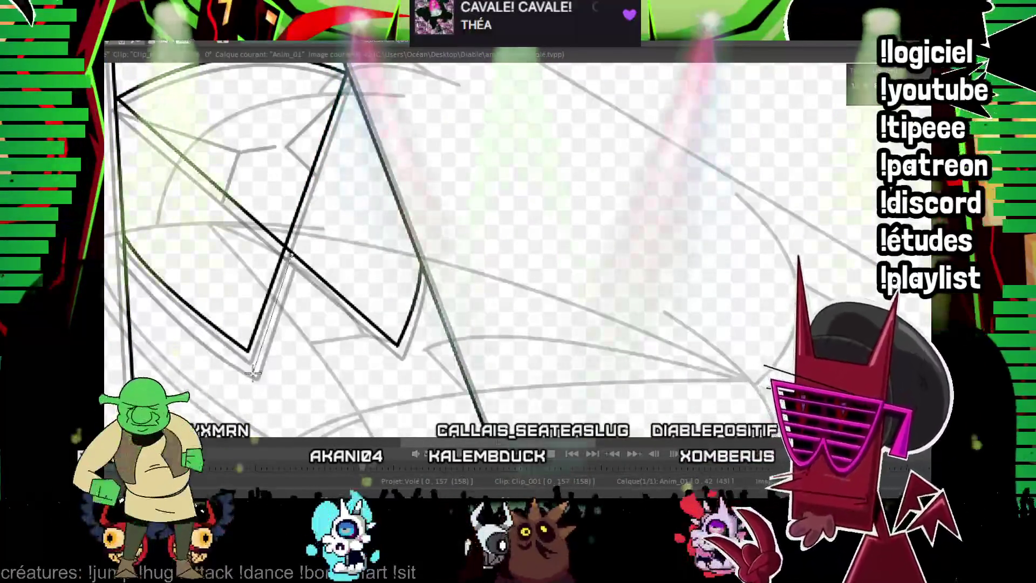
left_click(252, 372)
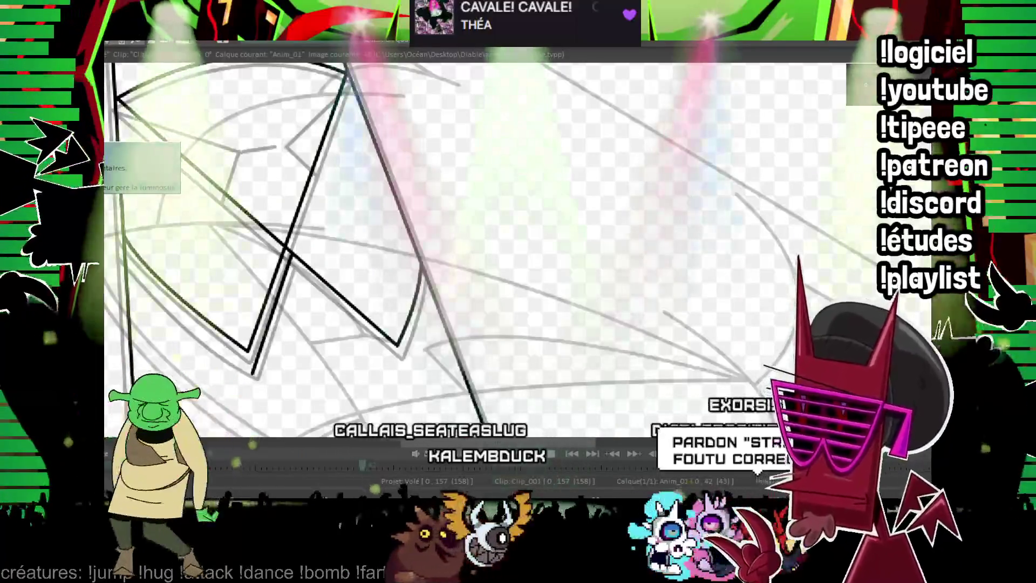
mouse_move(252, 372)
left_mouse_down()
mouse_move(361, 425)
mouse_move(236, 355)
left_mouse_up()
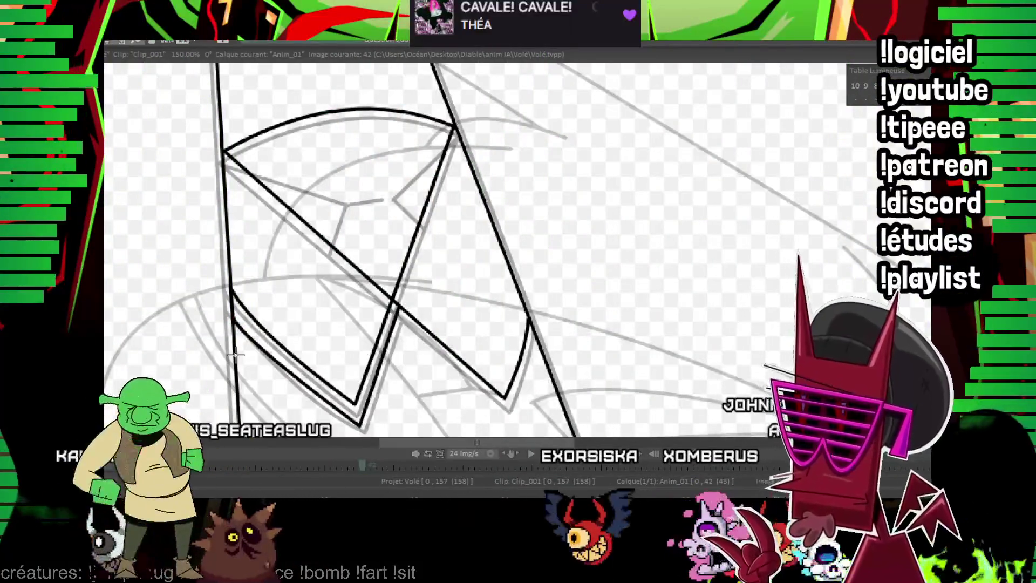
left_click_drag(236, 354, 207, 310)
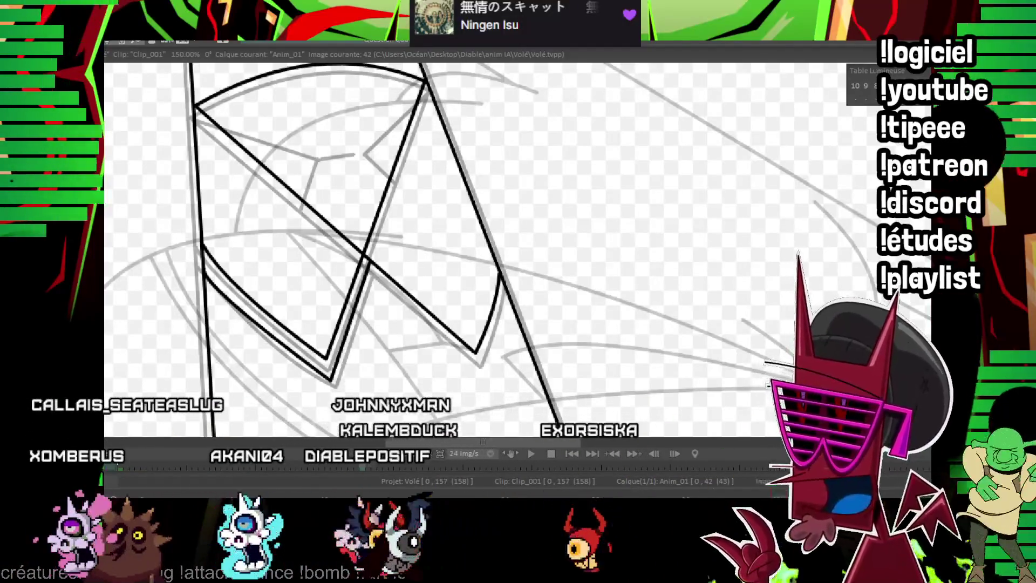
left_click_drag(373, 117, 361, 199)
mouse_move(186, 188)
left_mouse_down()
mouse_move(302, 225)
mouse_move(340, 221)
left_mouse_up()
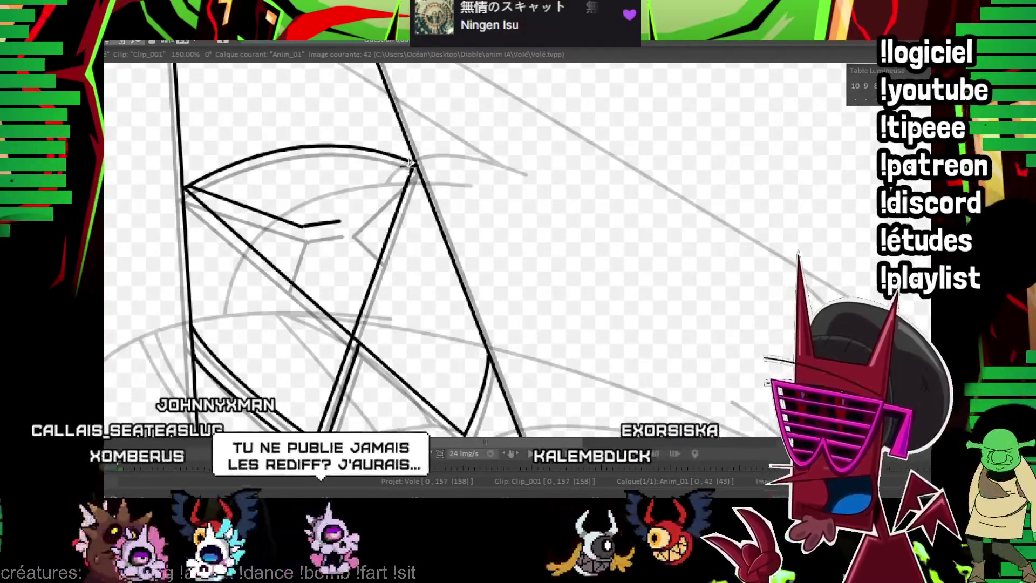
left_click_drag(413, 163, 381, 253)
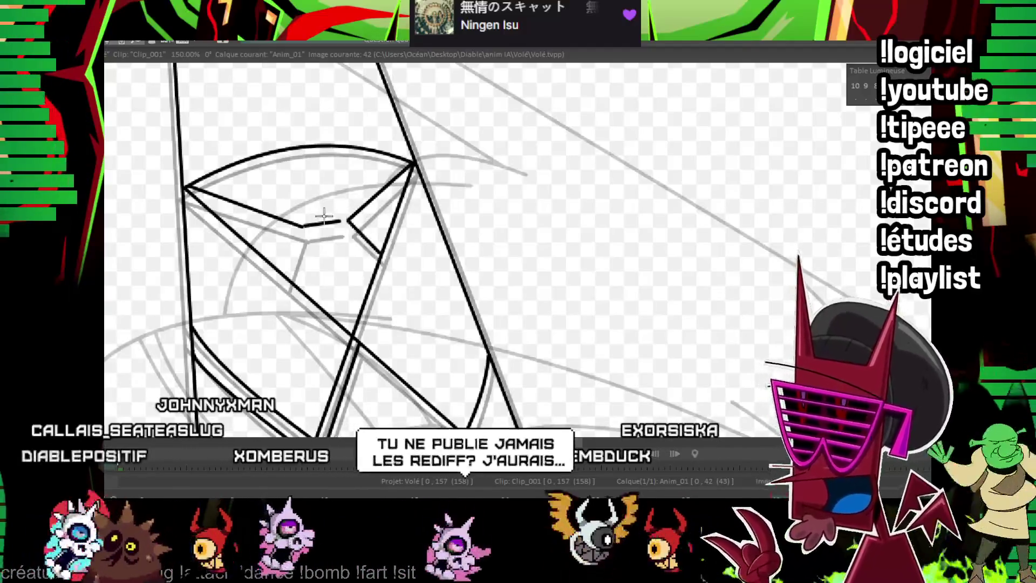
scroll(674, 79, "down", 3)
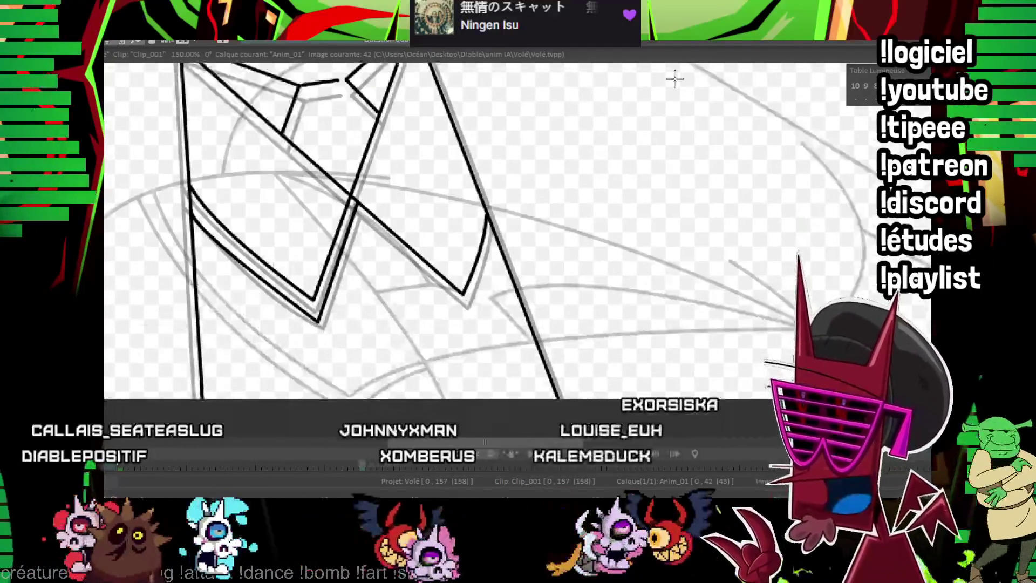
scroll(674, 78, "down", 3)
scroll(629, 208, "down", 2)
scroll(559, 306, "down", 1)
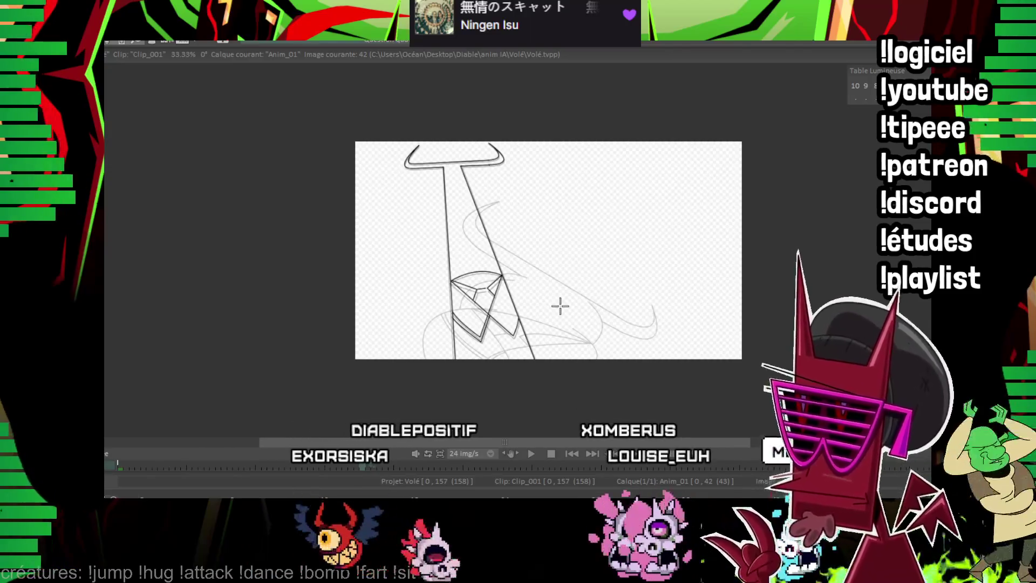
Compare with earlier frames, then move to rough frame 45 and zoom in.
key("Left")
key("Left")
key("Left")
left_click_drag(547, 263, 472, 243)
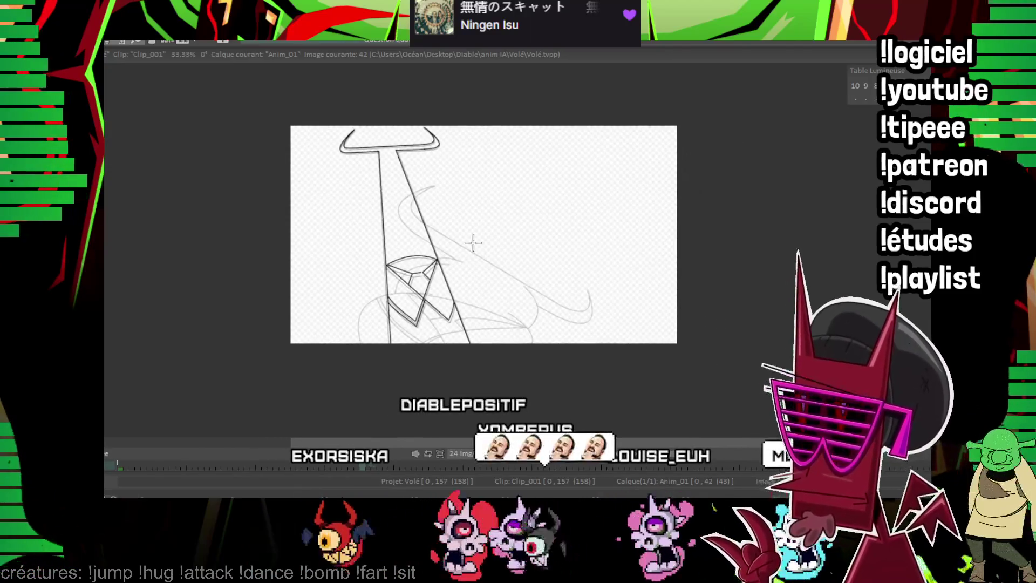
key("Right")
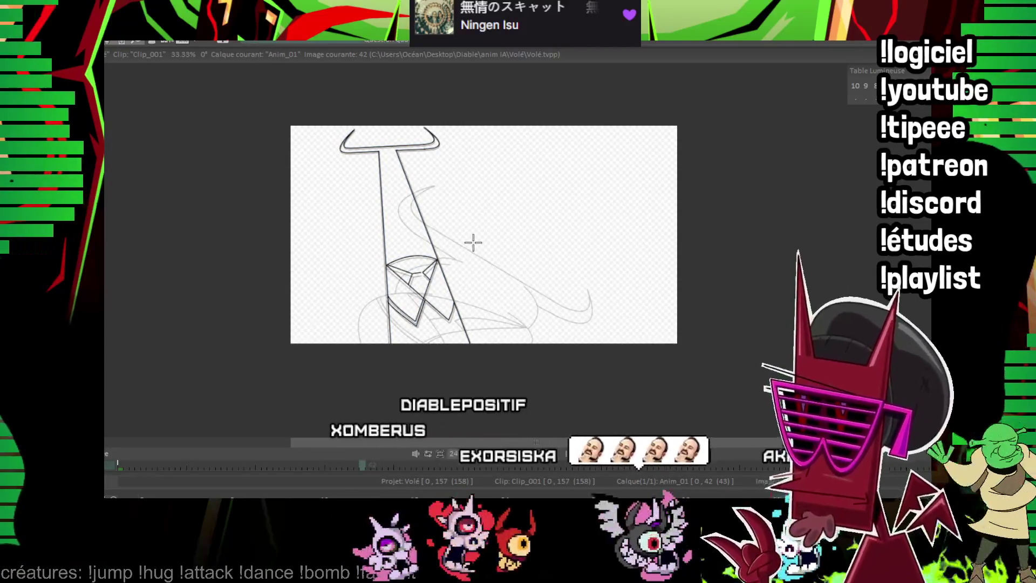
key("Right")
key("Right")
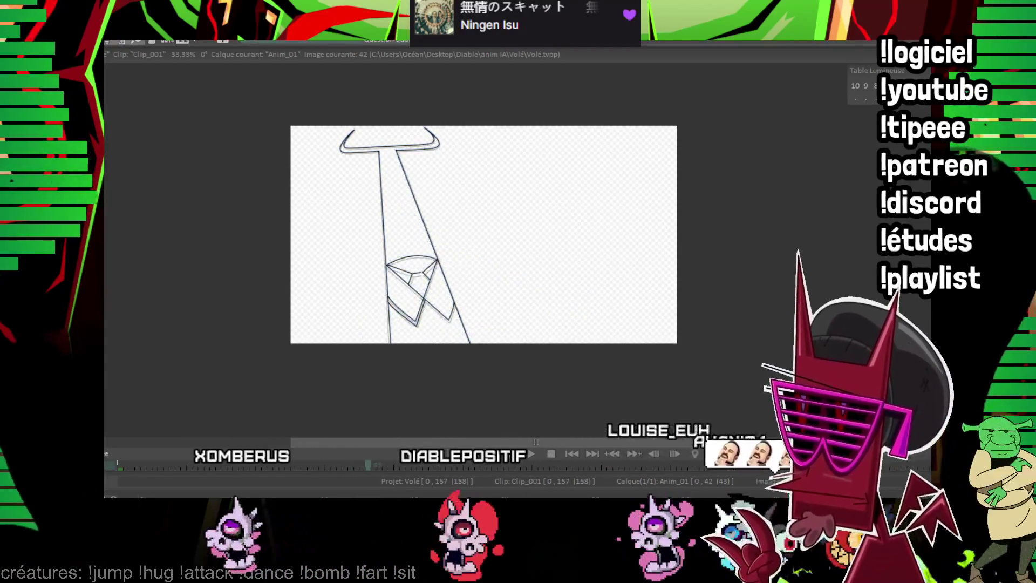
key("Right")
key("Right")
key("Right")
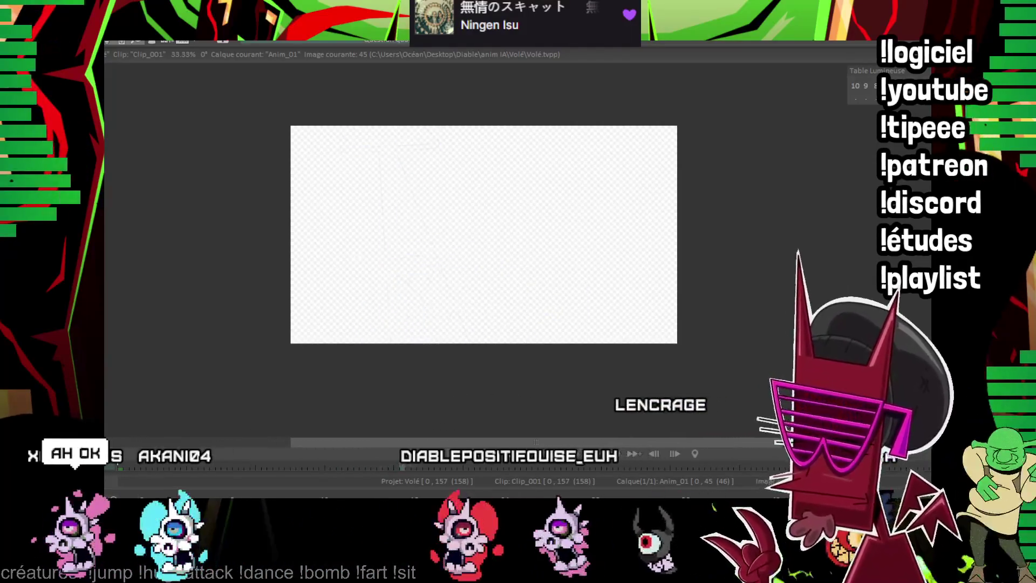
scroll(526, 242, "up", 1)
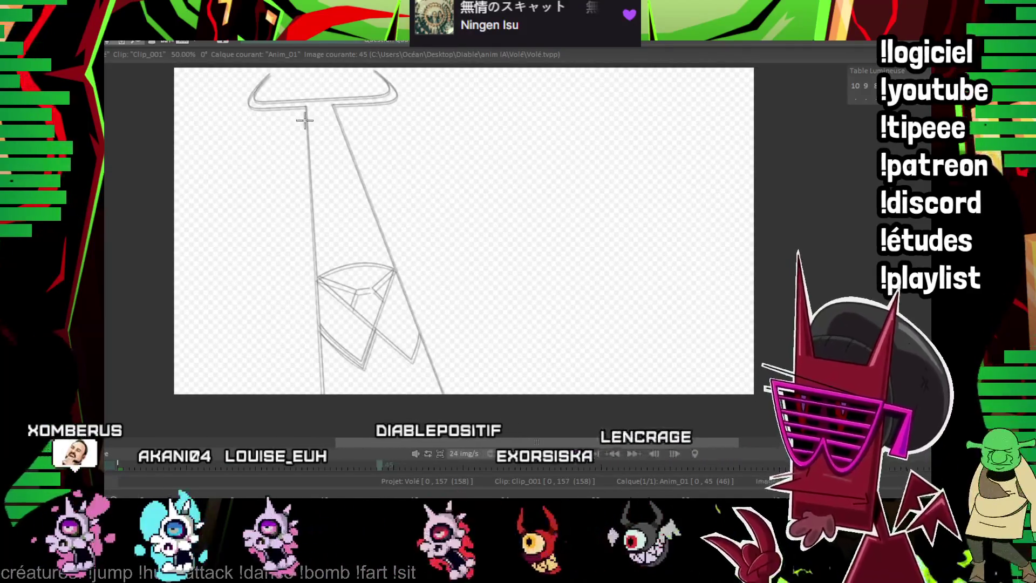
Ink the tie's left edge and the horned top's two long lower lines in black.
left_click_drag(307, 106, 322, 415)
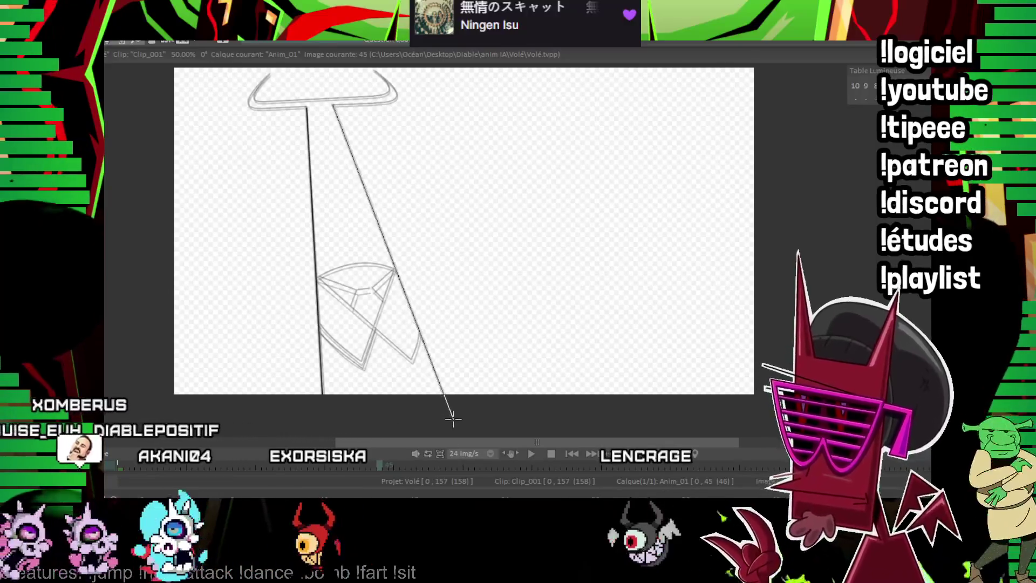
scroll(540, 302, "up", 2)
scroll(575, 277, "up", 2)
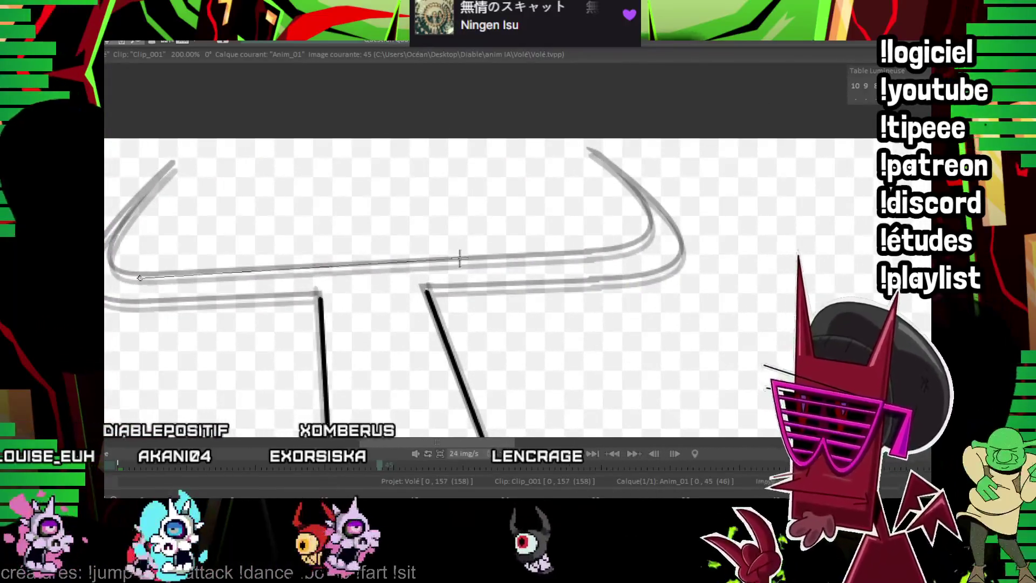
left_click_drag(139, 278, 604, 253)
left_click_drag(142, 307, 593, 281)
scroll(490, 250, "up", 2)
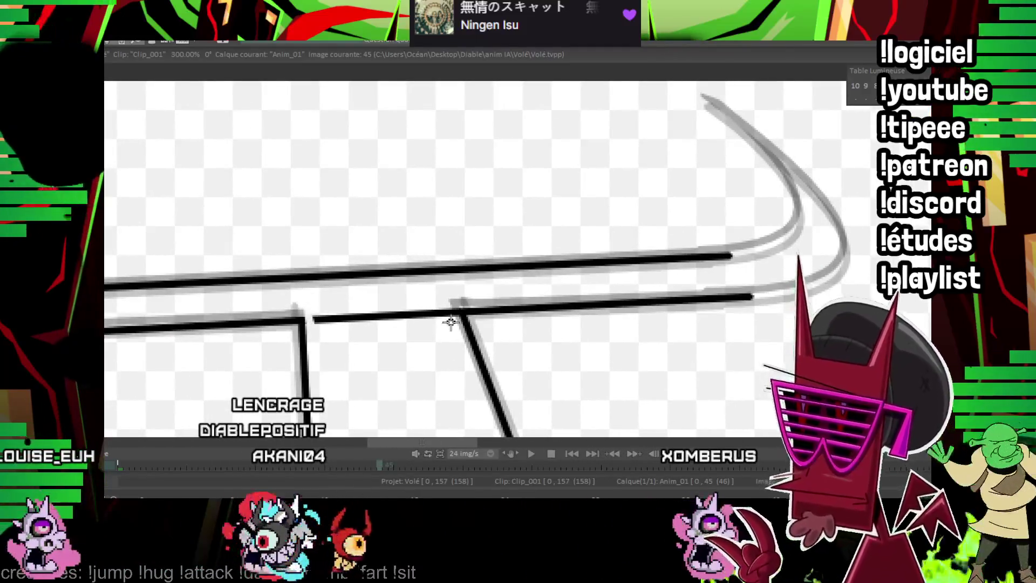
With the view mirrored, ink the inner and outer horn curves in black, then zoom back out.
key("m")
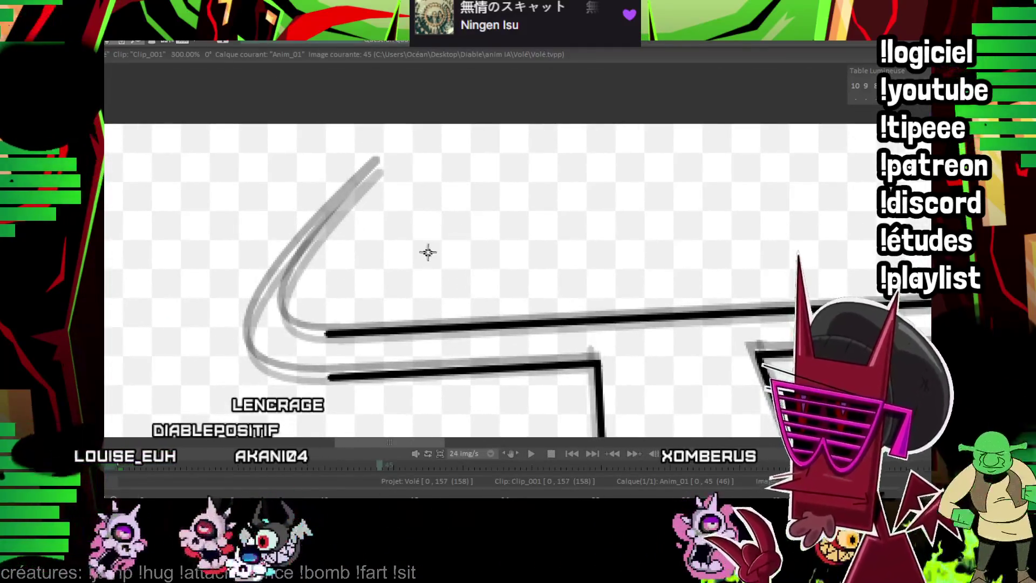
left_click_drag(328, 334, 380, 167)
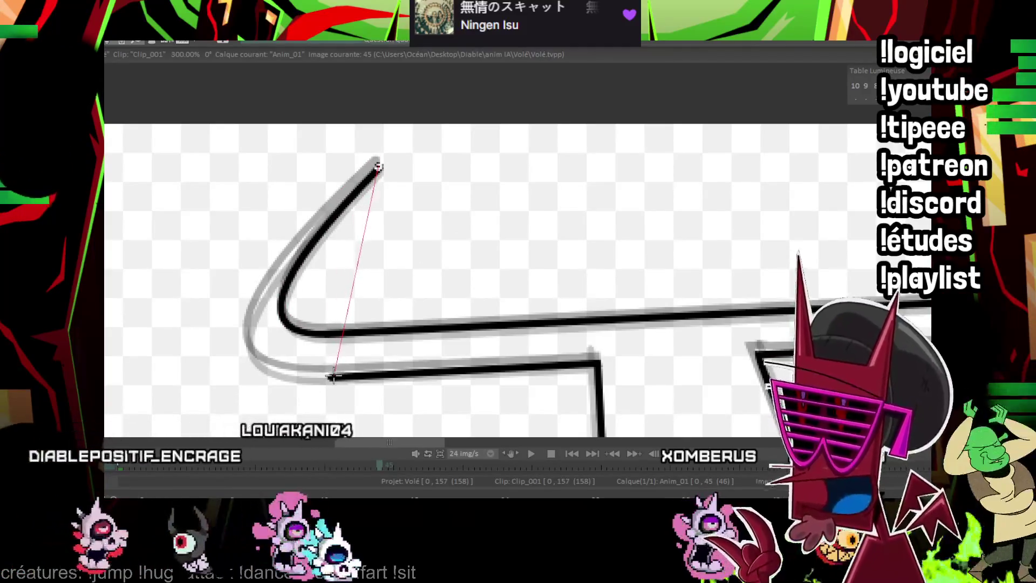
left_click(249, 324)
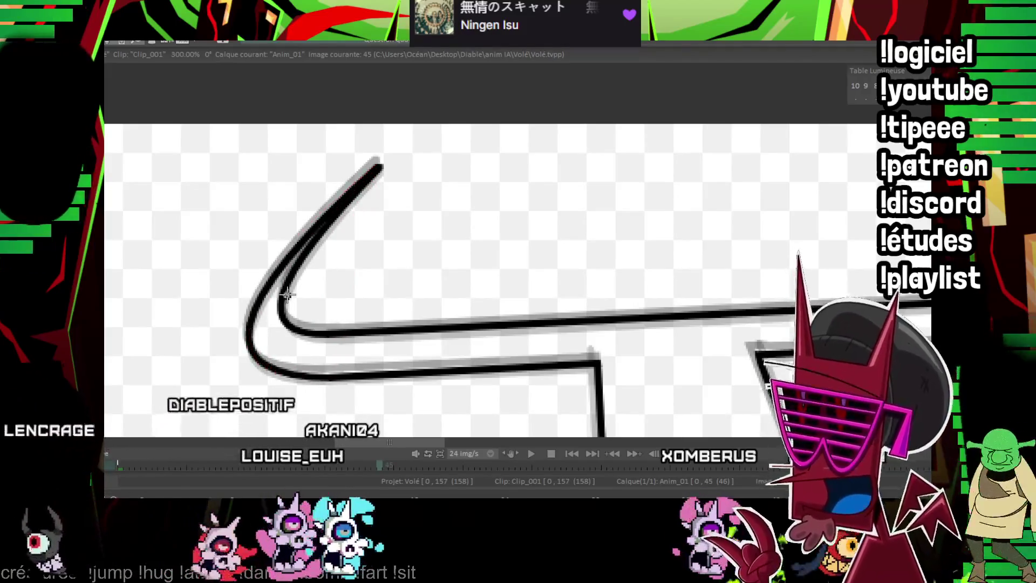
key("m")
scroll(486, 207, "right", 5)
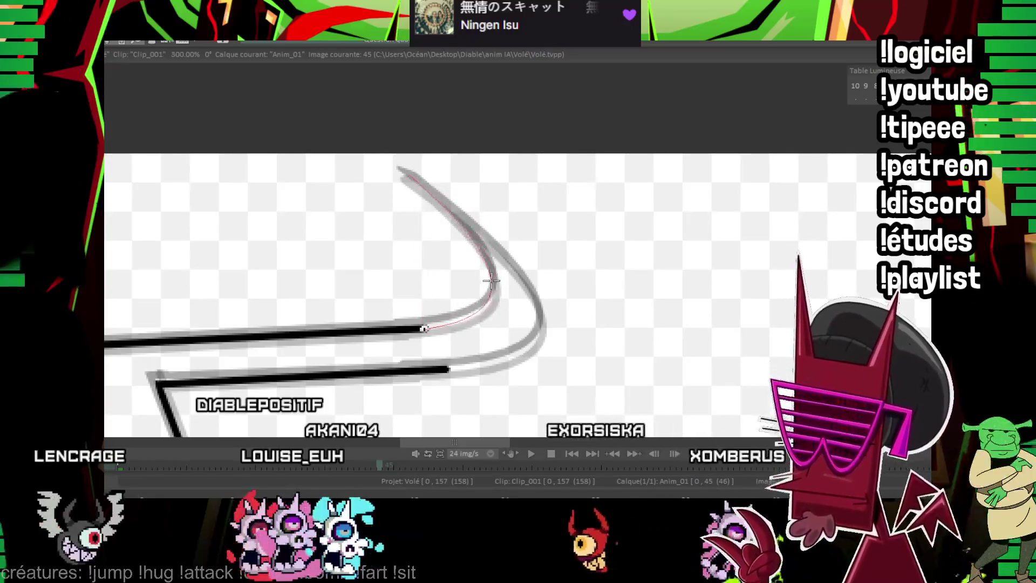
left_click(505, 282)
left_click_drag(410, 175, 443, 368)
left_click(542, 308)
scroll(485, 270, "down", 2)
scroll(486, 270, "left", 2)
scroll(485, 243, "down", 3)
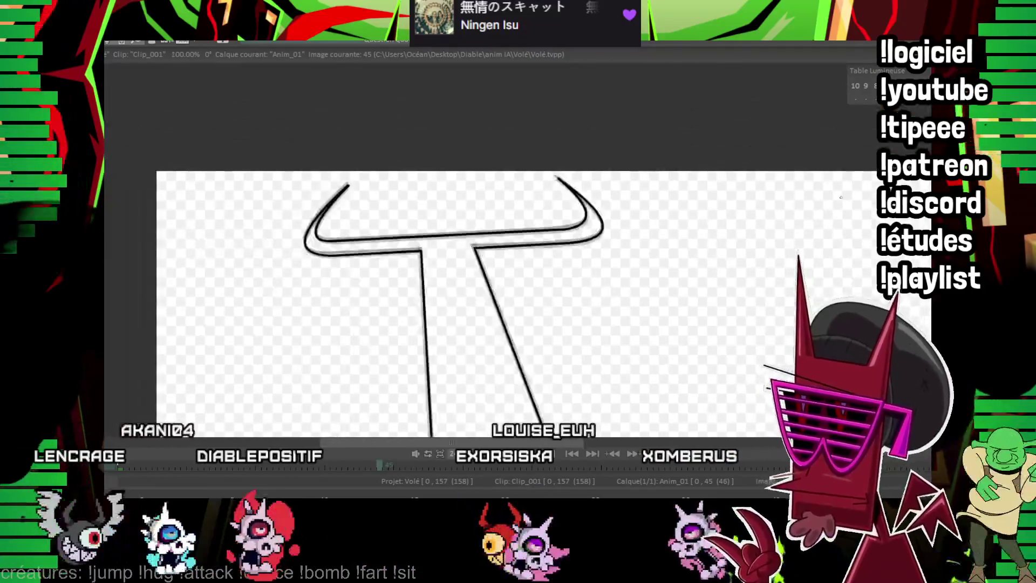
scroll(486, 243, "down", 2)
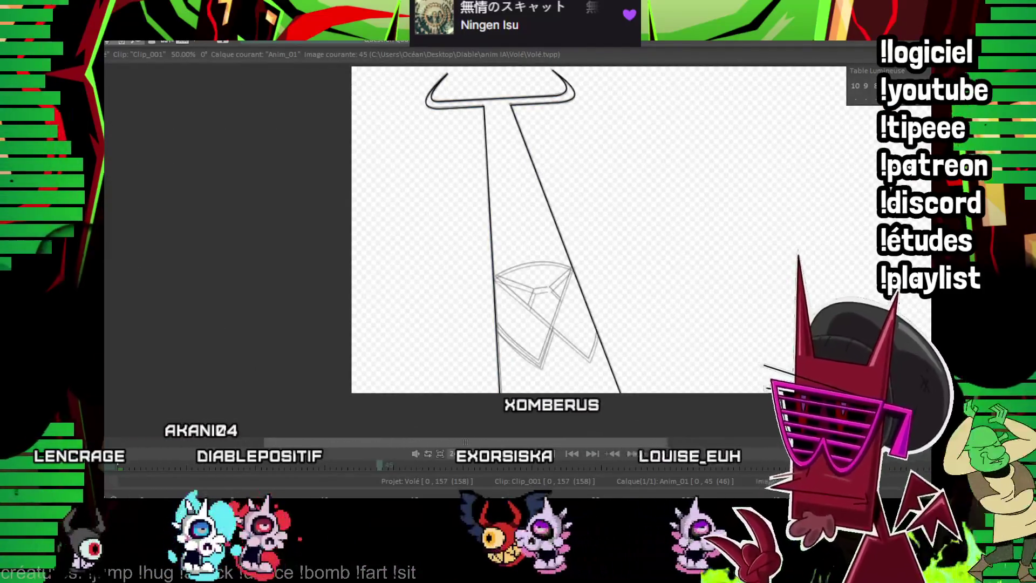
Ink the wing's top arc and its two crossing diagonals in black on frame 45.
scroll(332, 279, "up", 3)
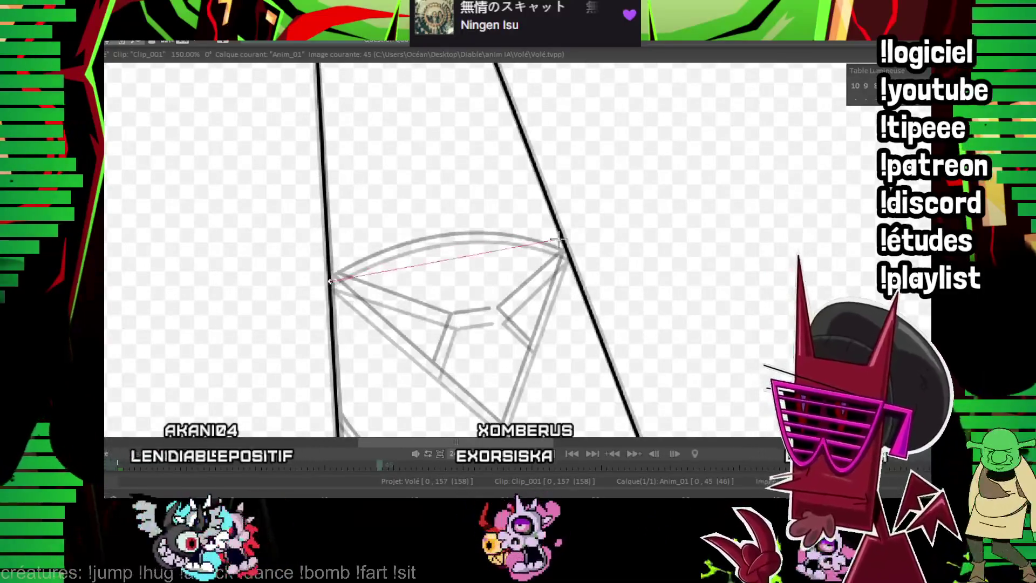
left_click(468, 270)
scroll(467, 270, "down", 2)
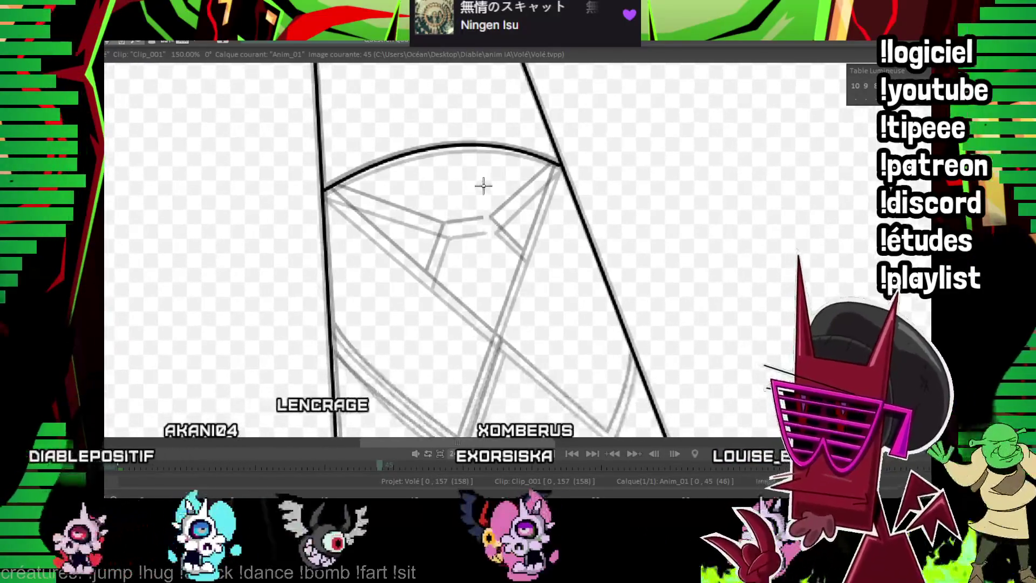
scroll(394, 197, "down", 1)
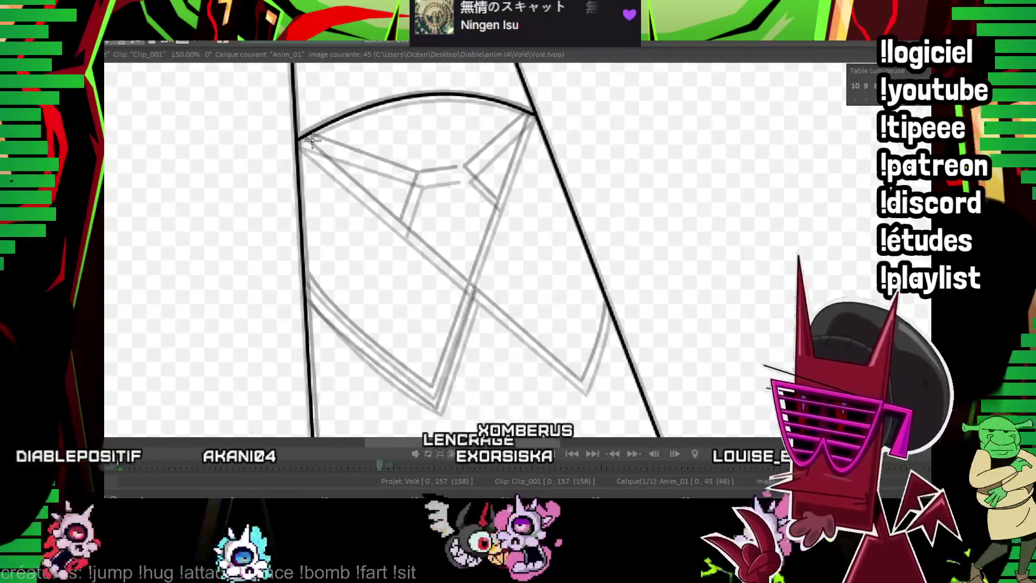
left_click_drag(298, 139, 584, 384)
mouse_move(531, 113)
left_mouse_down()
mouse_move(435, 394)
mouse_move(459, 369)
left_mouse_up()
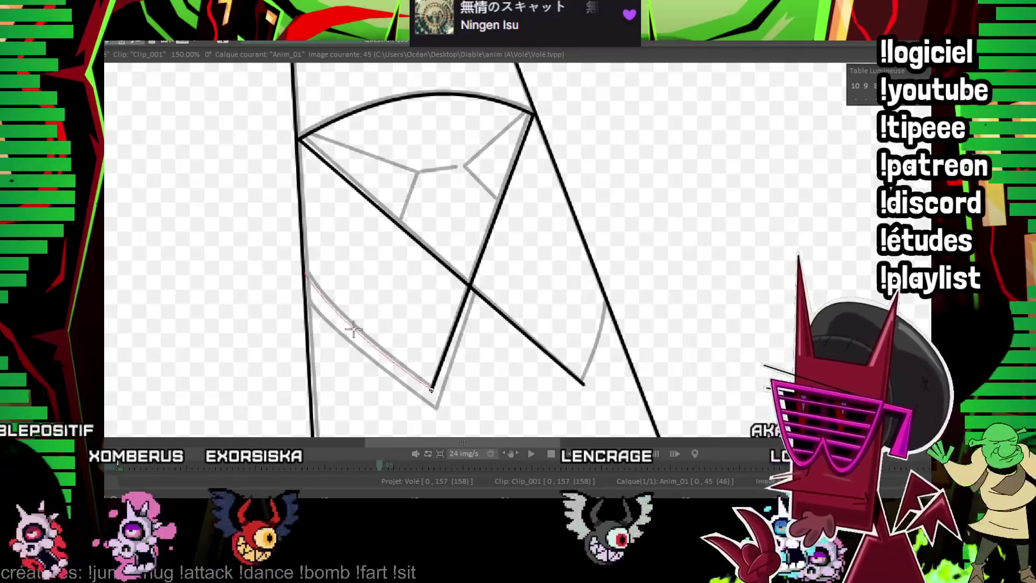
left_click_drag(421, 303, 387, 287)
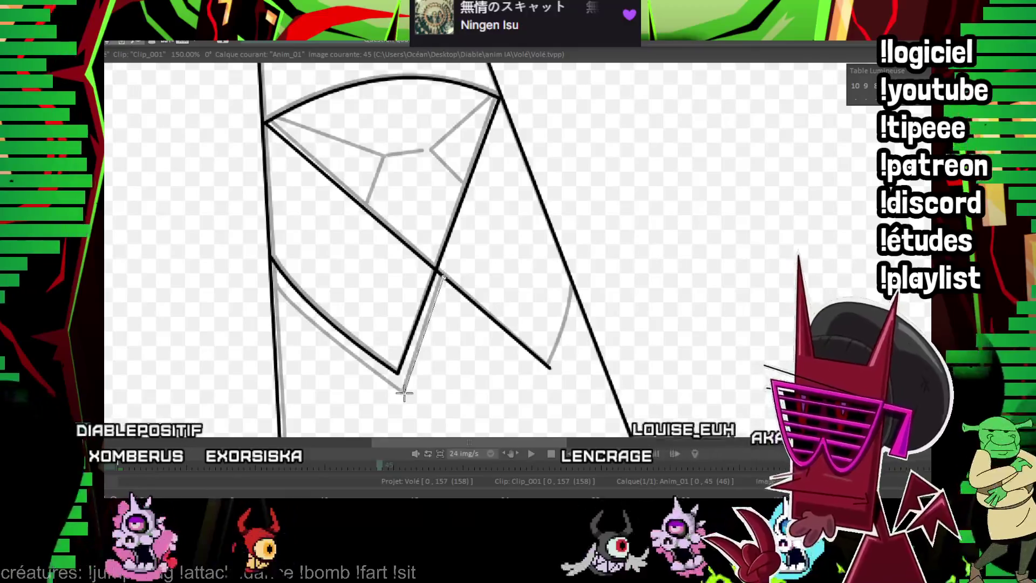
Ink the wing's lower left and right curves plus the short inner joining and bent strokes.
left_click_drag(404, 395, 272, 285)
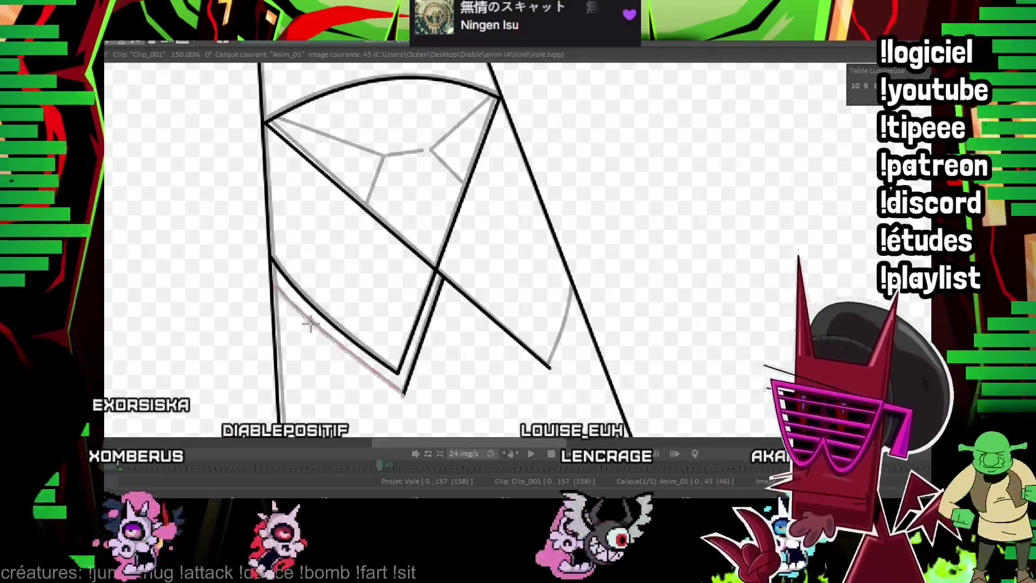
left_click_drag(549, 369, 574, 283)
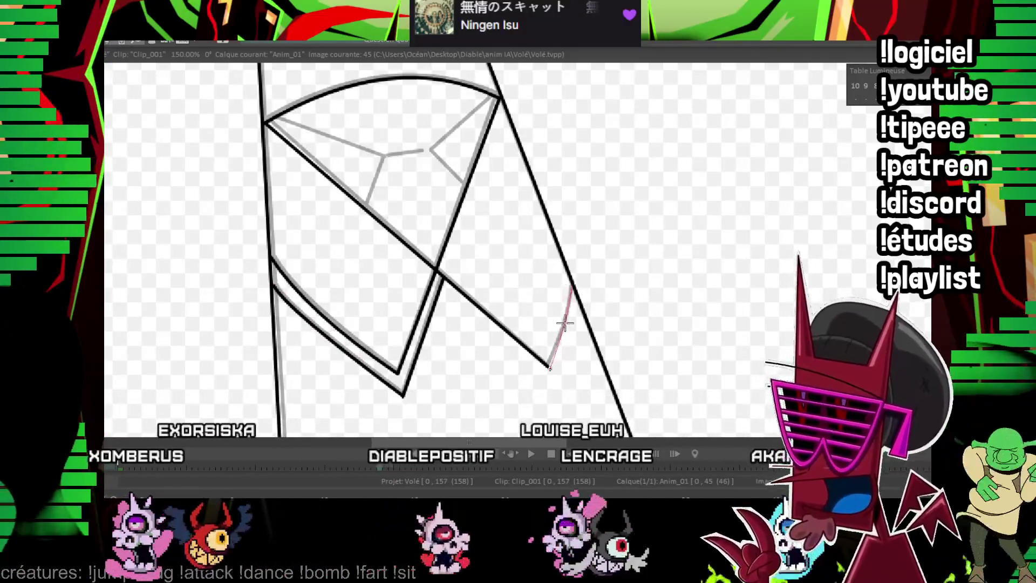
scroll(550, 367, "up", 3)
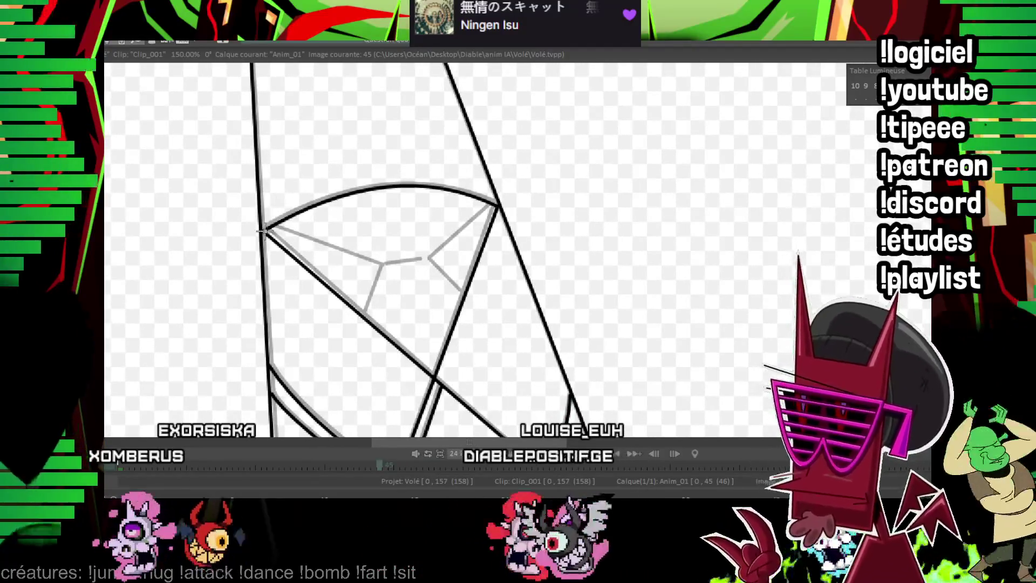
left_click_drag(385, 269, 421, 264)
mouse_move(495, 205)
left_mouse_down()
mouse_move(439, 253)
mouse_move(462, 291)
left_mouse_up()
left_click_drag(382, 267, 365, 308)
scroll(365, 308, "down", 5)
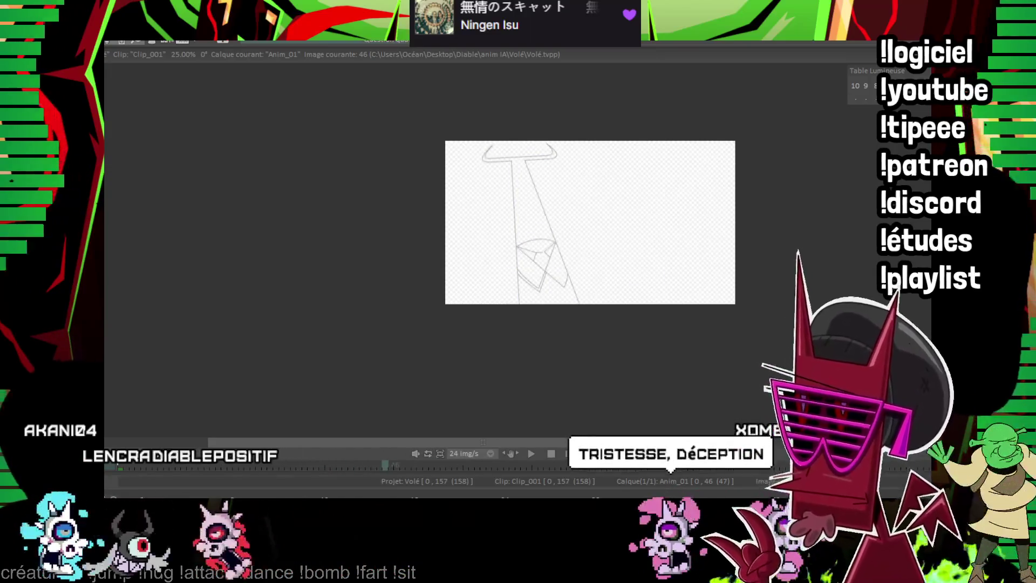
scroll(567, 252, "up", 1)
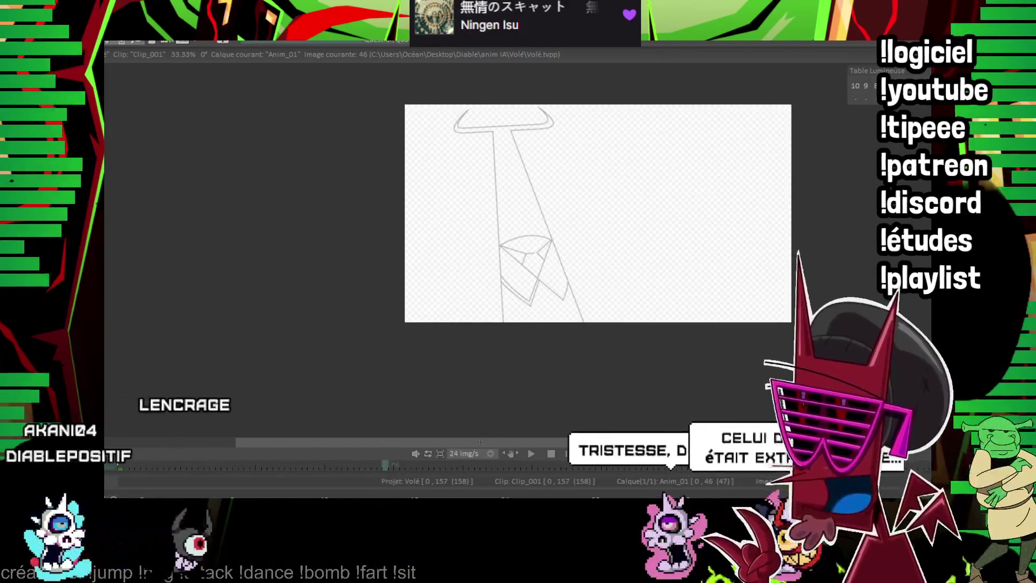
On frame 47, ink the tie's two slightly curved long edges in black.
scroll(654, 144, "up", 1)
key("Right")
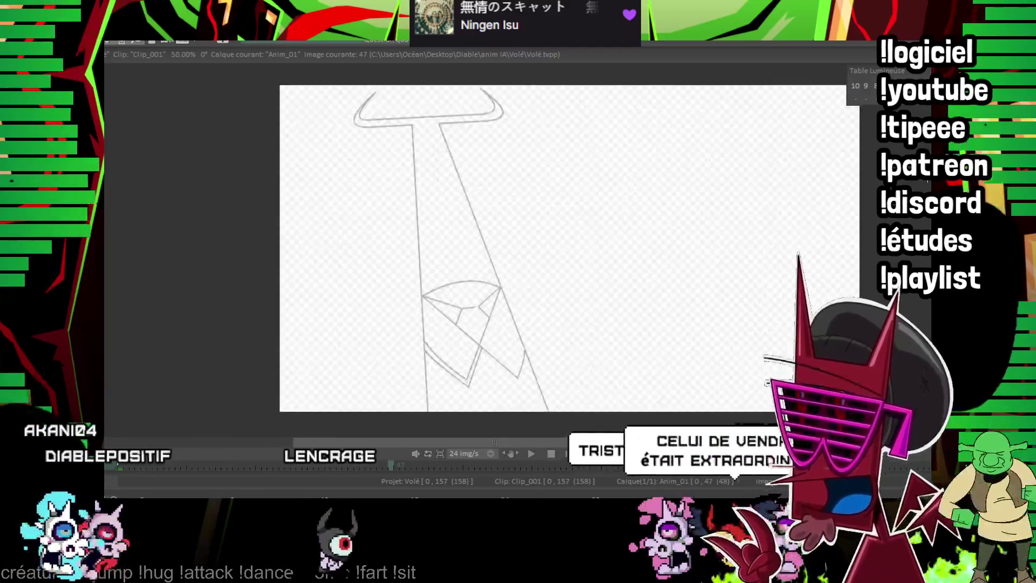
left_click_drag(357, 407, 344, 173)
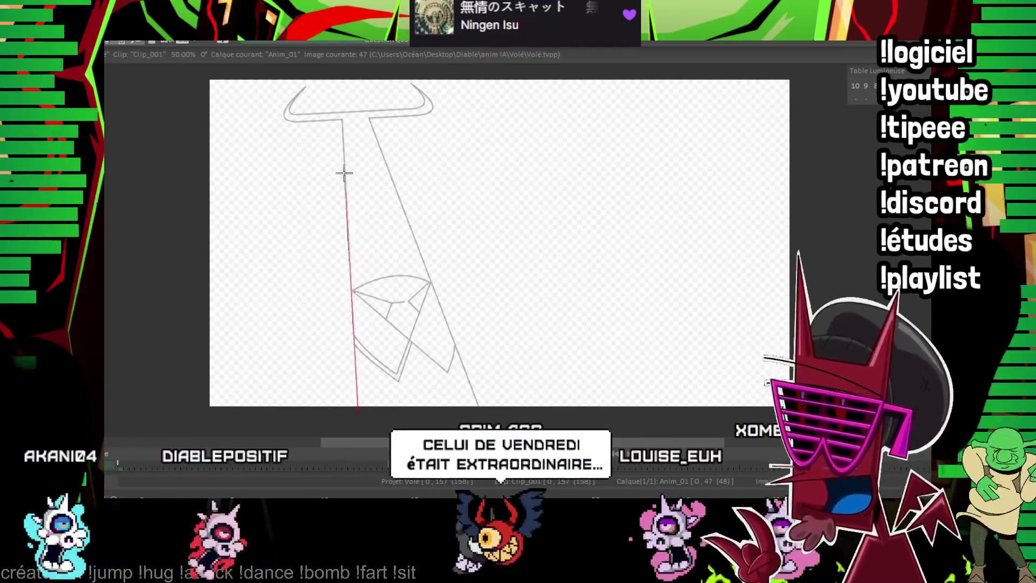
left_click(342, 270)
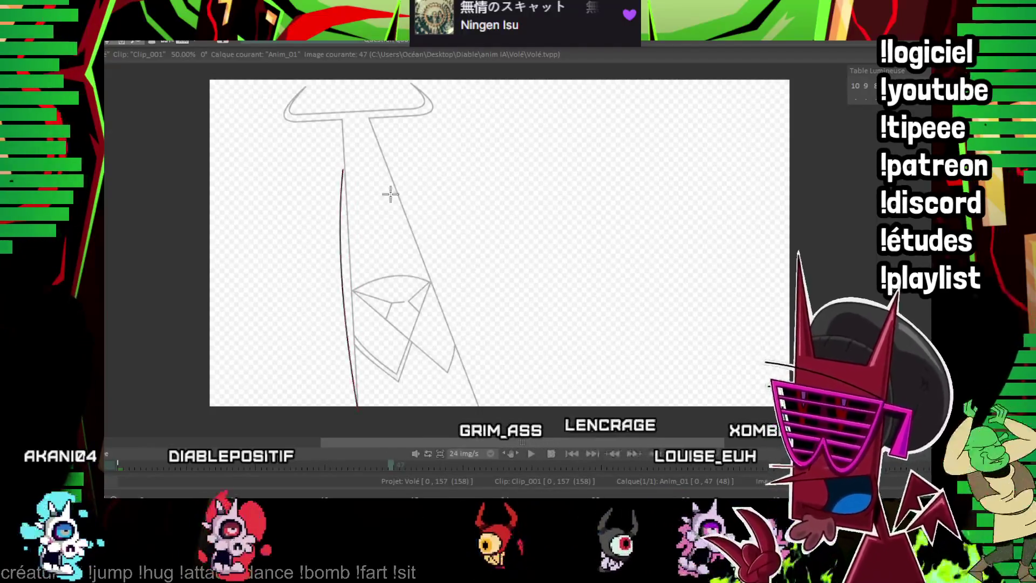
left_click_drag(393, 166, 477, 405)
left_click(432, 264)
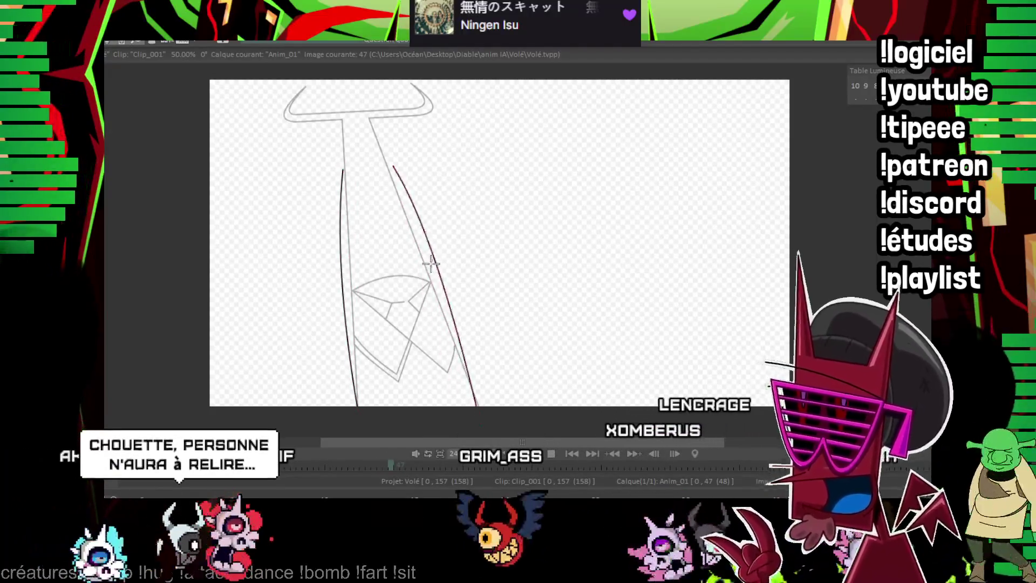
left_click_drag(442, 247, 484, 279)
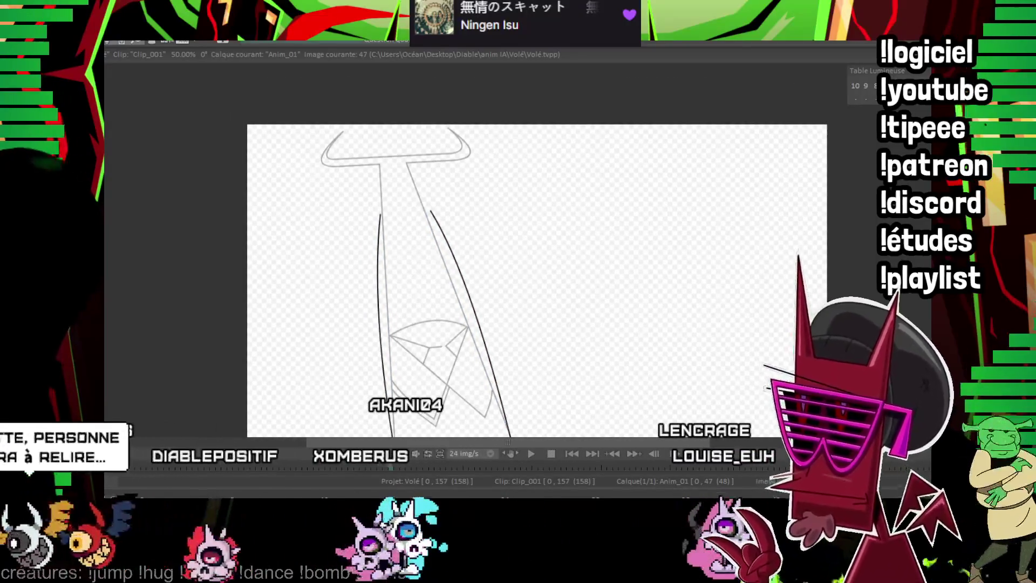
Ink the right side of the horned top's lower edge and the outer curve to its horn tip.
scroll(479, 192, "up", 2)
scroll(478, 192, "up", 2)
scroll(511, 219, "down", 1)
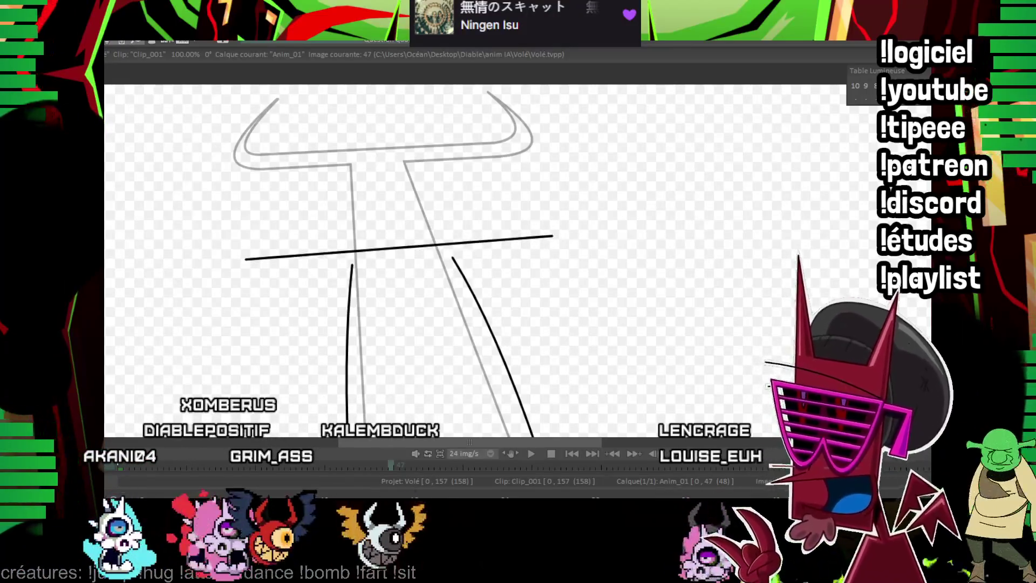
scroll(423, 232, "up", 2)
scroll(358, 215, "down", 1)
mouse_move(359, 215)
left_mouse_down()
mouse_move(485, 214)
mouse_move(319, 241)
left_mouse_up()
mouse_move(589, 155)
left_mouse_down()
mouse_move(550, 178)
mouse_move(487, 183)
left_mouse_up()
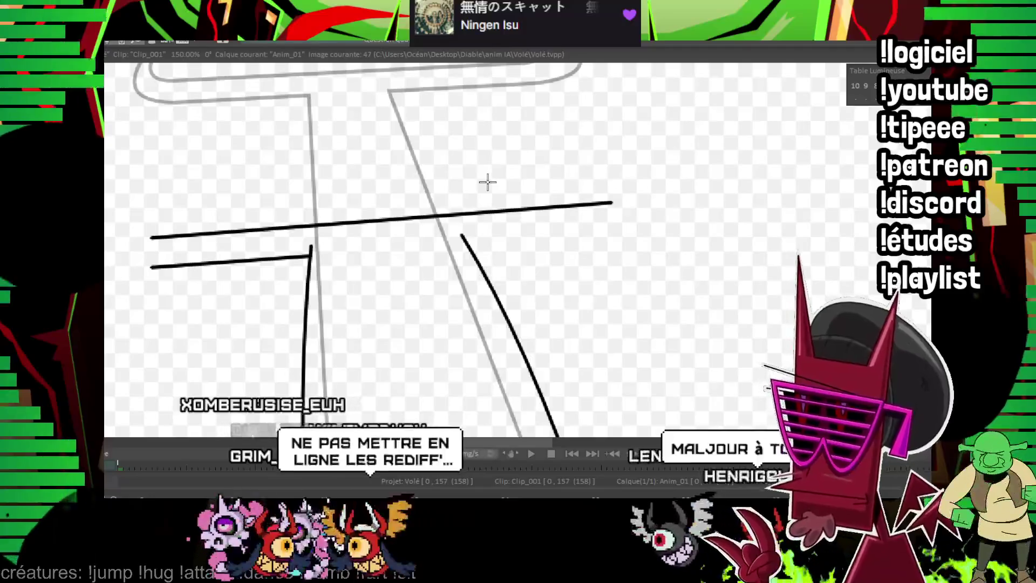
left_click_drag(462, 236, 620, 230)
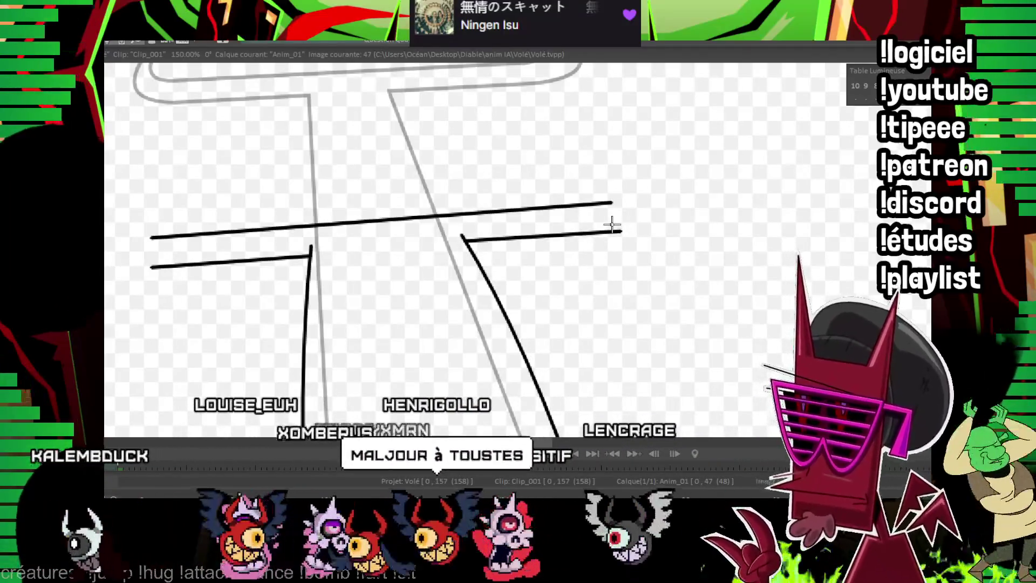
mouse_move(520, 167)
left_mouse_down()
mouse_move(529, 197)
mouse_move(491, 235)
left_mouse_up()
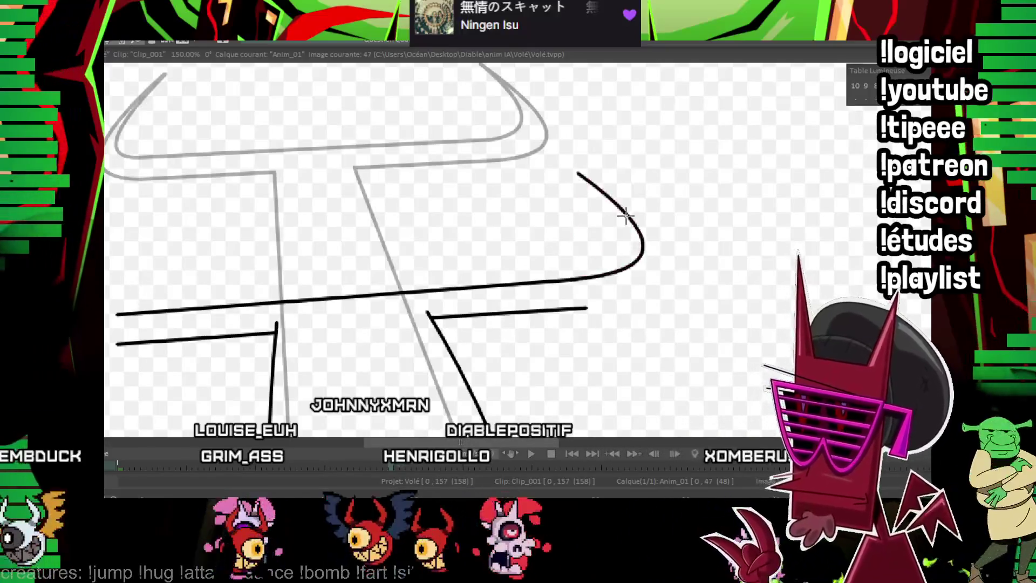
mouse_move(601, 288)
left_mouse_down()
mouse_move(674, 266)
mouse_move(522, 231)
left_mouse_up()
Ink the left horn's outer curve at the crossbar's left end, then flip frames to check motion.
left_click_drag(418, 278, 377, 283)
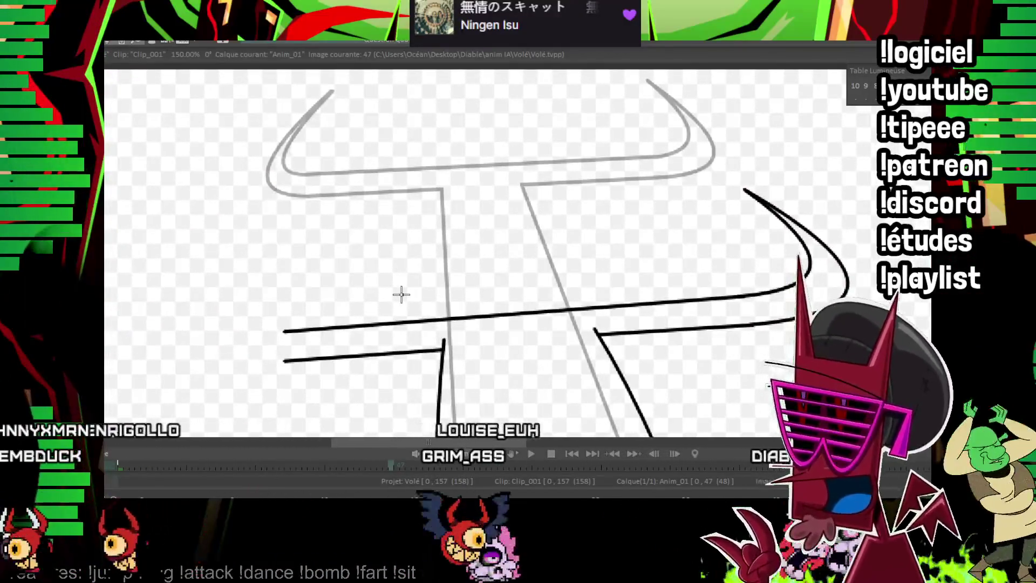
left_click_drag(400, 294, 403, 301)
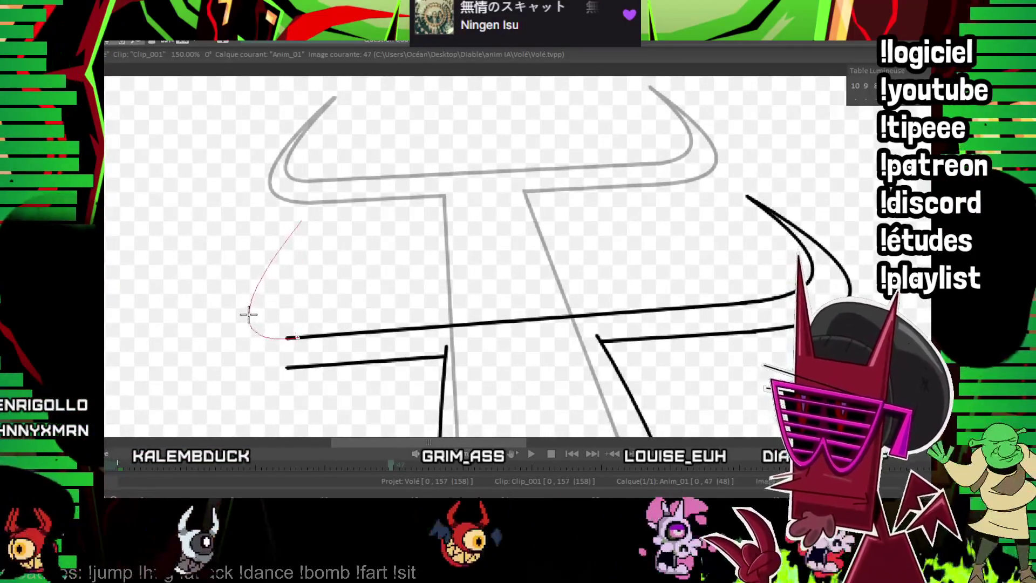
left_click(246, 312)
left_click_drag(301, 221, 294, 368)
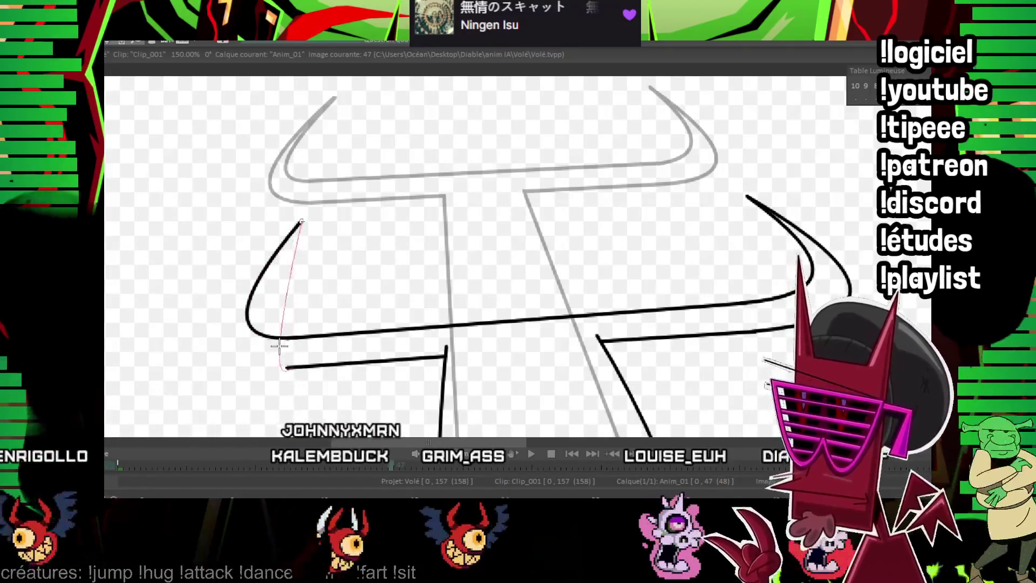
key("Right")
key("Right")
key("Right")
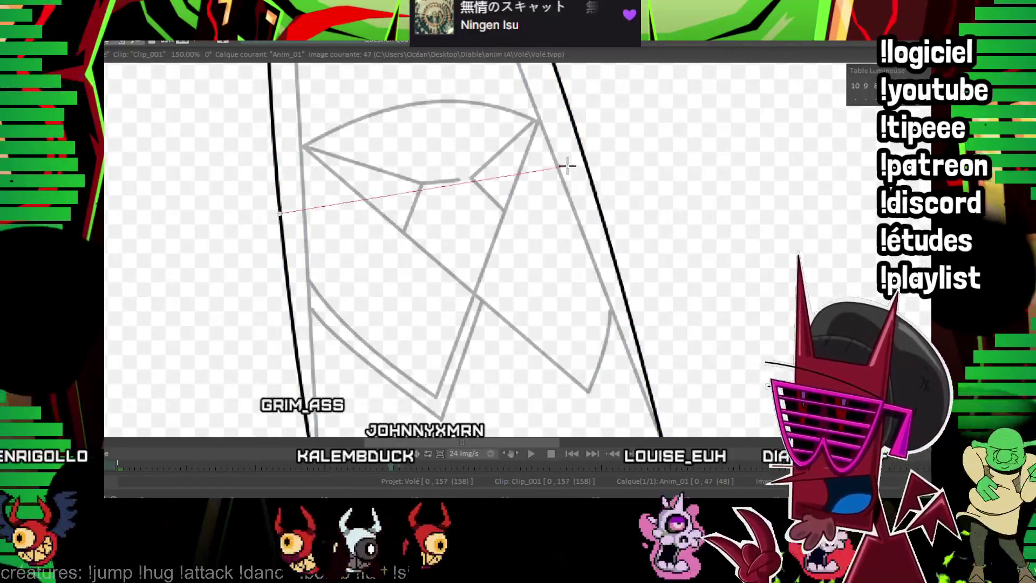
Finish the wing curve and its adjoining line, then compare against frame 45.
left_click(588, 167)
left_click(442, 168)
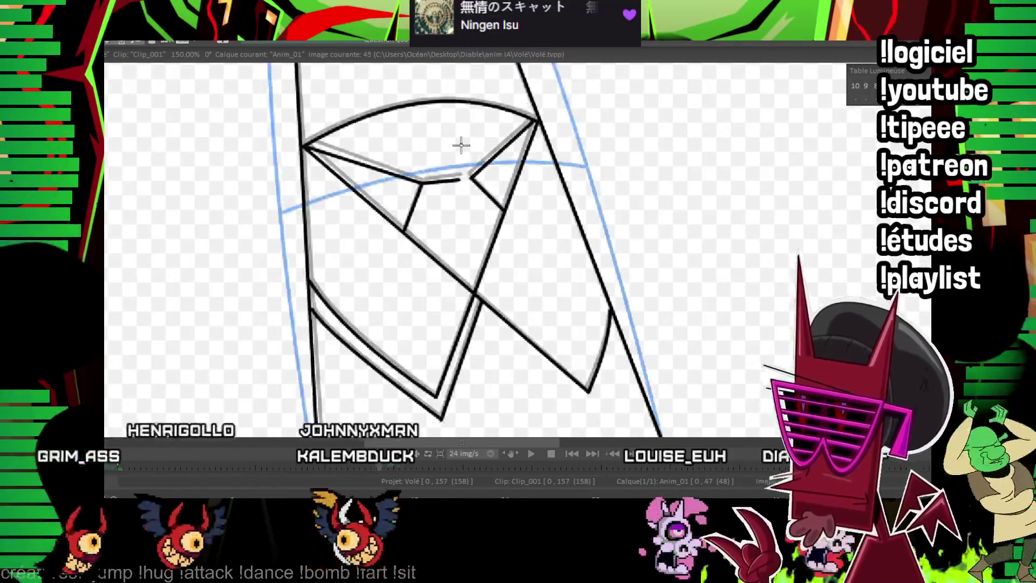
left_click_drag(336, 231, 298, 207)
left_click(244, 188)
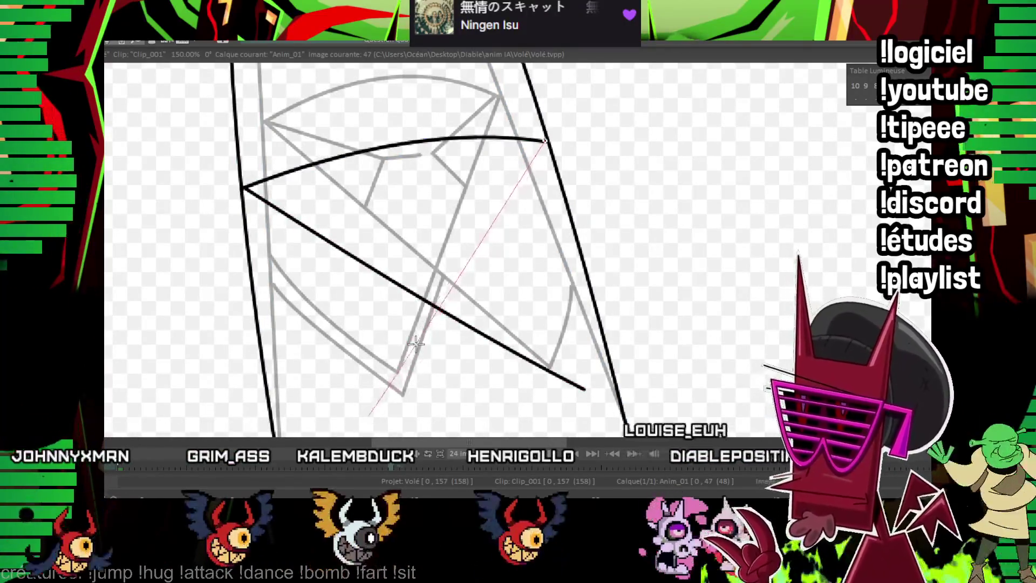
key("Left")
key("Left")
key("Right")
key("Right")
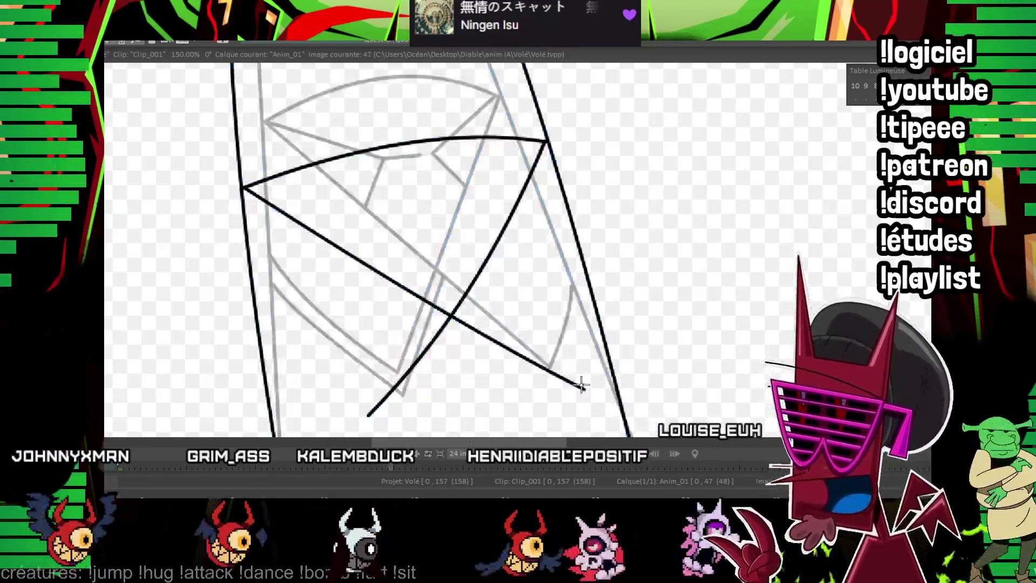
Ink the wing panel's diagonal edge, the thick wing line and the short inner fold strokes.
left_click_drag(593, 357, 621, 325)
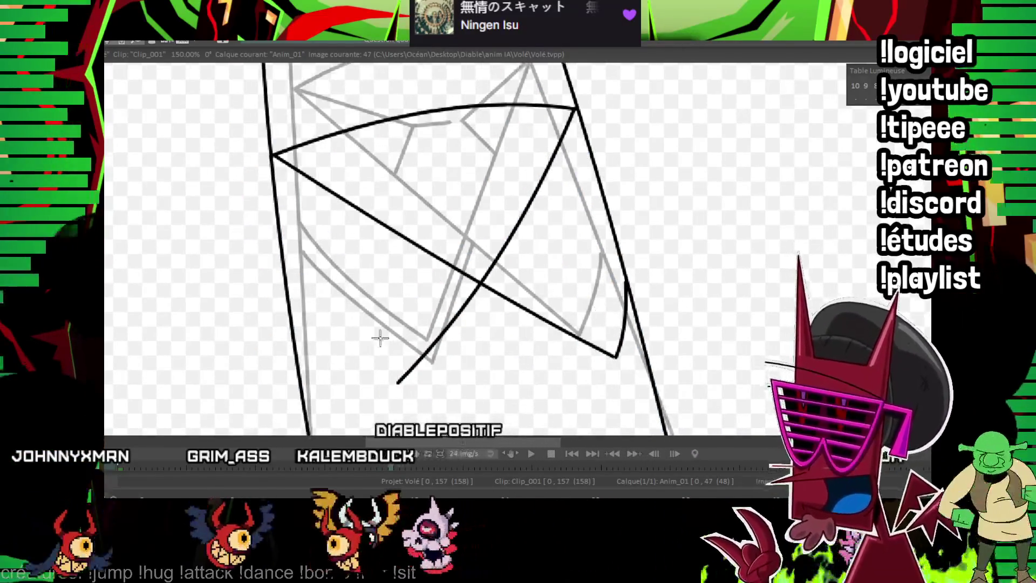
left_click_drag(397, 381, 324, 329)
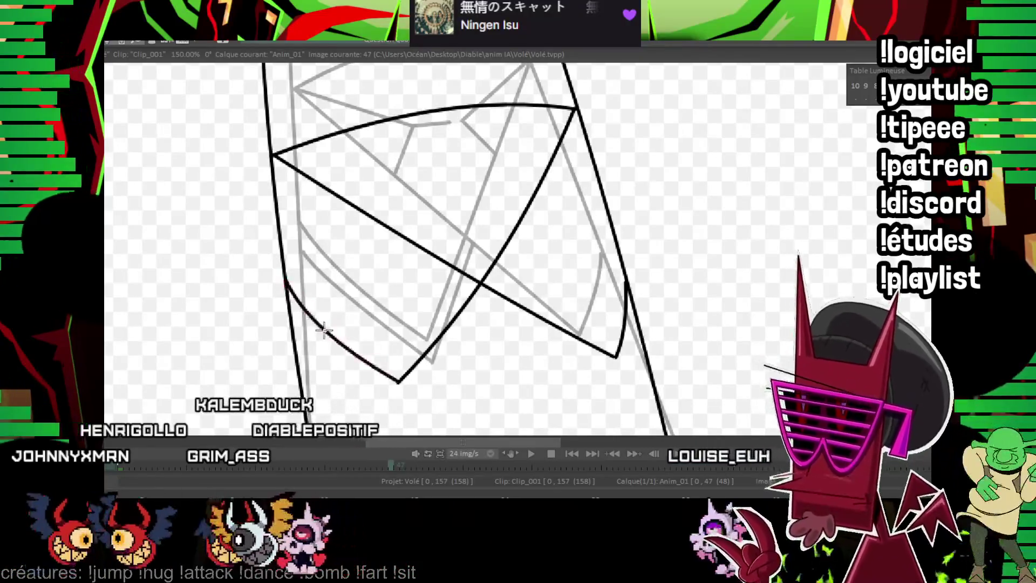
left_click_drag(392, 398, 307, 305)
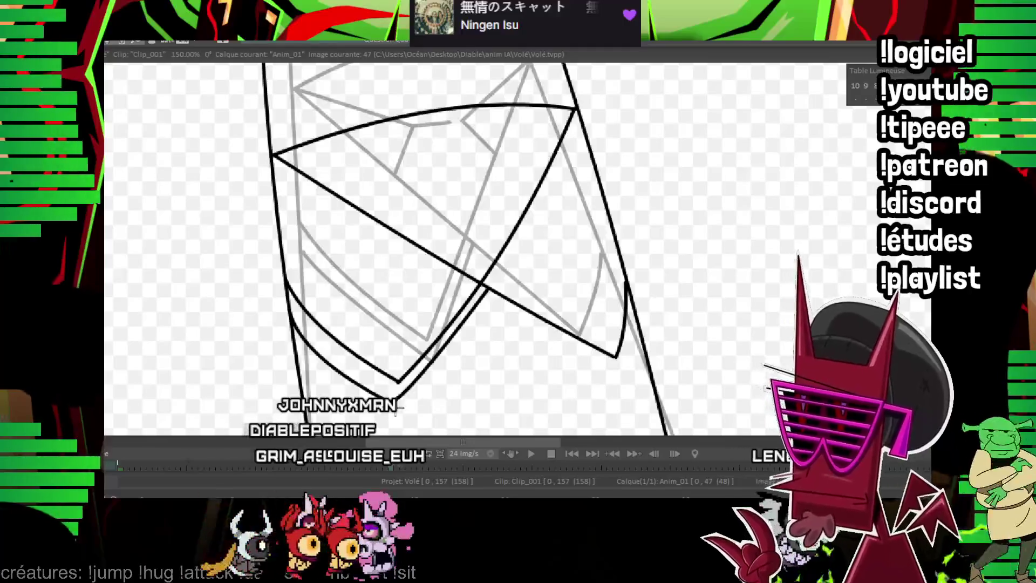
left_click_drag(419, 124, 340, 171)
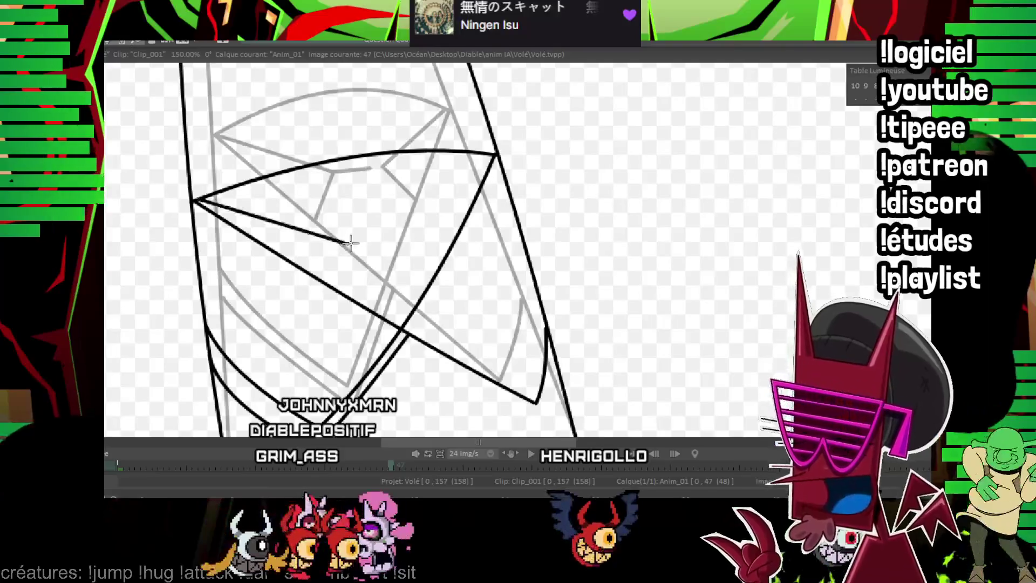
left_click(391, 236)
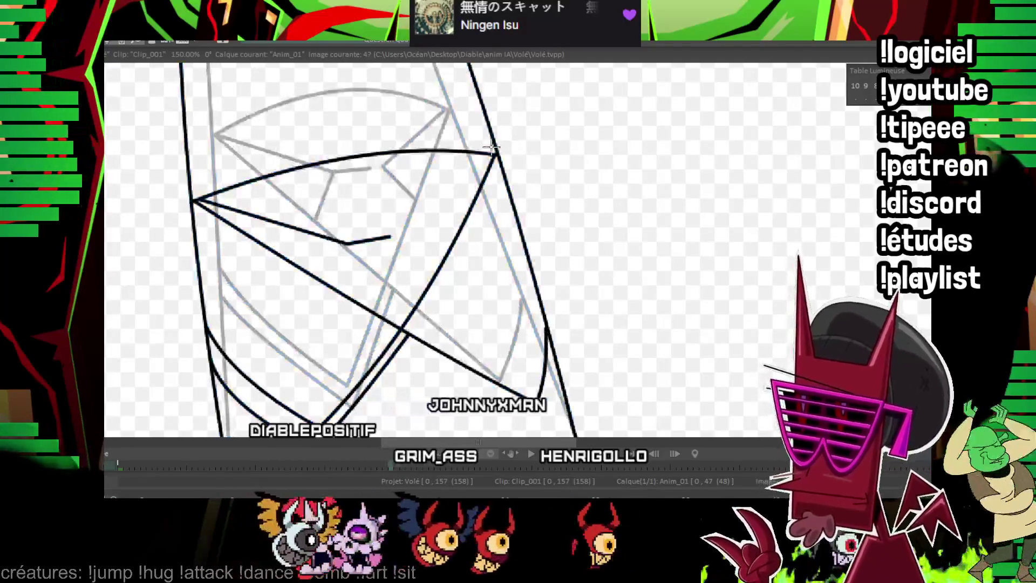
left_click(408, 235, "shift")
left_click_drag(408, 234, 451, 247)
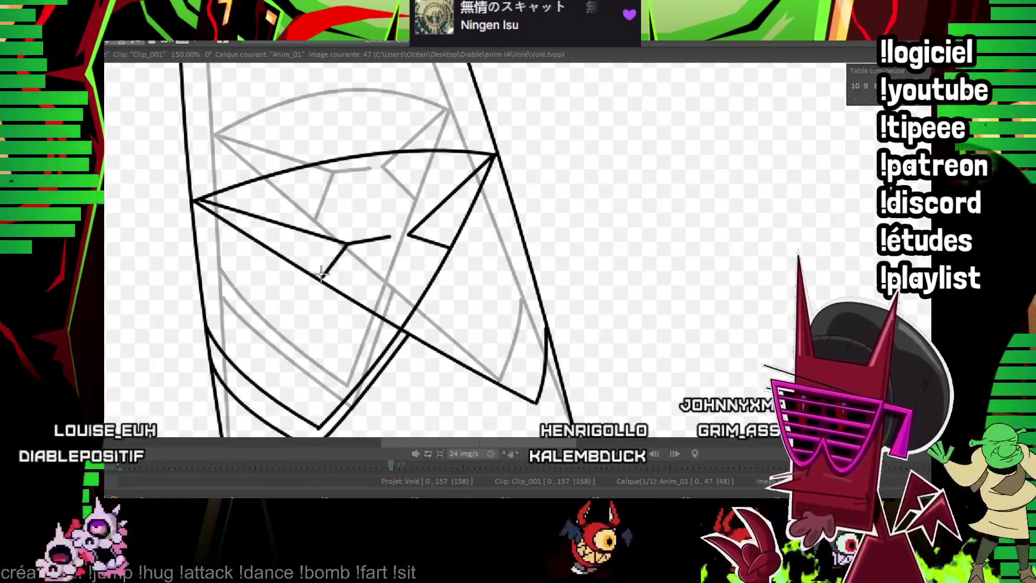
scroll(347, 243, "down", 5)
key("Left")
key("Left")
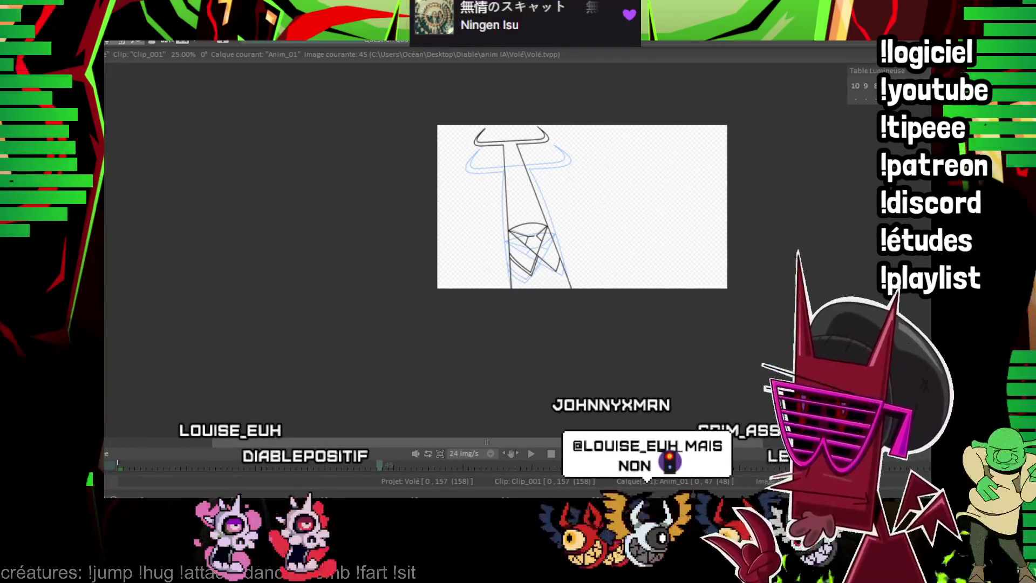
On frame 49, ink the wing's right and left long curved sides in black.
left_click_drag(505, 171, 439, 193)
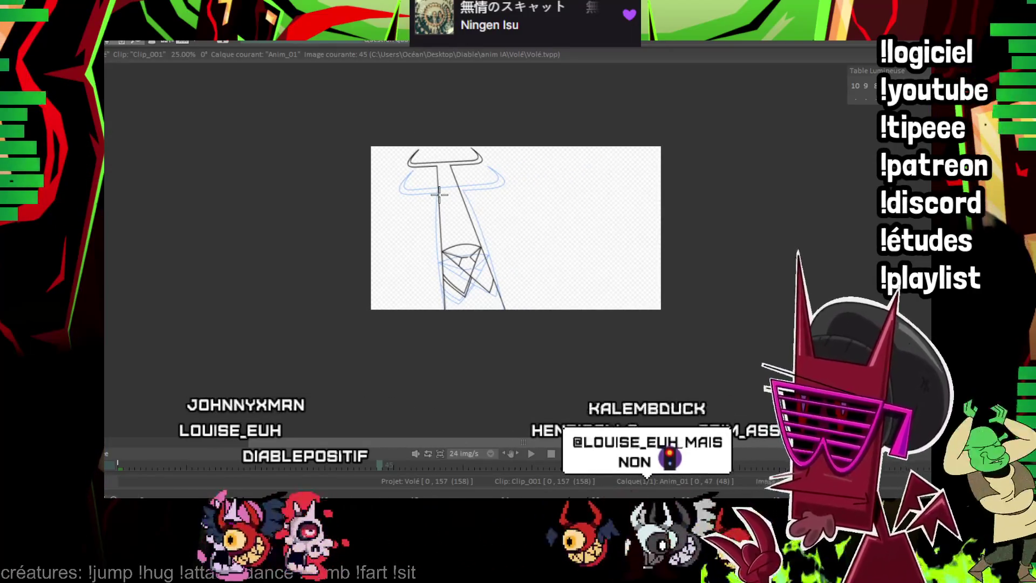
key("Right")
key("Right")
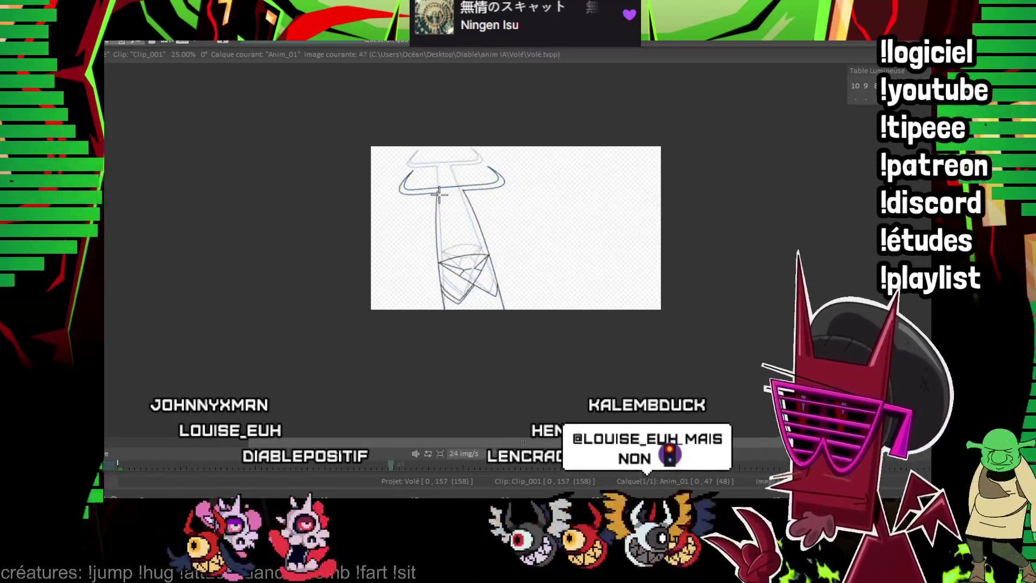
key("Right")
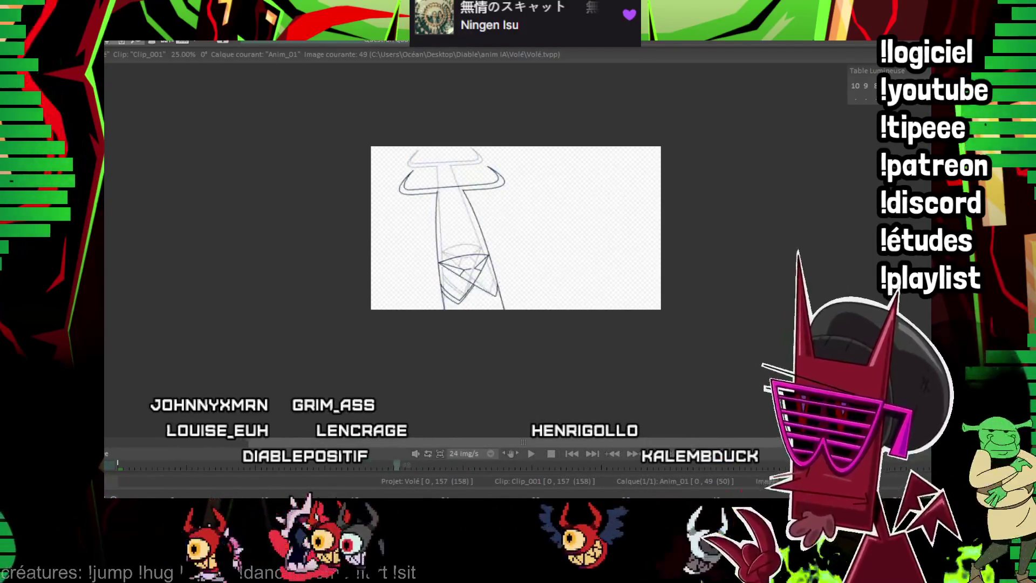
scroll(614, 226, "up", 2)
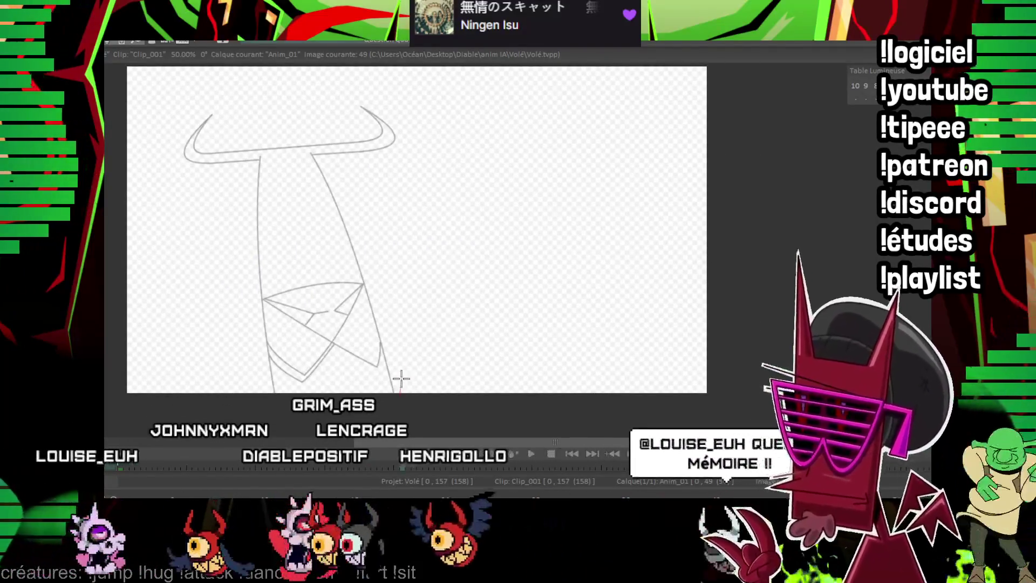
left_click_drag(399, 393, 380, 158)
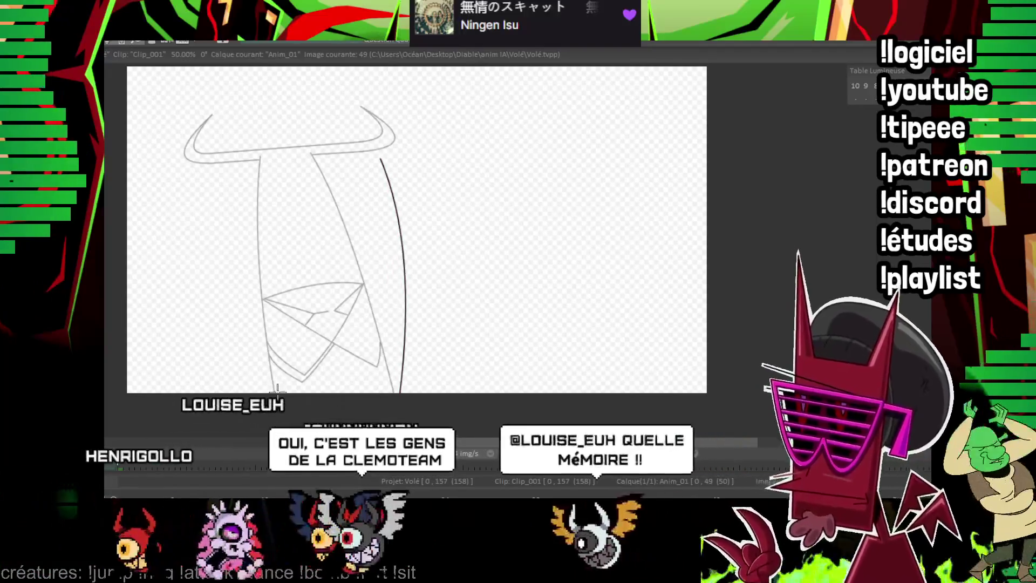
left_click_drag(276, 392, 312, 168)
left_click_drag(275, 393, 312, 154)
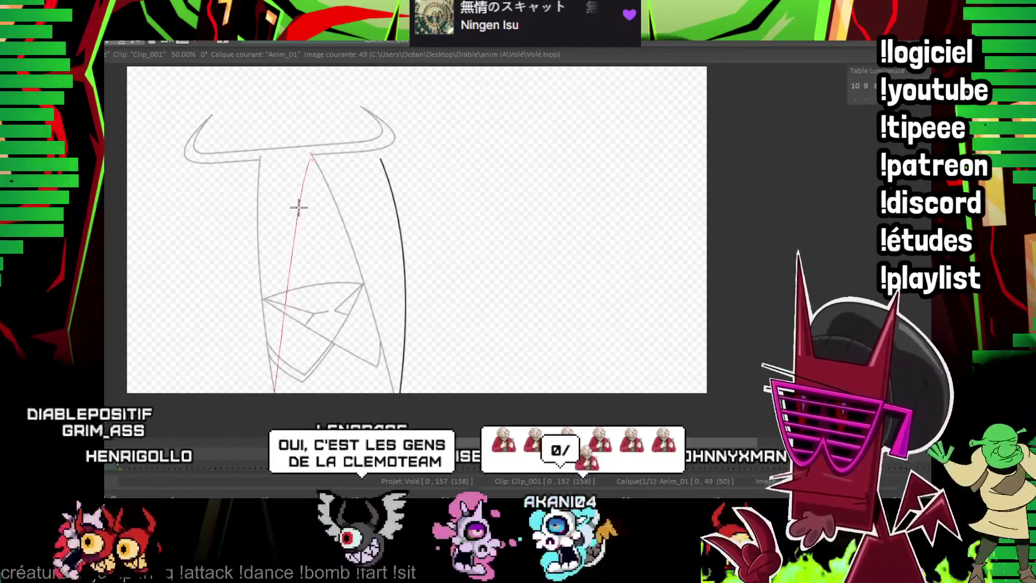
left_click(282, 254)
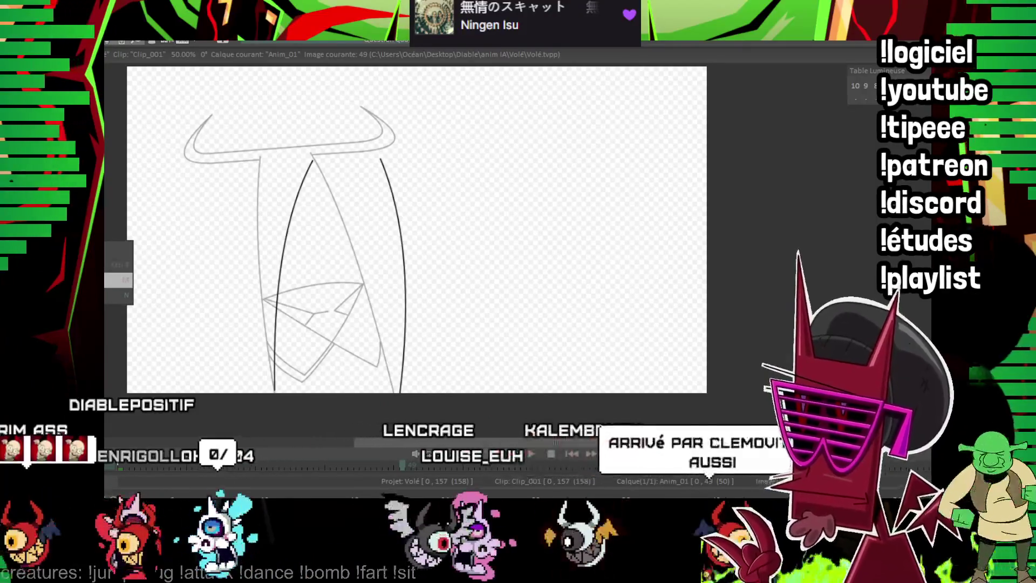
Lower the tops of both side curves slightly, zoom to 100% and compare with frame 47.
left_click(125, 280)
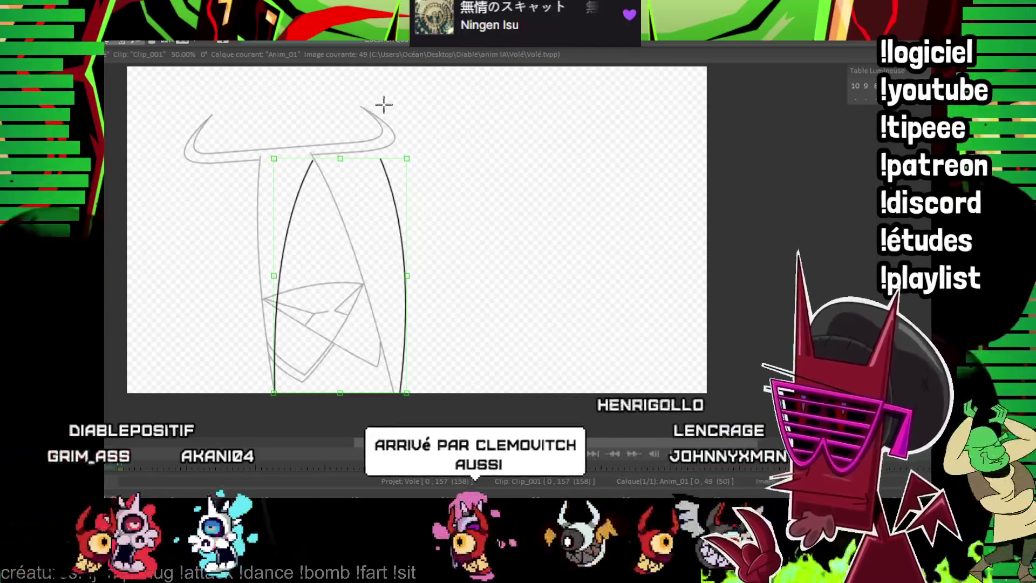
left_click_drag(339, 158, 343, 169)
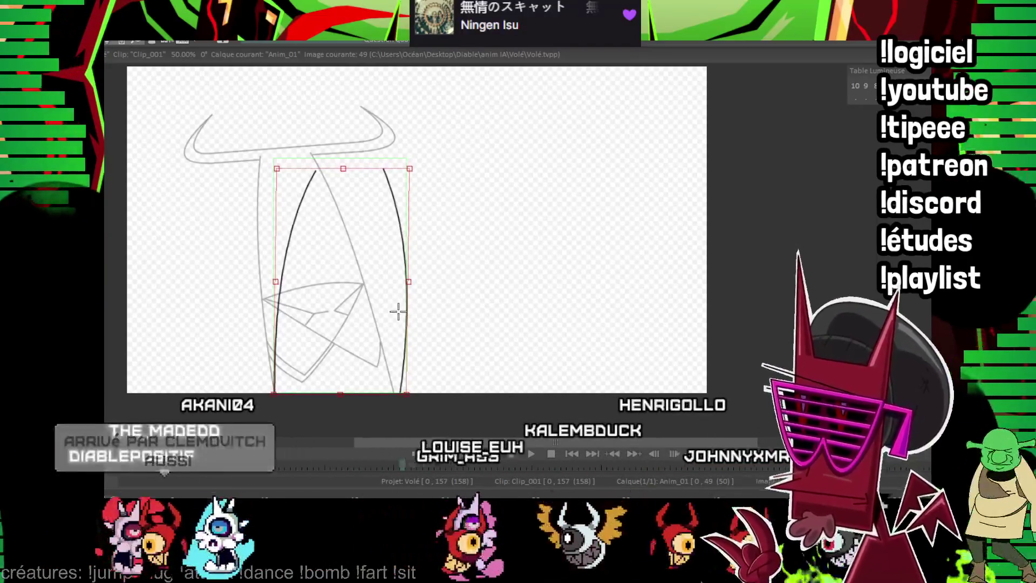
key("plus")
key("Left")
key("Left")
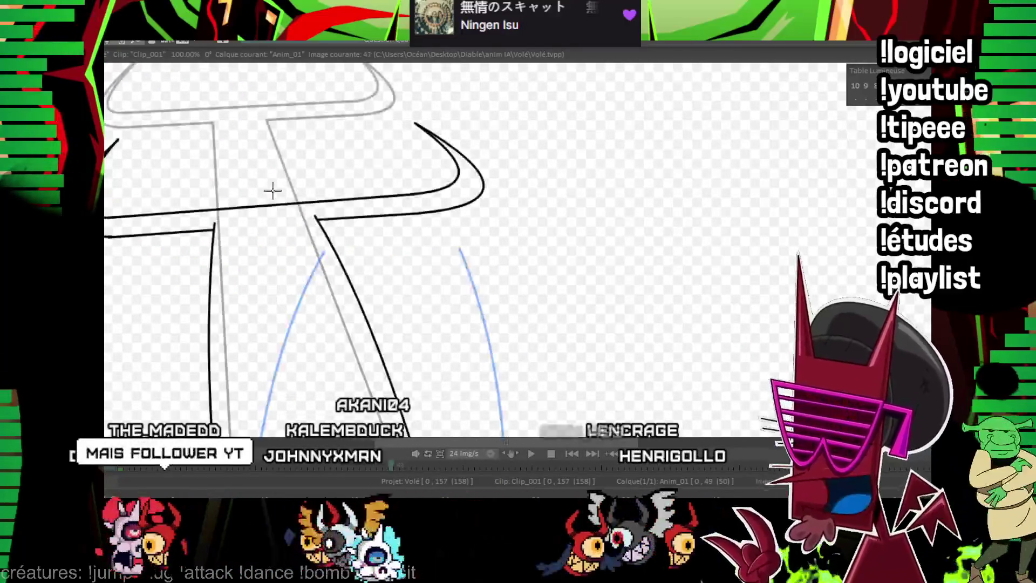
On frame 49, draw the straight crossbar, redo it slightly lower, then zoom to 150% and pan along it.
key("Right")
key("Right")
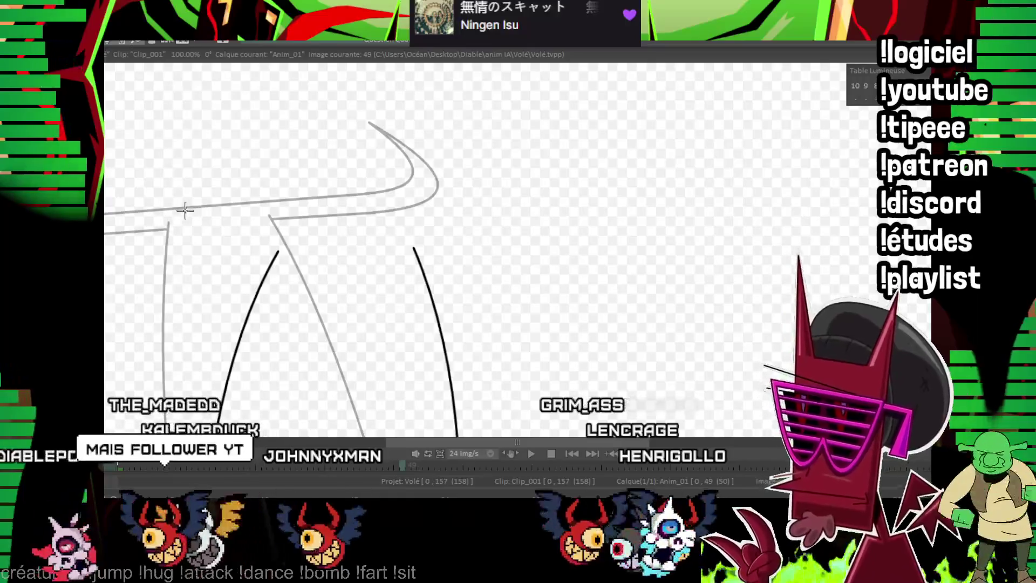
left_click_drag(166, 207, 587, 248)
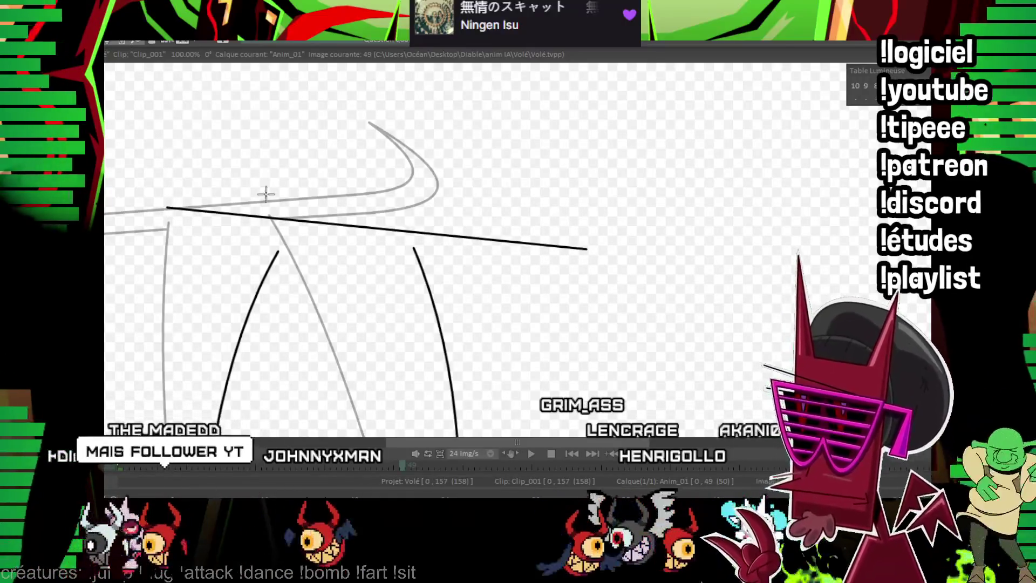
key("ctrl+z")
left_click_drag(150, 213, 573, 263)
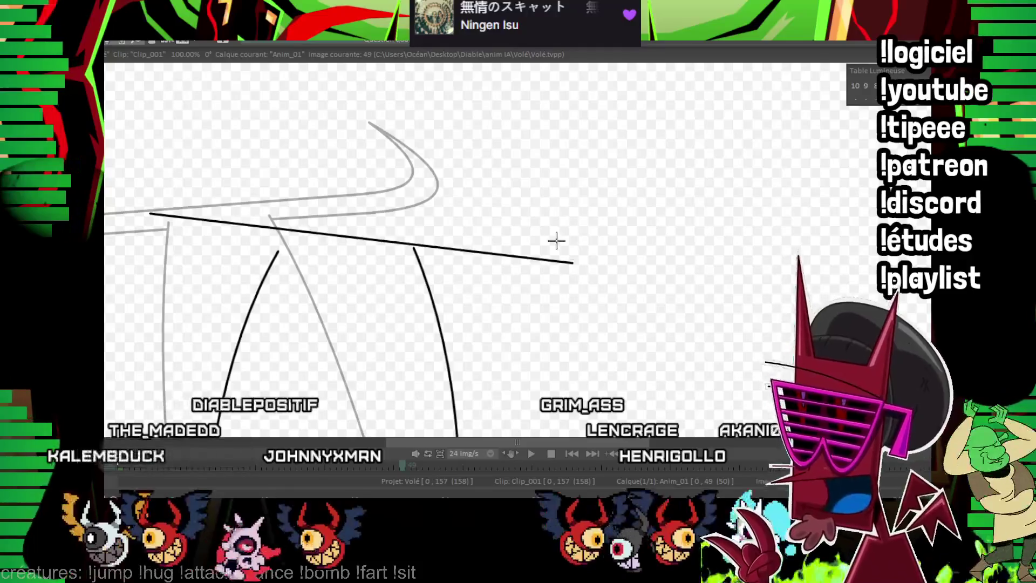
scroll(561, 245, "up", 2)
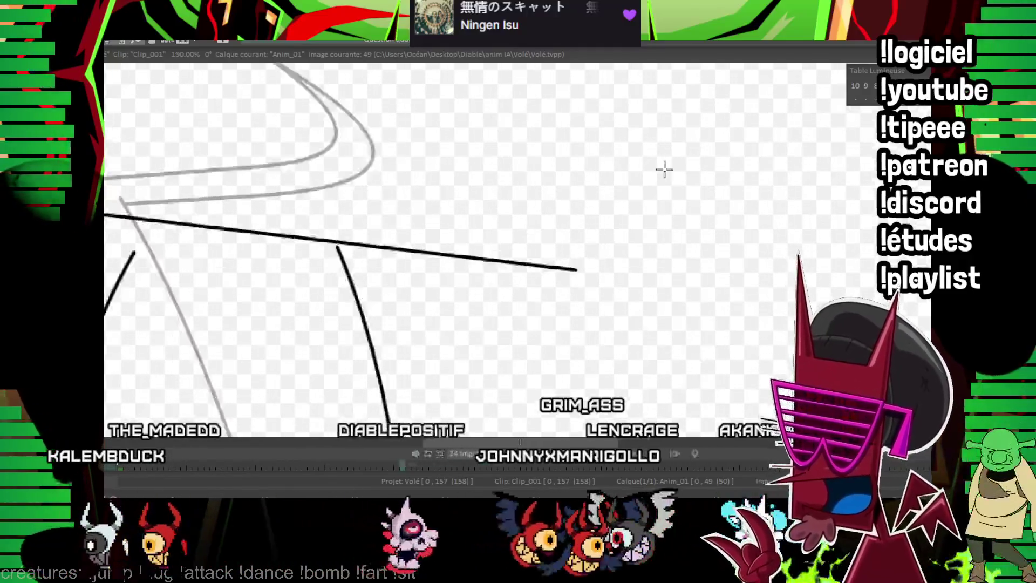
left_click_drag(728, 161, 928, 198)
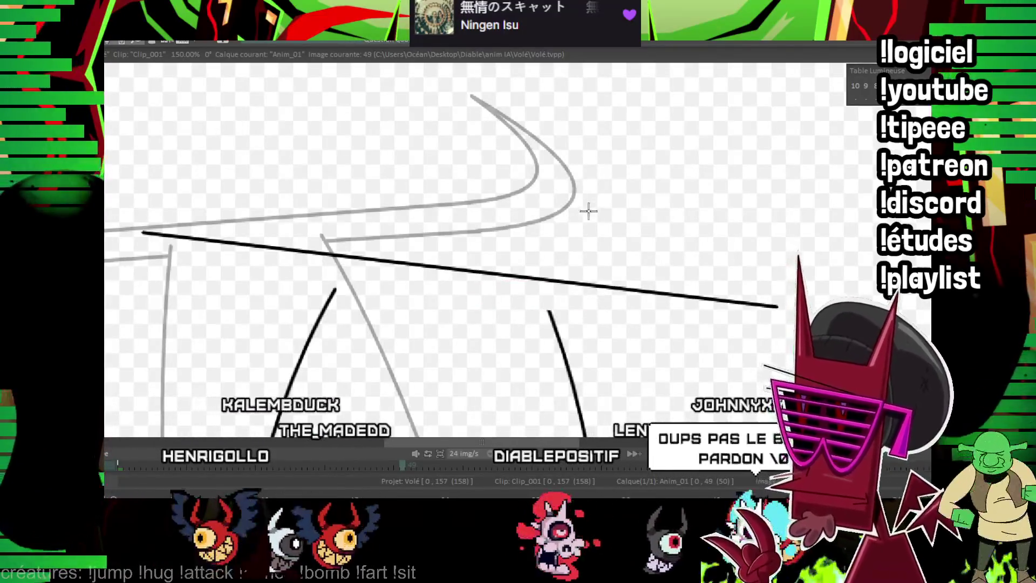
left_click_drag(588, 209, 442, 204)
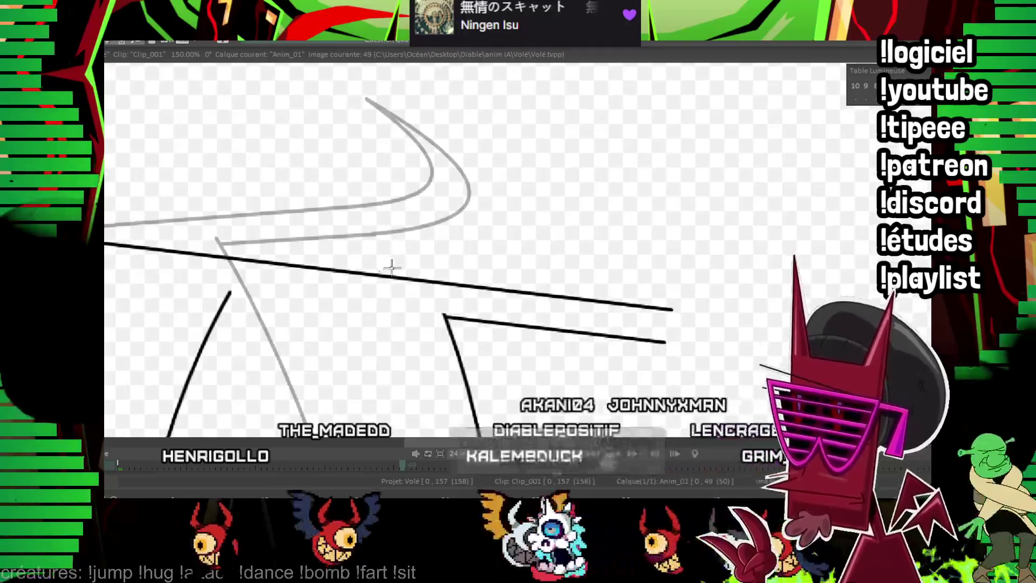
left_click_drag(393, 266, 489, 273)
left_click_drag(363, 300, 424, 308)
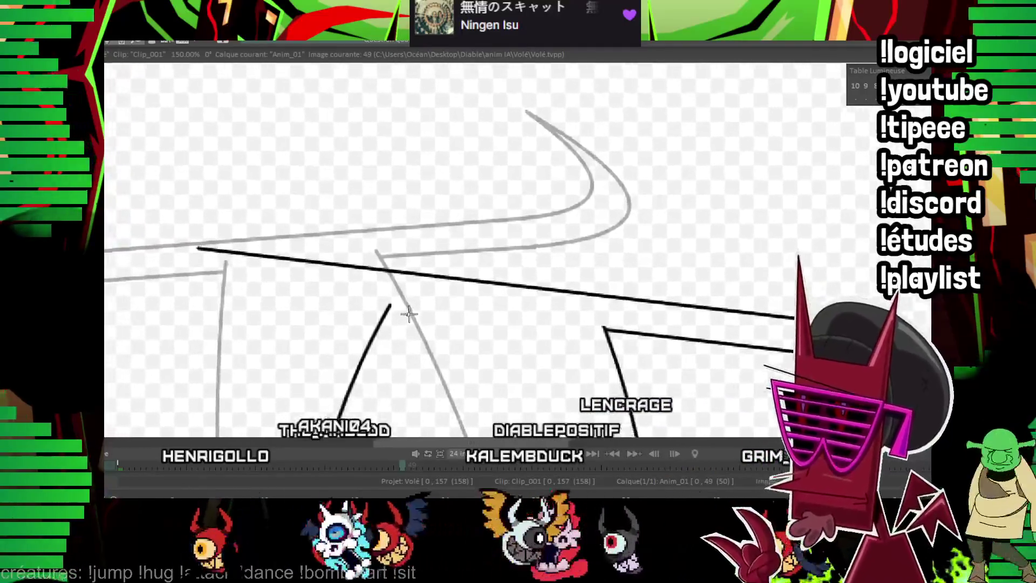
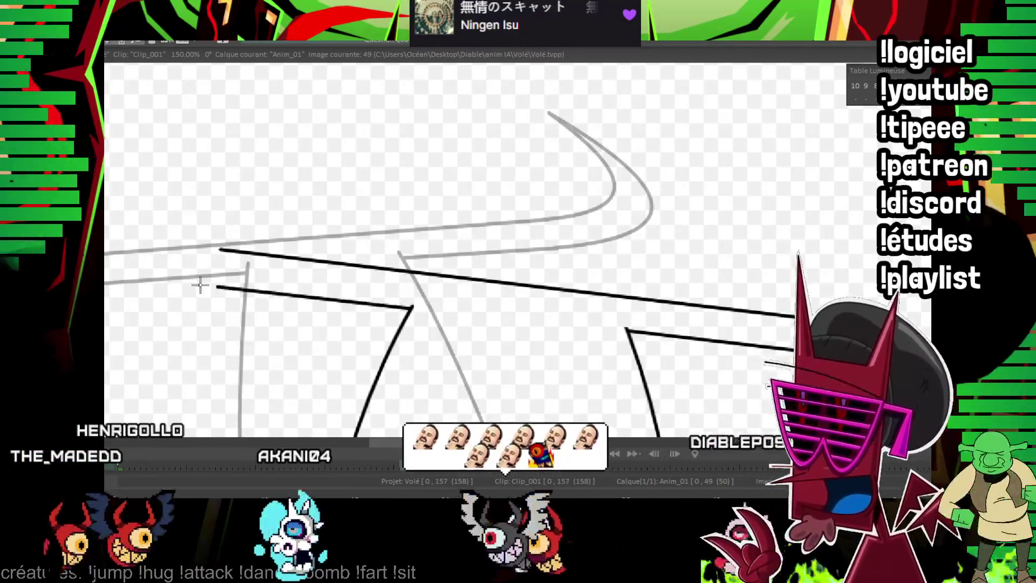
Ink the outer and inner curves of the left horn in black.
left_click_drag(568, 184, 671, 233)
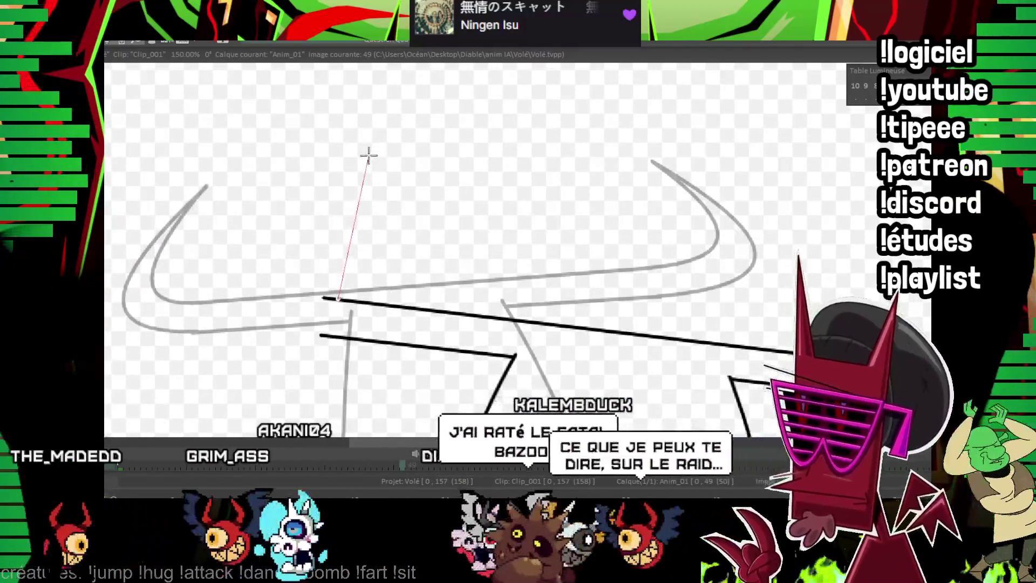
left_click_drag(282, 258, 331, 298)
left_click_drag(335, 199, 337, 234)
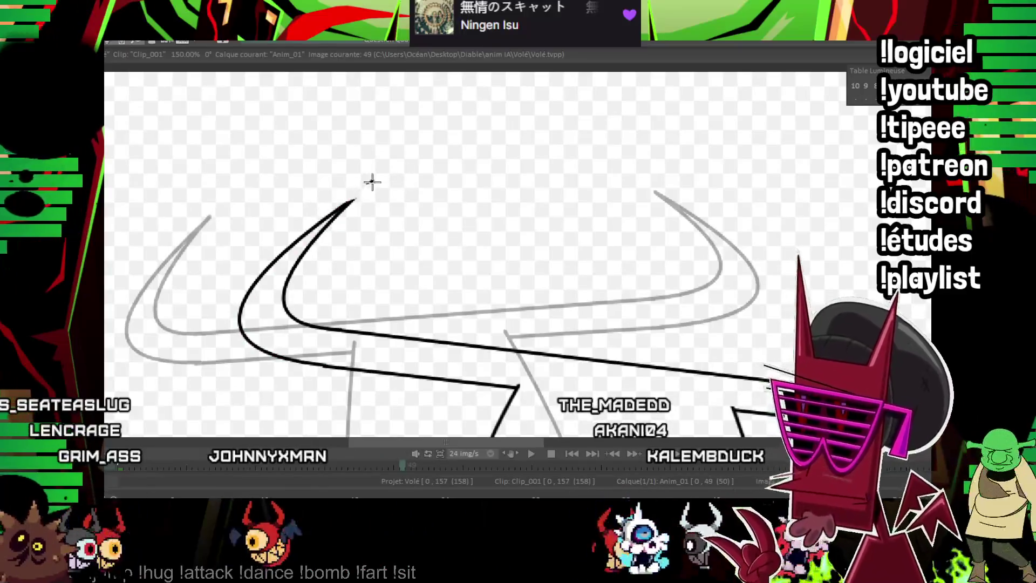
Ink the inner and outer curves of the right horn in black.
scroll(425, 163, "right", 5)
scroll(483, 291, "right", 5)
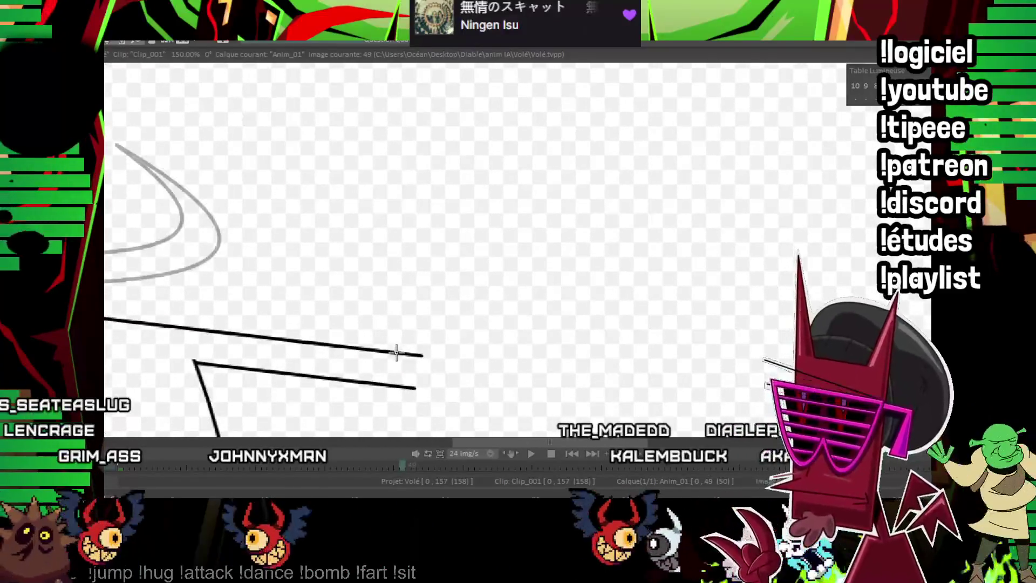
left_click(443, 321)
mouse_move(402, 216)
left_mouse_down()
mouse_move(375, 383)
mouse_move(415, 387)
left_mouse_up()
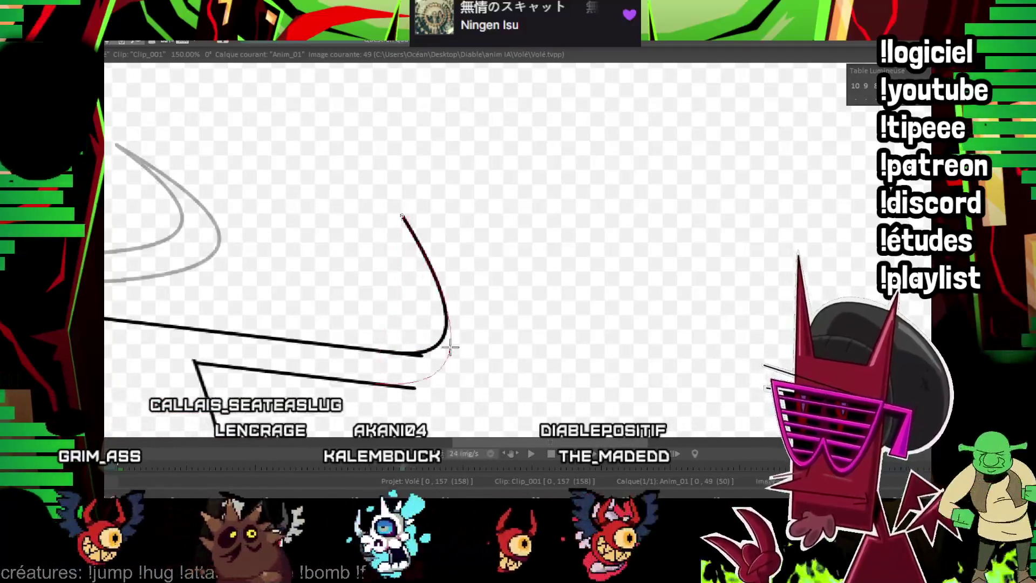
left_click(470, 345)
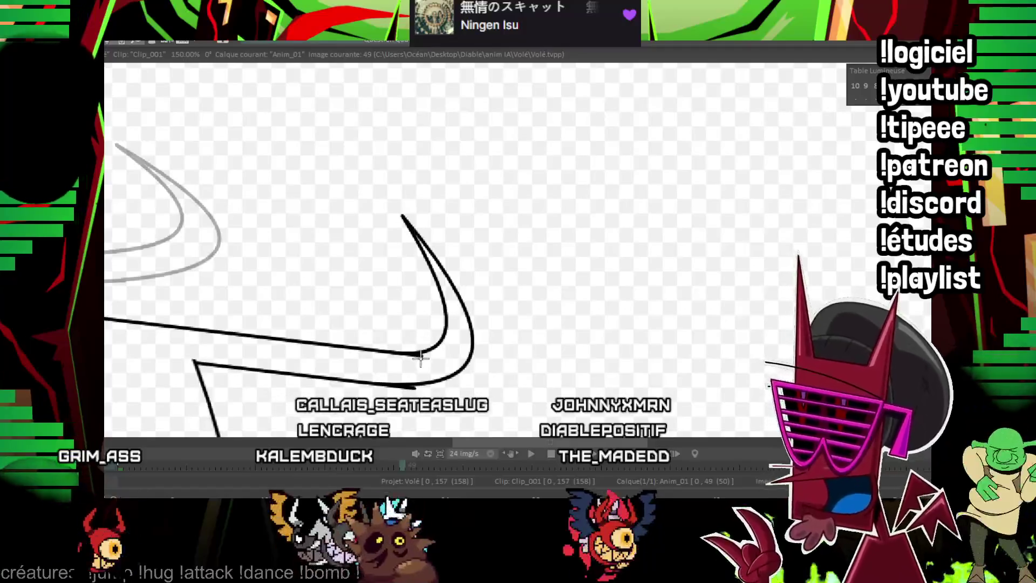
scroll(410, 340, "down", 2)
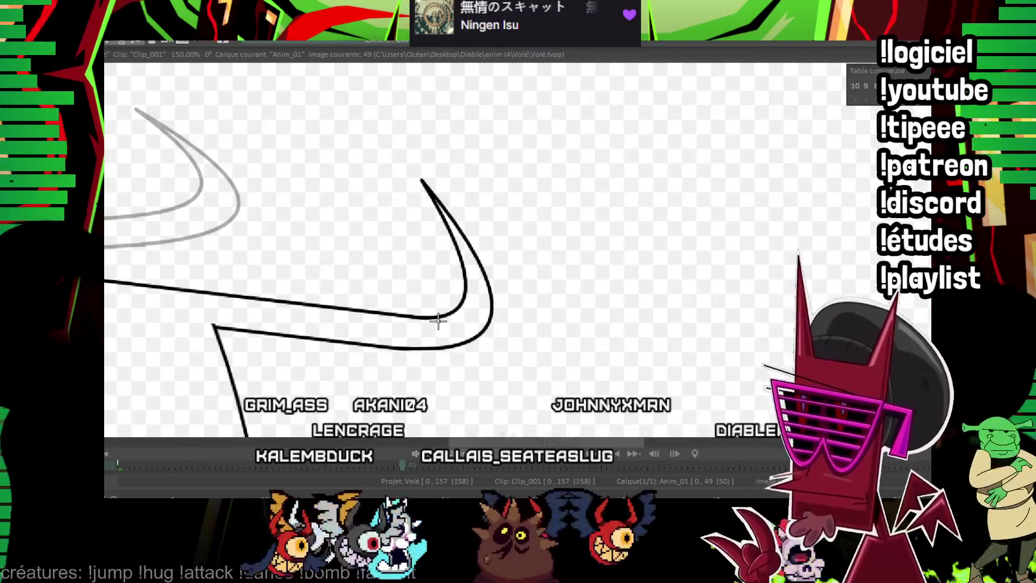
left_click_drag(461, 320, 786, 92)
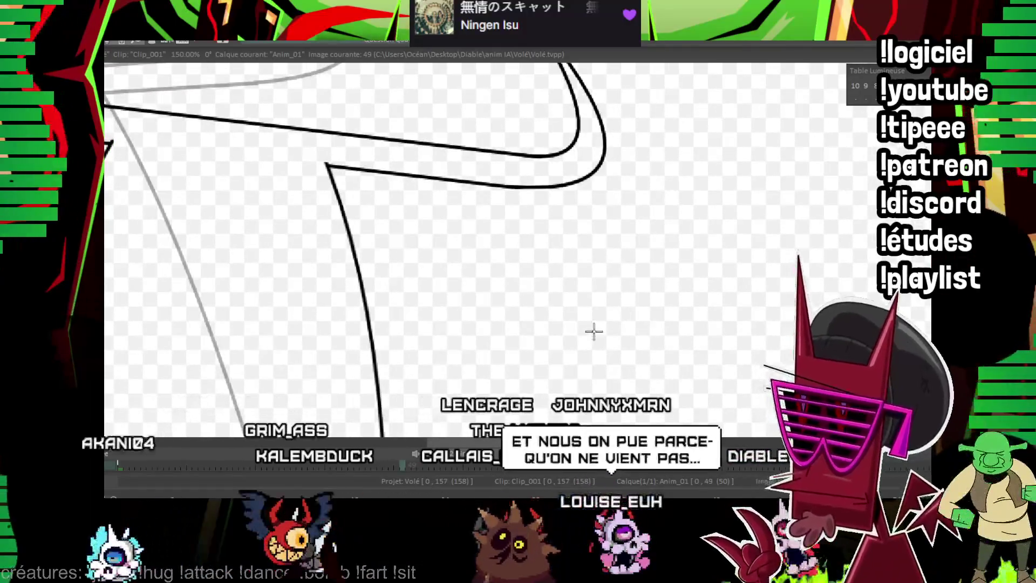
Bring the lower face into view and flip between frames to compare the drawings.
left_click_drag(597, 330, 731, 169)
scroll(731, 169, "down", 2)
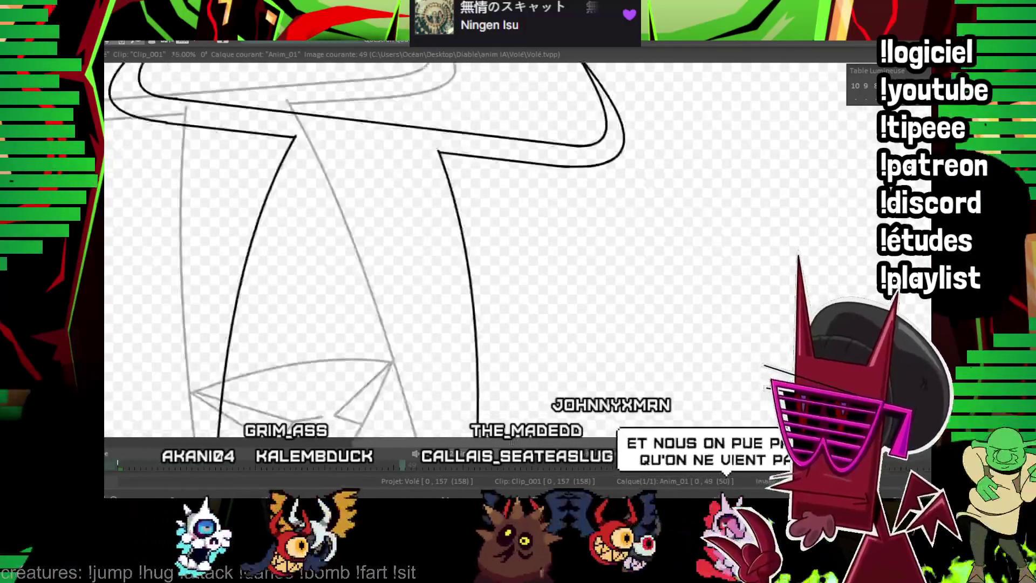
scroll(731, 169, "down", 2)
scroll(462, 320, "up", 2)
scroll(462, 319, "up", 2)
mouse_move(462, 319)
left_mouse_down()
mouse_move(451, 214)
mouse_move(356, 241)
left_mouse_up()
mouse_move(173, 240)
left_mouse_down()
mouse_move(171, 251)
mouse_move(415, 238)
left_mouse_up()
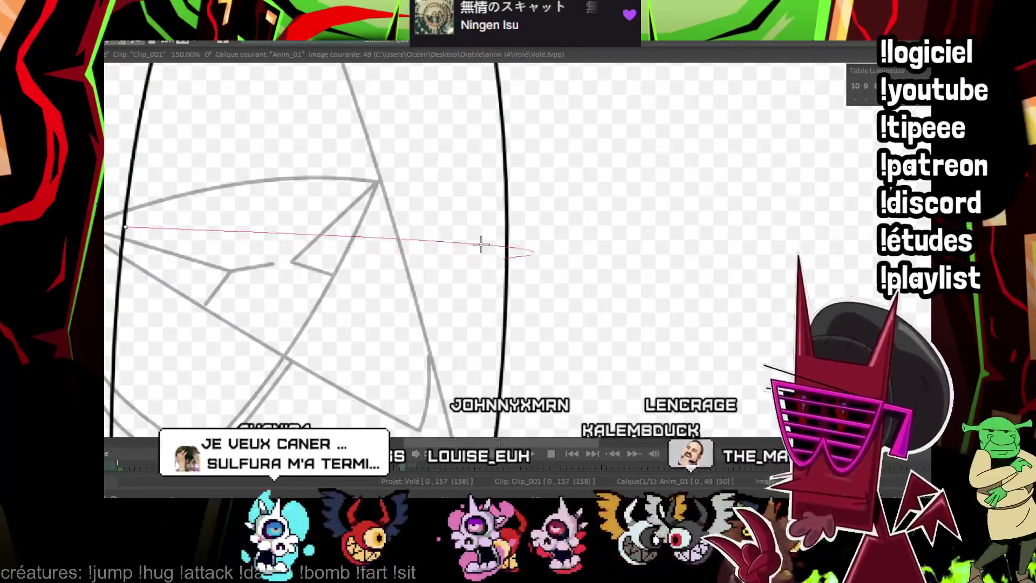
key("Right")
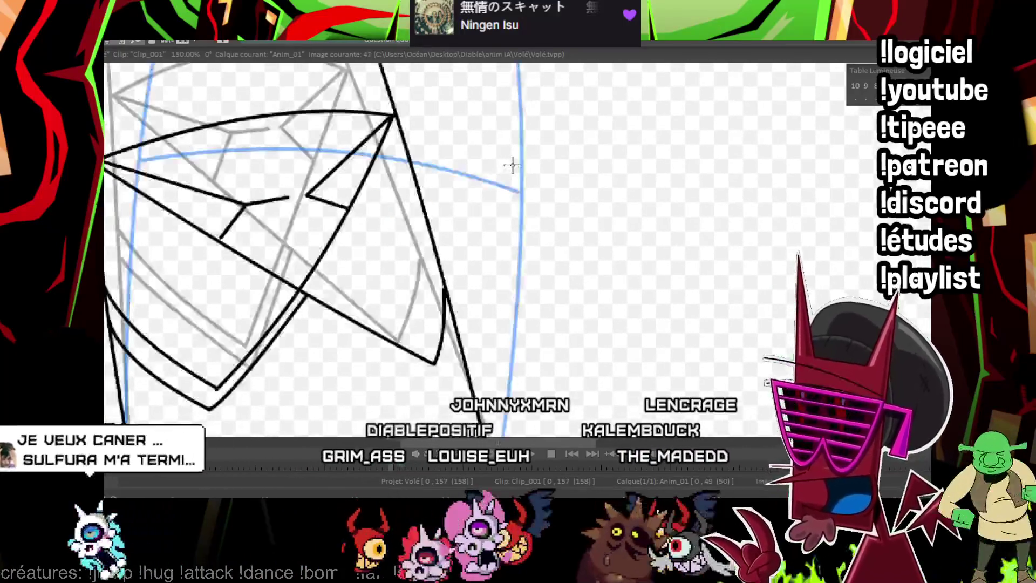
key("Right")
key("Left")
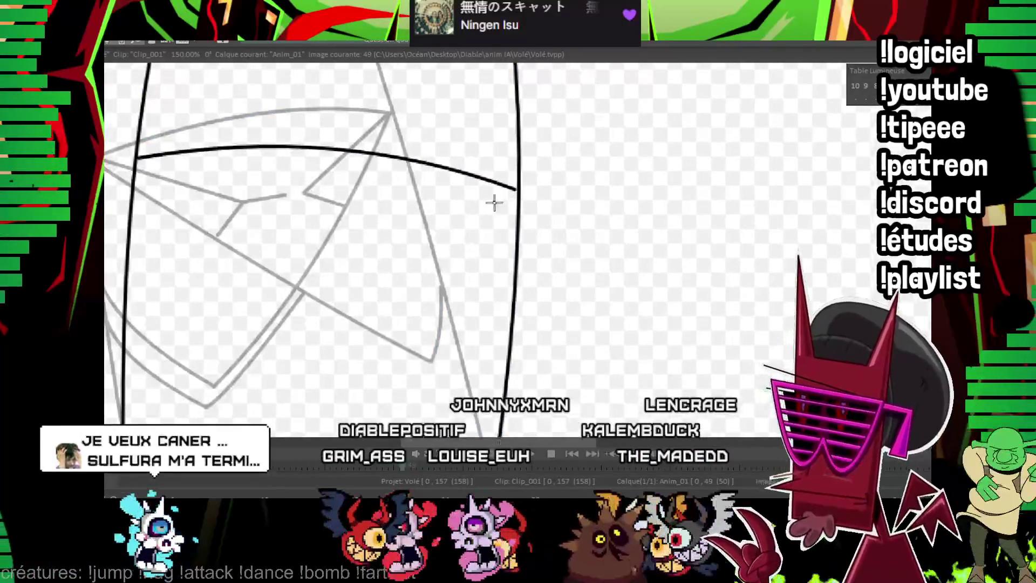
key("Right")
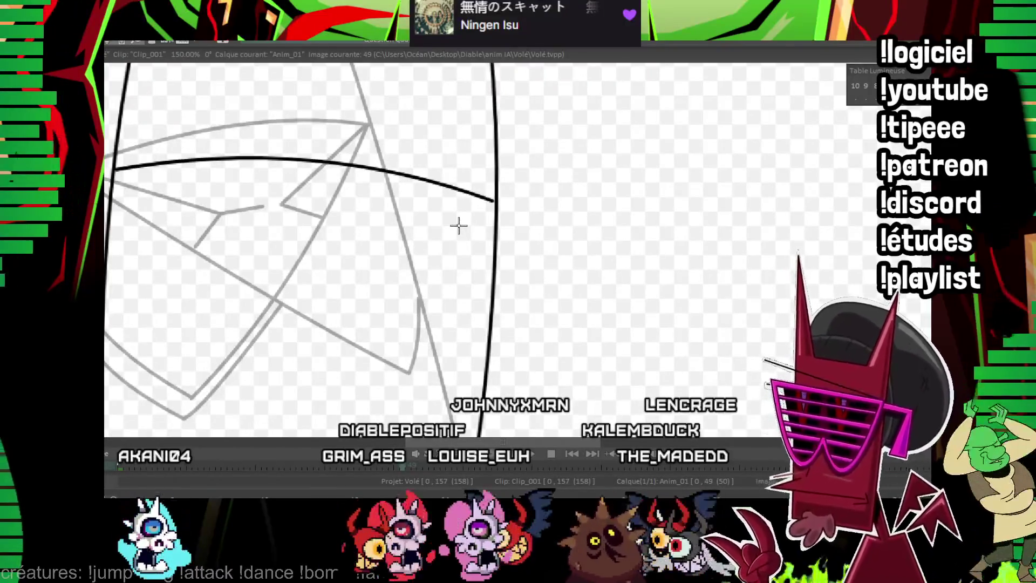
Ink the bowed line across the face and the long diagonal to the lower left.
key("Right")
key("Left")
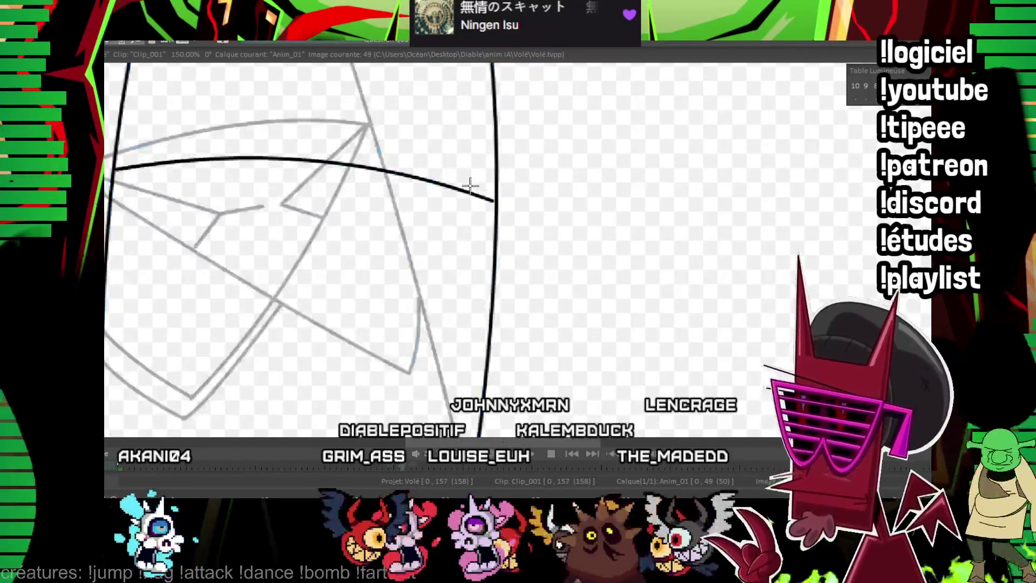
key("Right")
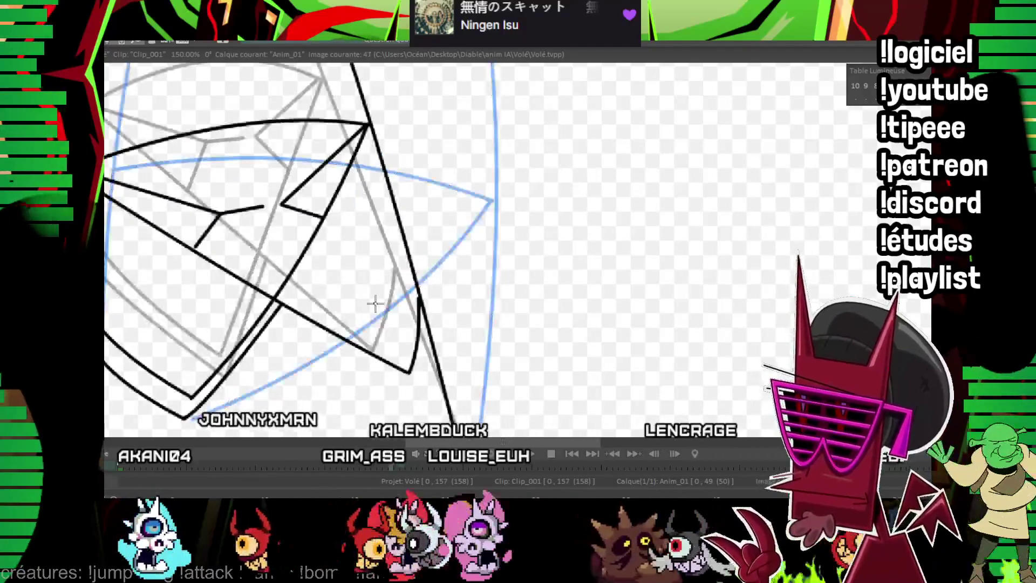
key("Left")
left_click(422, 265)
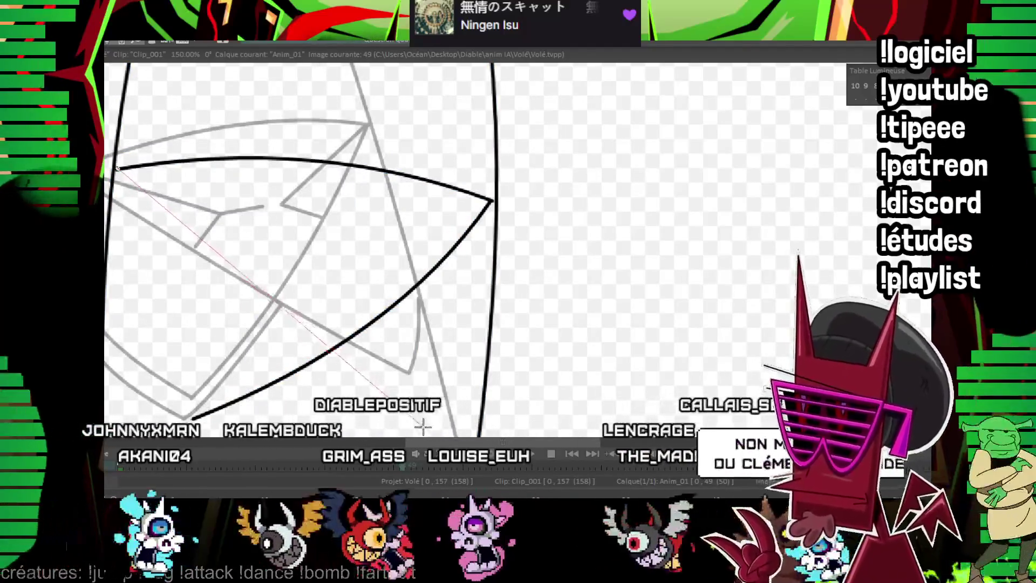
left_click(242, 306)
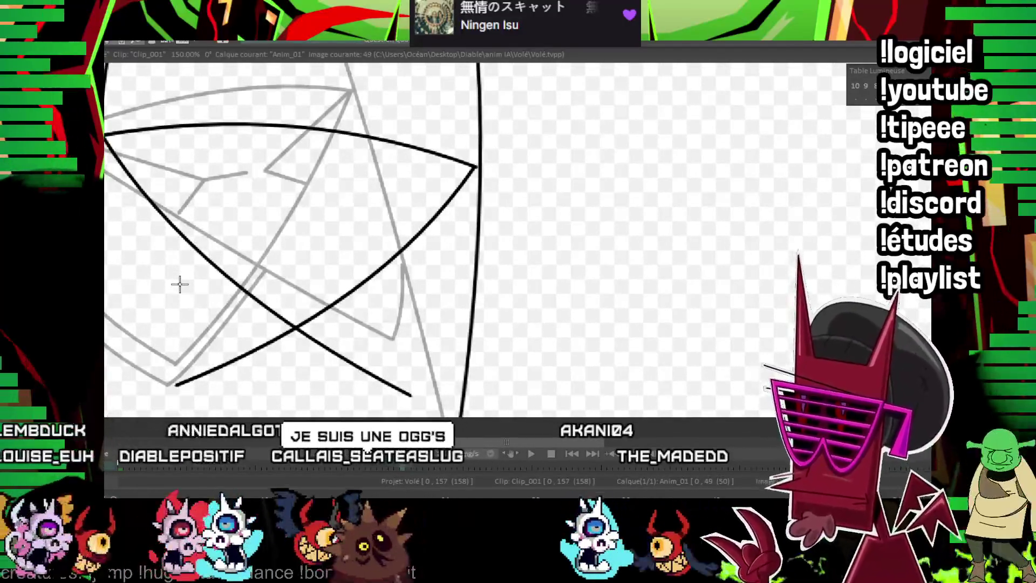
Ink the lines meeting at the lower-left corner, checking against the previous frame.
key("Left")
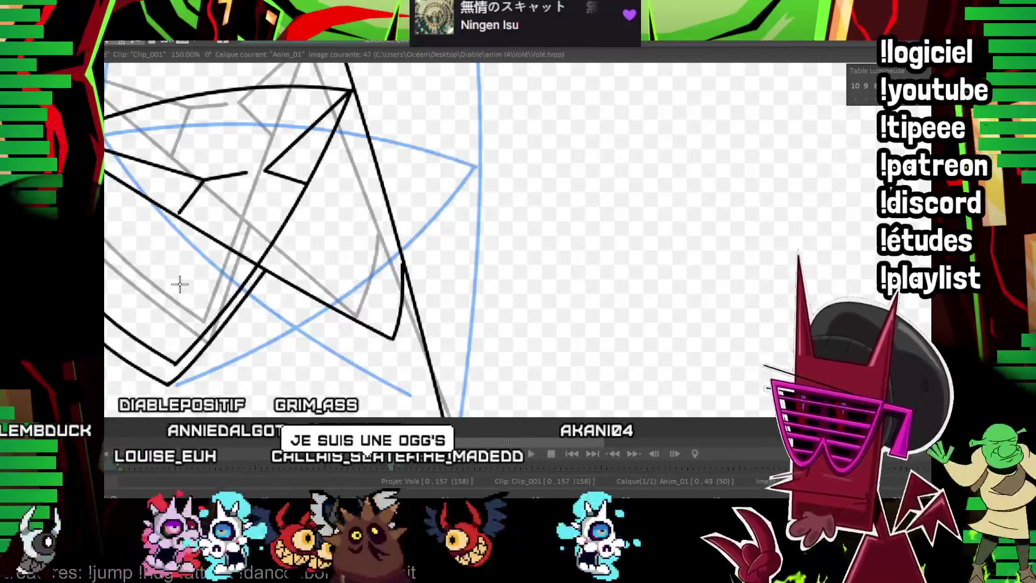
key("Right")
key("Right")
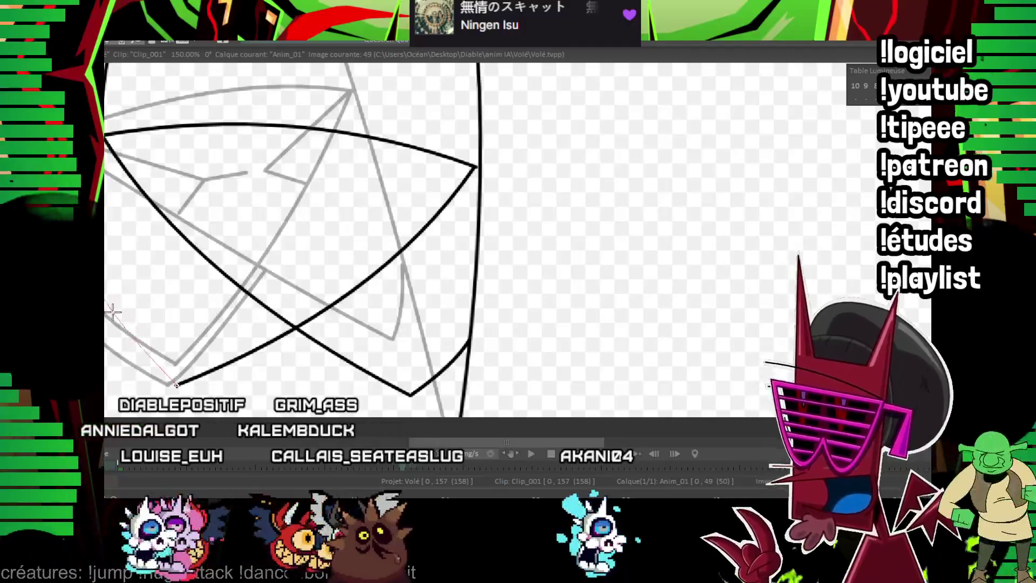
left_click_drag(111, 311, 108, 305)
key("Left")
key("Right")
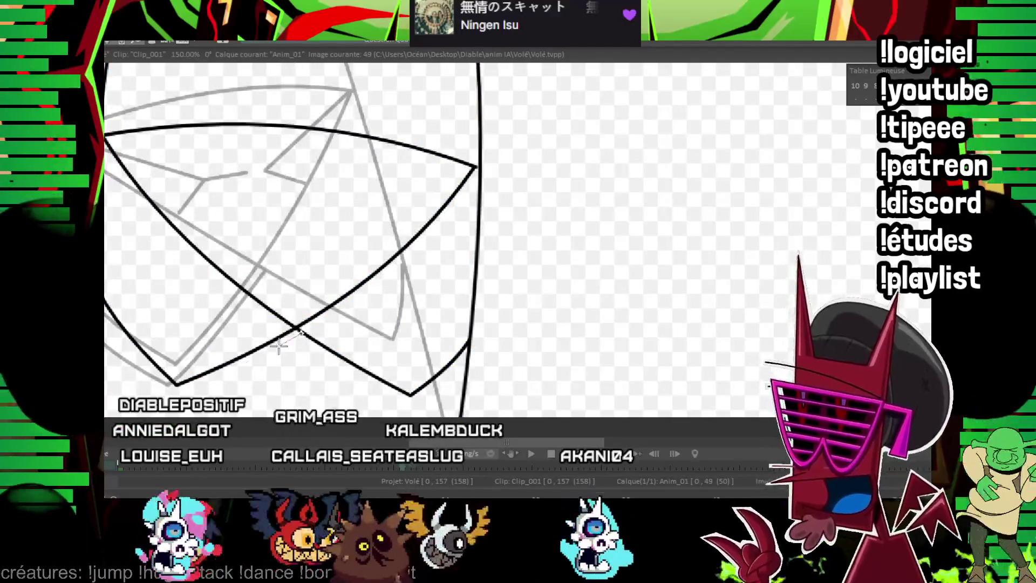
left_click_drag(215, 379, 167, 397)
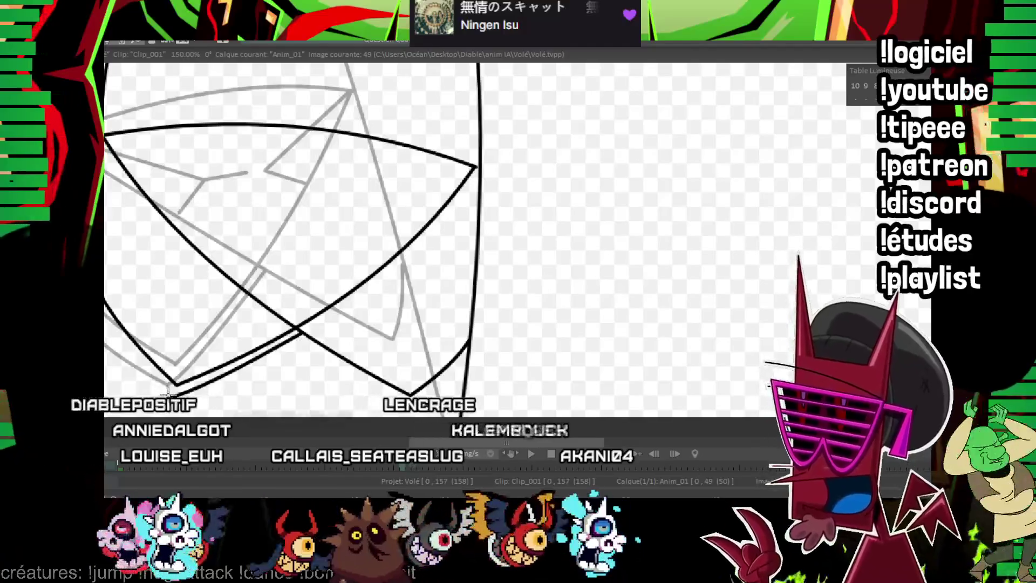
Ink the inner fold lines running inward from the right corner and down-left.
left_click_drag(365, 209, 335, 247)
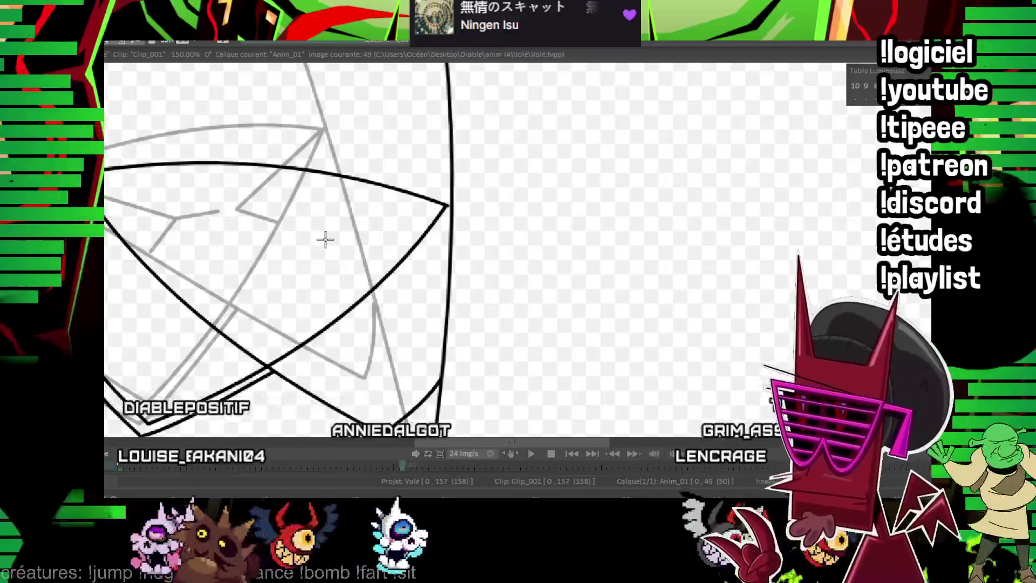
mouse_move(331, 212)
left_mouse_down()
mouse_move(315, 228)
mouse_move(354, 241)
left_mouse_up()
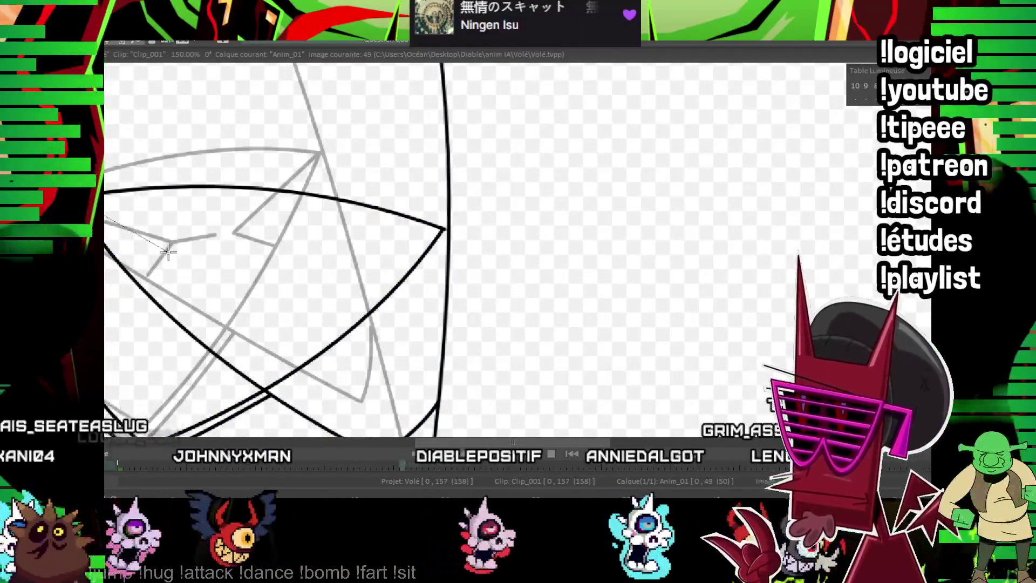
left_click(207, 290)
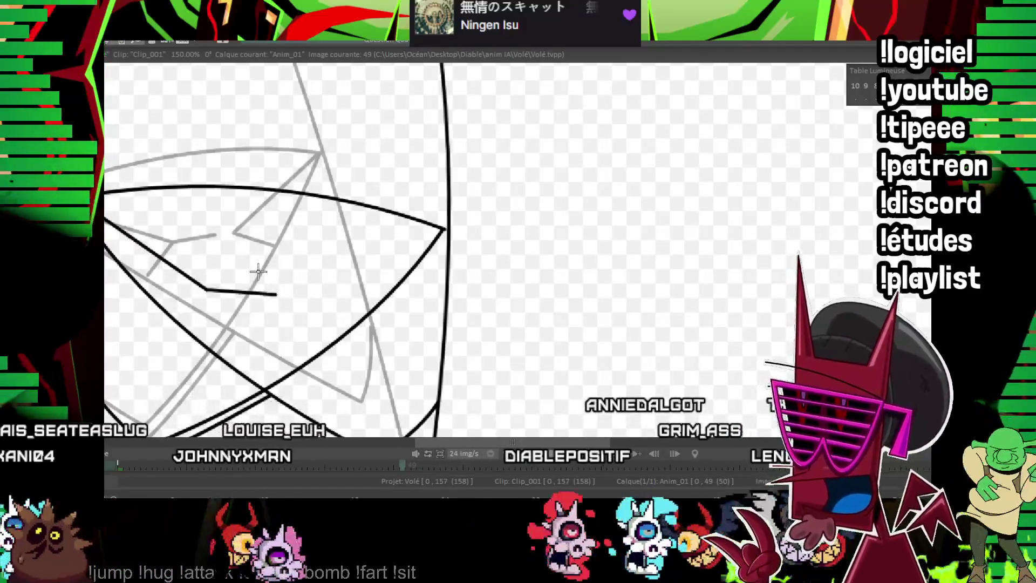
left_click_drag(438, 228, 296, 296)
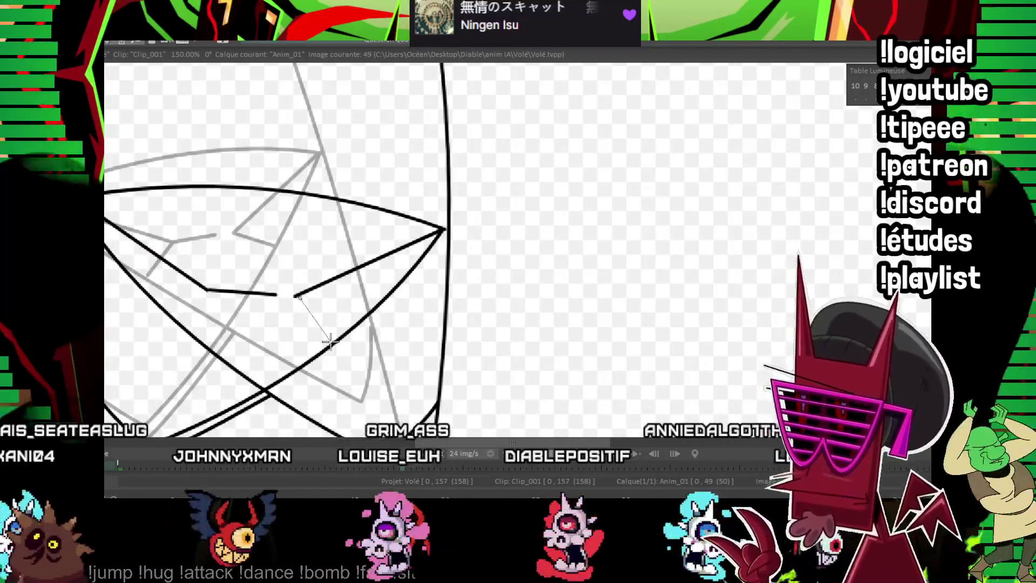
mouse_move(207, 291)
left_mouse_down()
mouse_move(174, 317)
mouse_move(208, 315)
left_mouse_up()
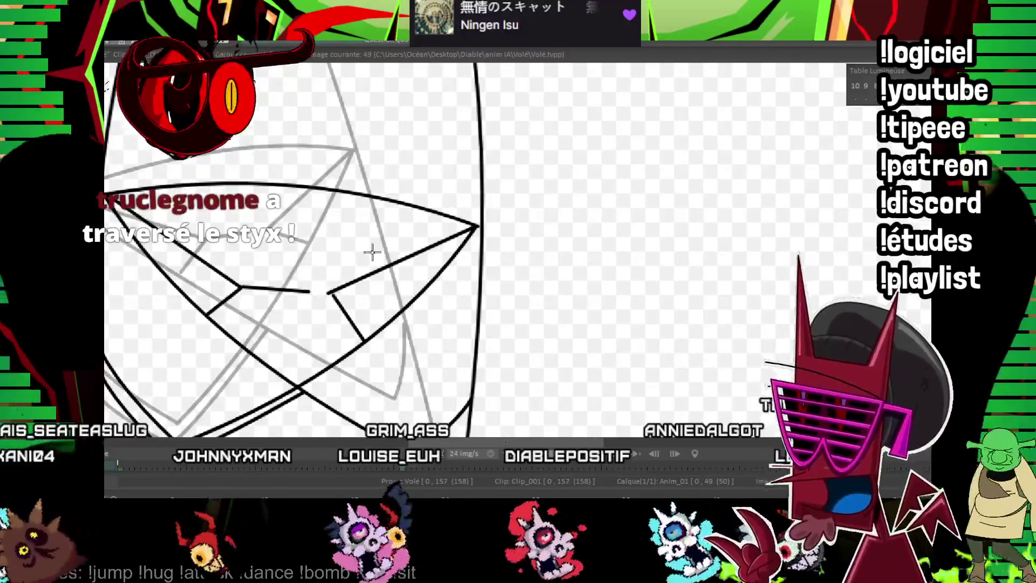
scroll(555, 189, "down", 5)
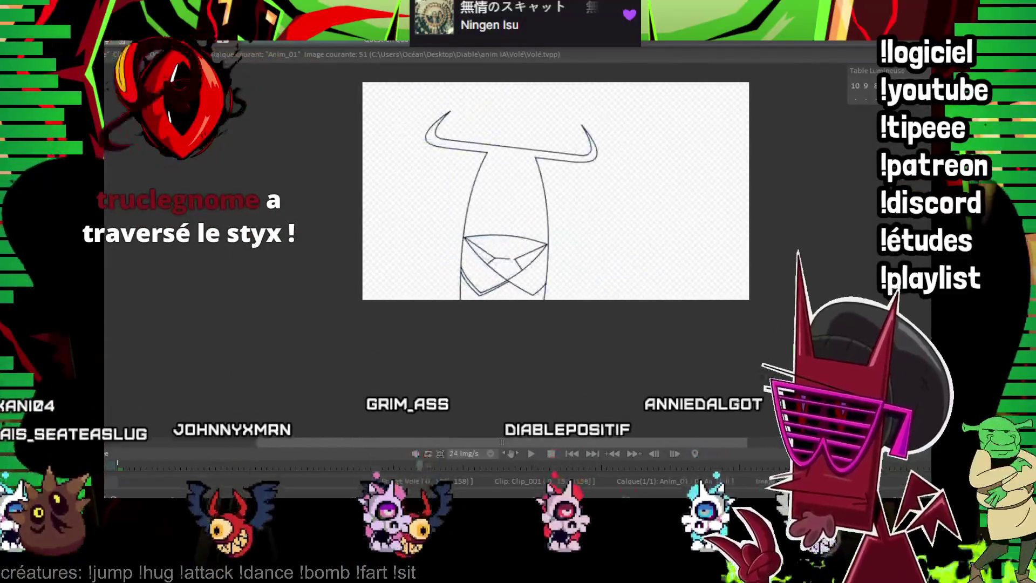
Draw the long straight black body line, undoing and redrawing it once.
scroll(547, 217, "up", 2)
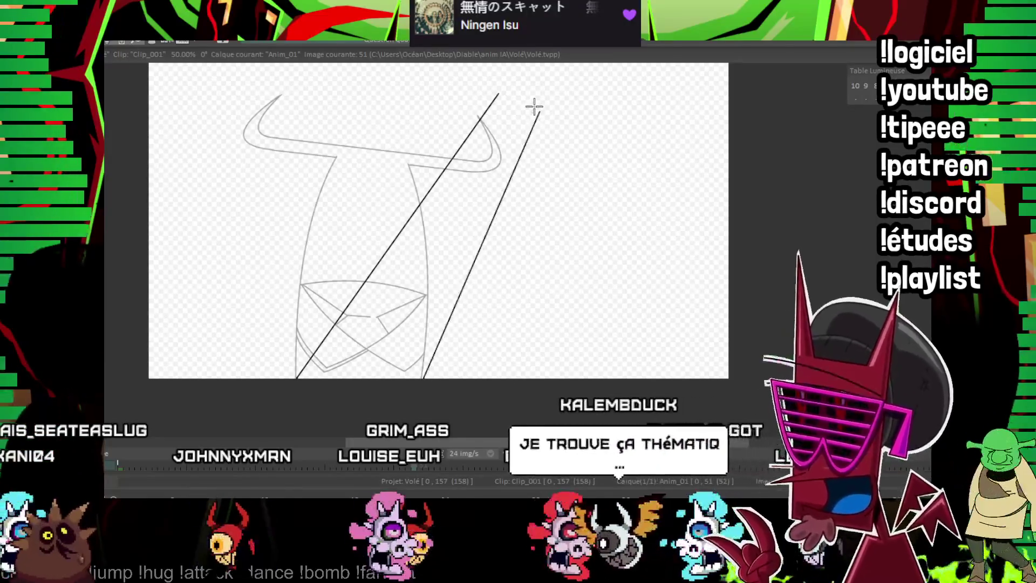
left_click_drag(538, 115, 534, 107)
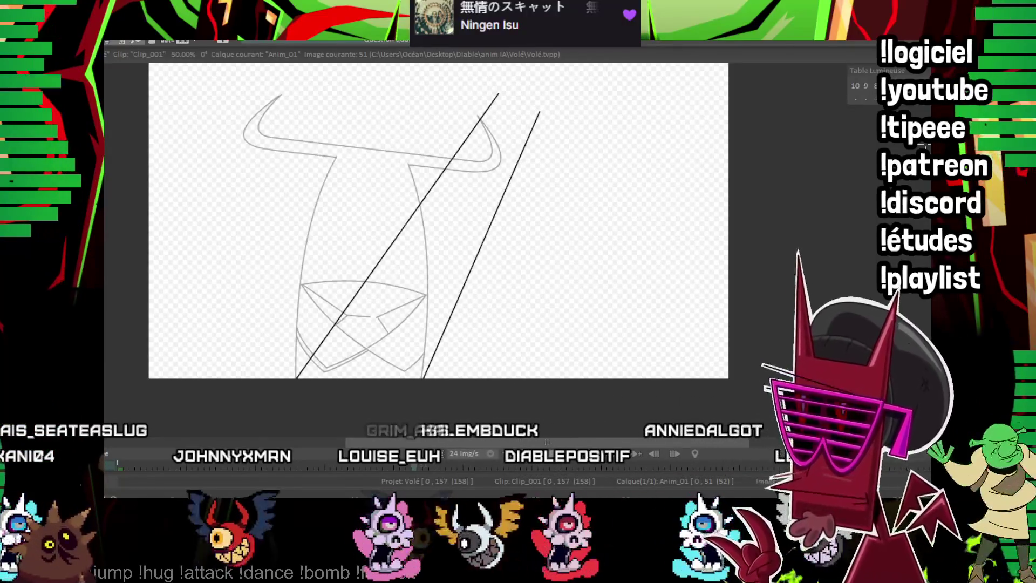
scroll(413, 207, "up", 2)
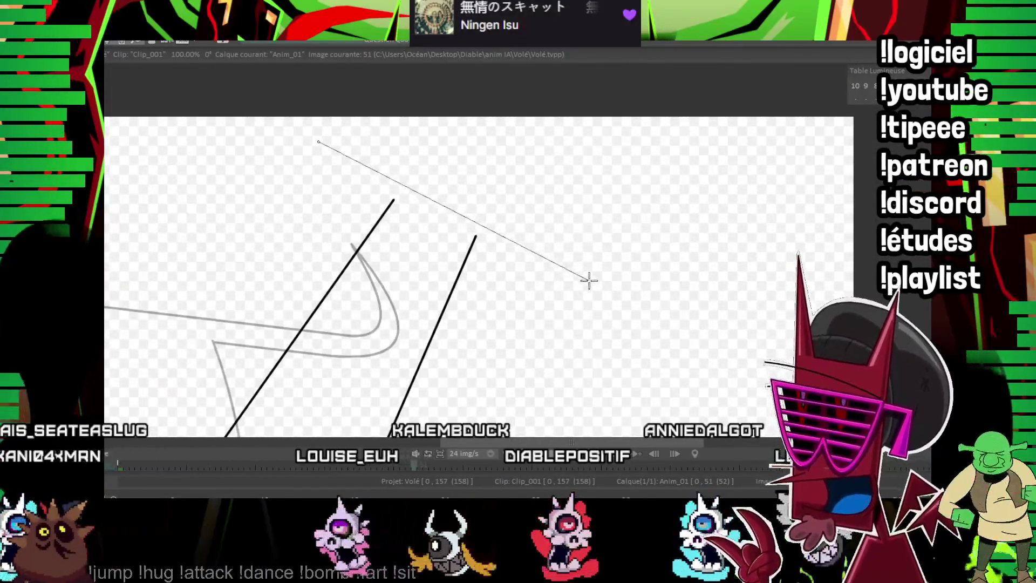
key("ctrl+z")
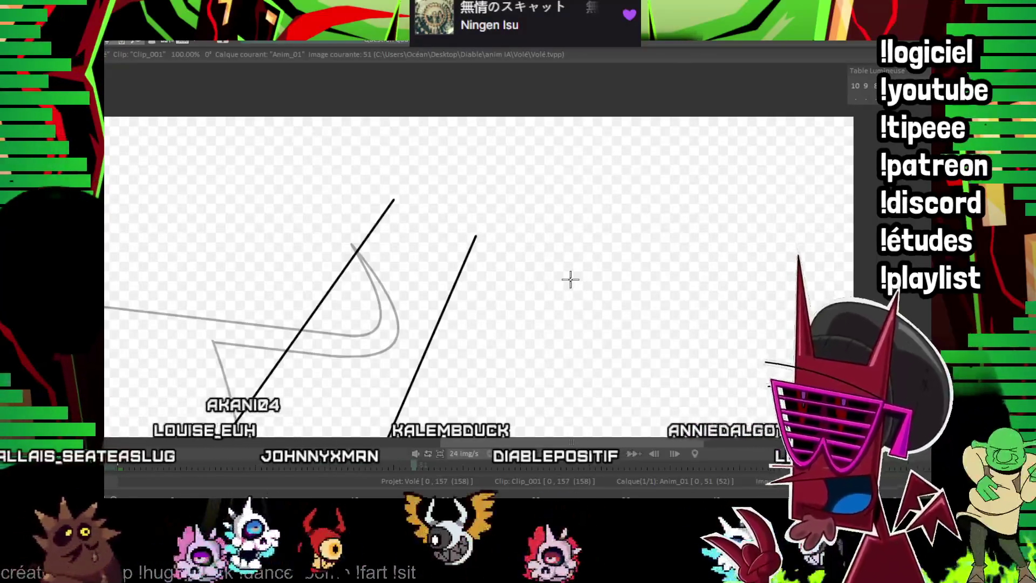
left_click_drag(286, 176, 558, 310)
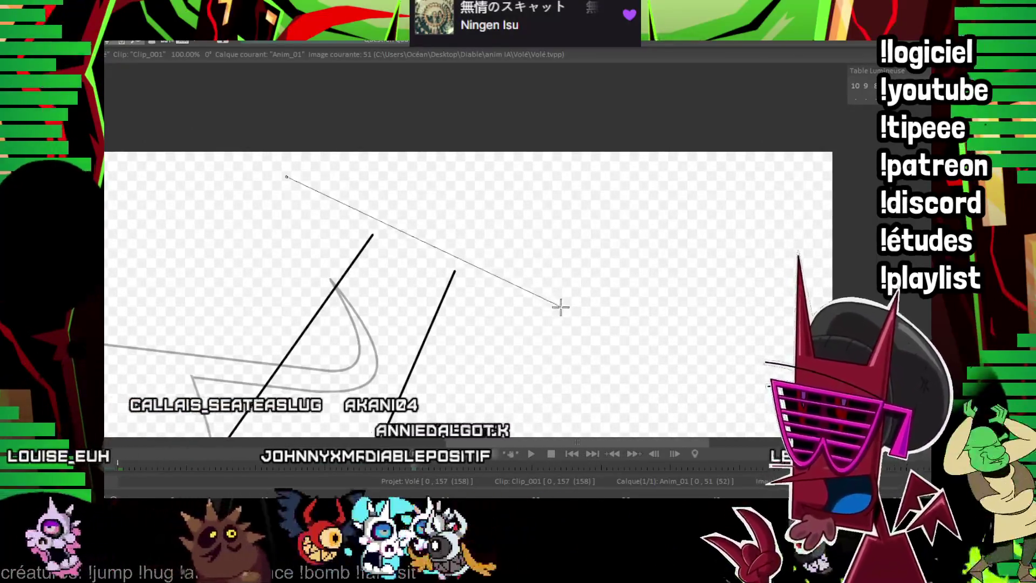
scroll(558, 309, "up", 2)
Ink the straight top edge of the head curving up into the horn tip.
left_click_drag(396, 294, 558, 367)
mouse_move(316, 244)
left_mouse_down()
mouse_move(376, 270)
mouse_move(202, 185)
left_mouse_up()
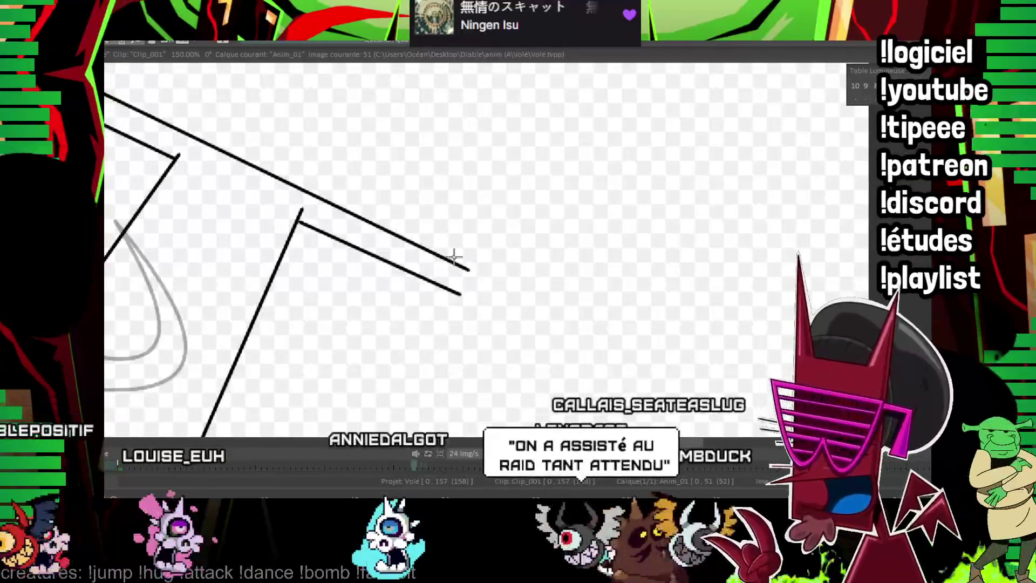
left_click_drag(459, 265, 516, 177)
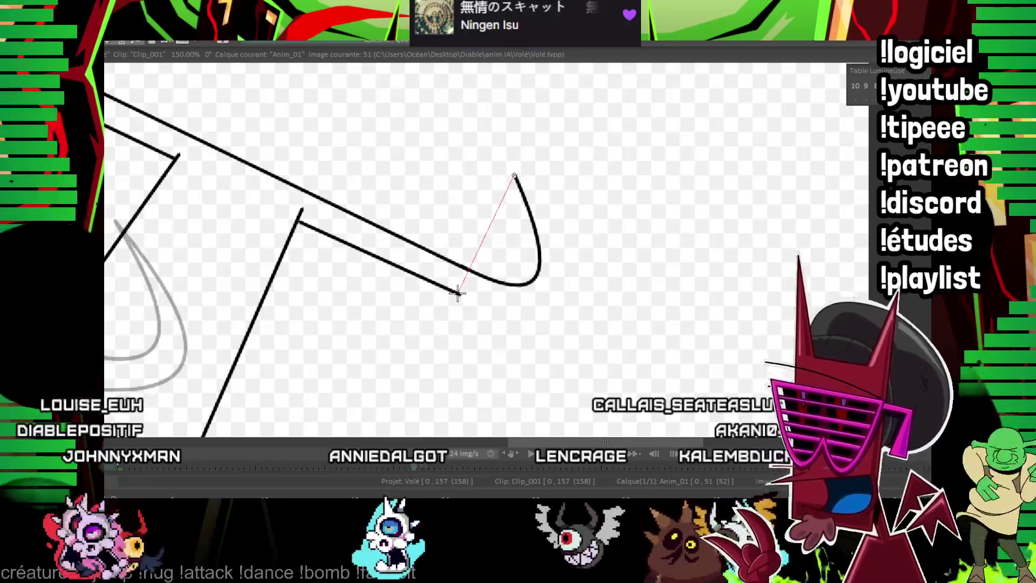
Round off the curve at the head outline's left end and compare with the neighbouring frame.
left_click_drag(553, 293, 735, 442)
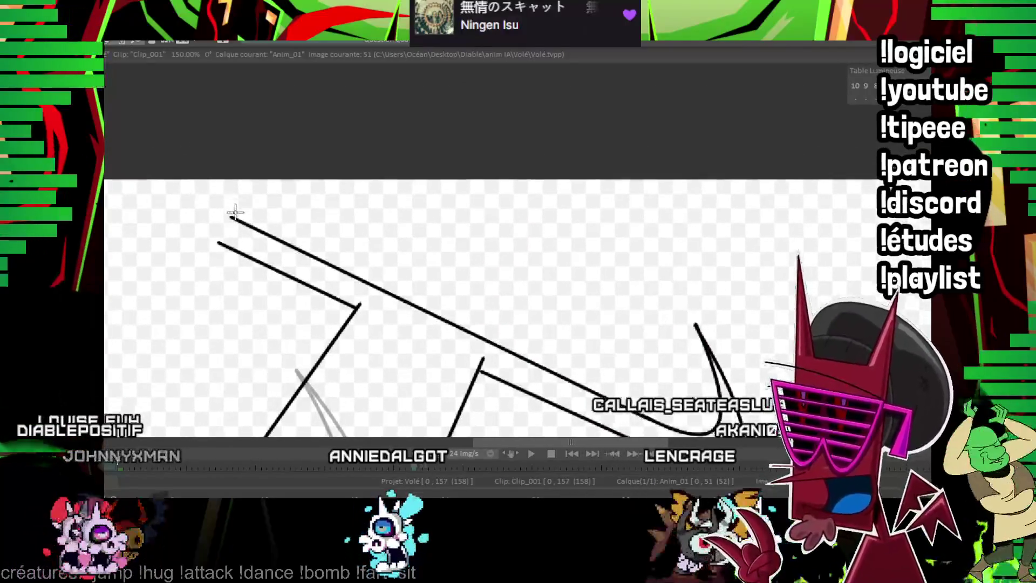
left_click(204, 177)
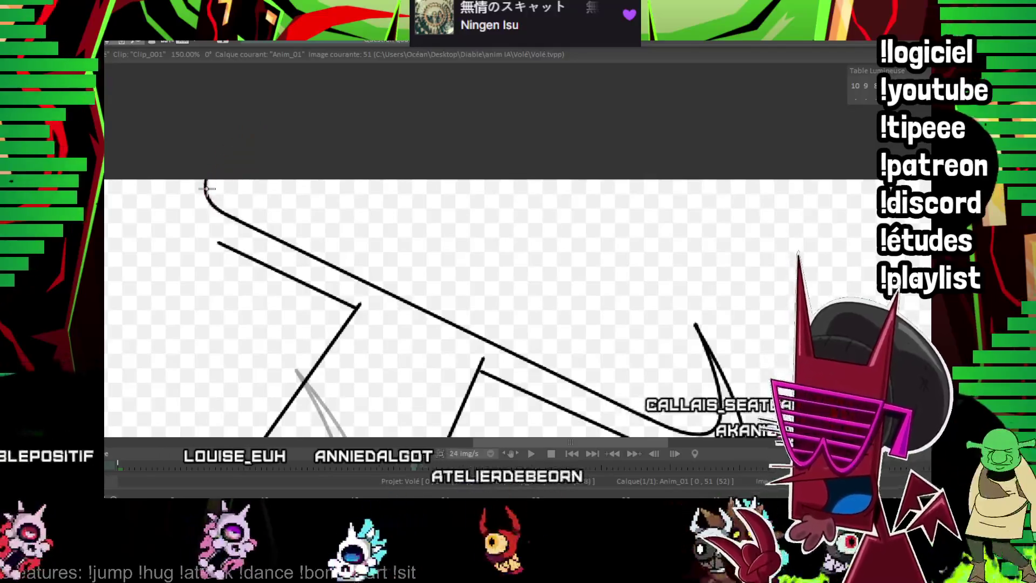
left_click_drag(218, 243, 253, 102)
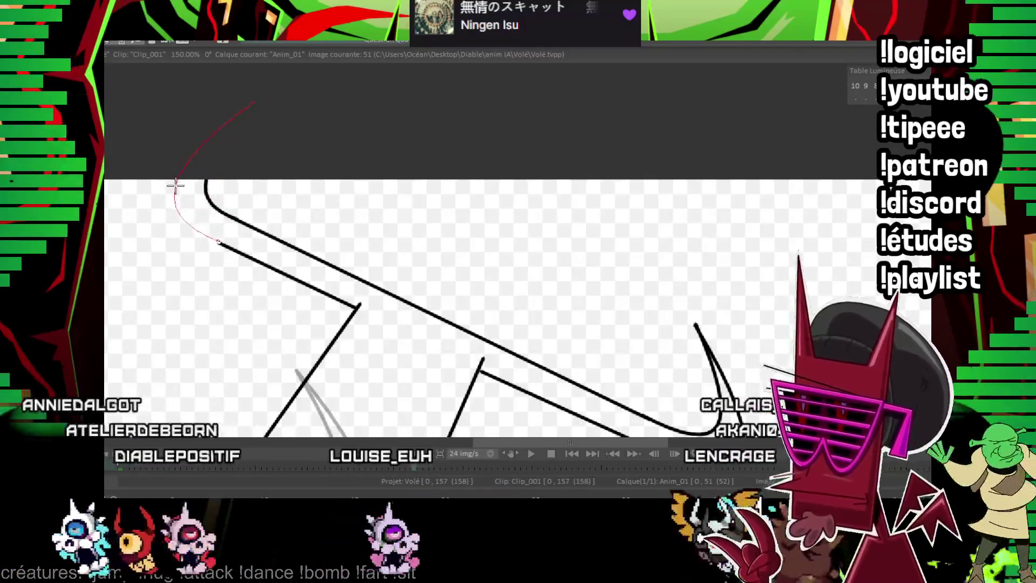
left_click(178, 165)
left_click_drag(494, 332, 440, 230)
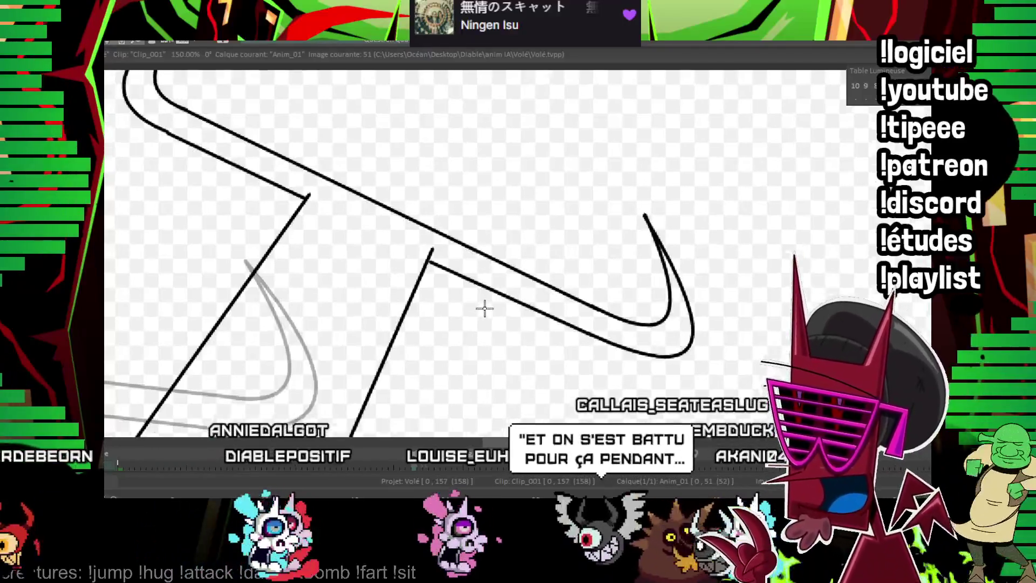
left_click_drag(471, 301, 520, 215)
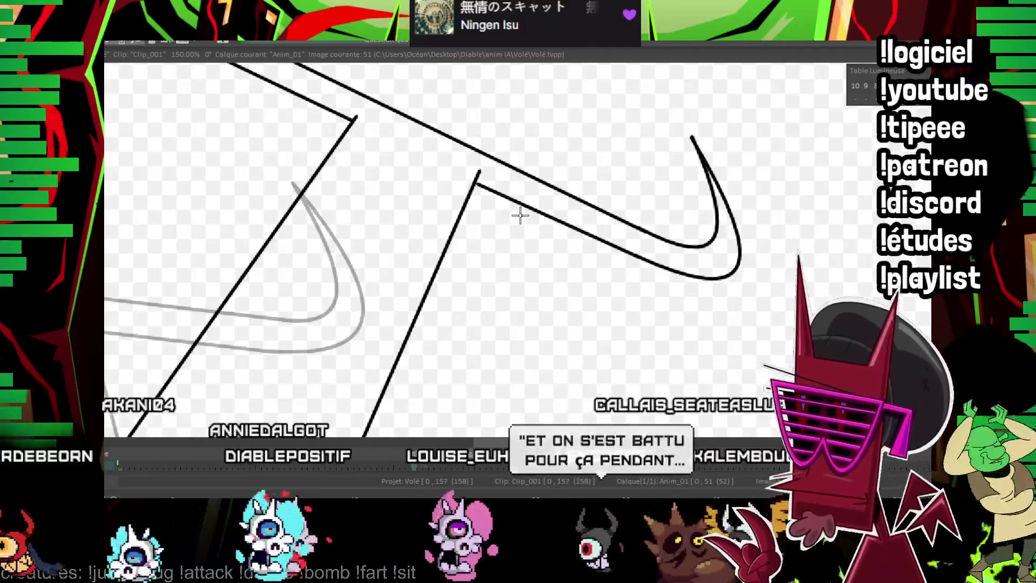
key("Left")
key("Right")
mouse_move(385, 385)
left_mouse_down()
mouse_move(444, 265)
mouse_move(508, 221)
left_mouse_up()
Draw the arc across the two body lines, undoing and redrawing it with Ctrl+Z.
scroll(364, 224, "down", 3)
scroll(364, 224, "up", 2)
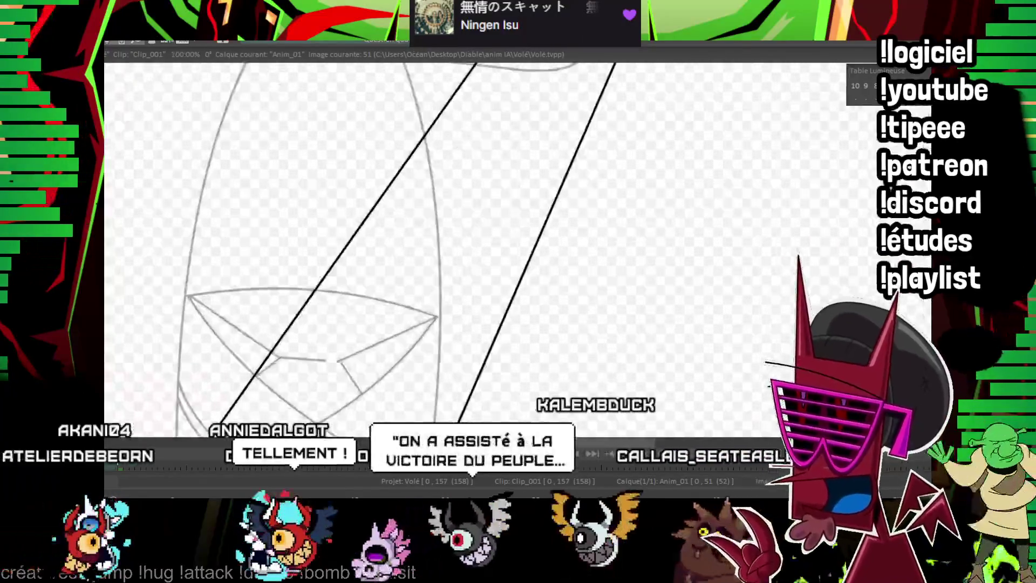
left_click_drag(359, 232, 520, 278)
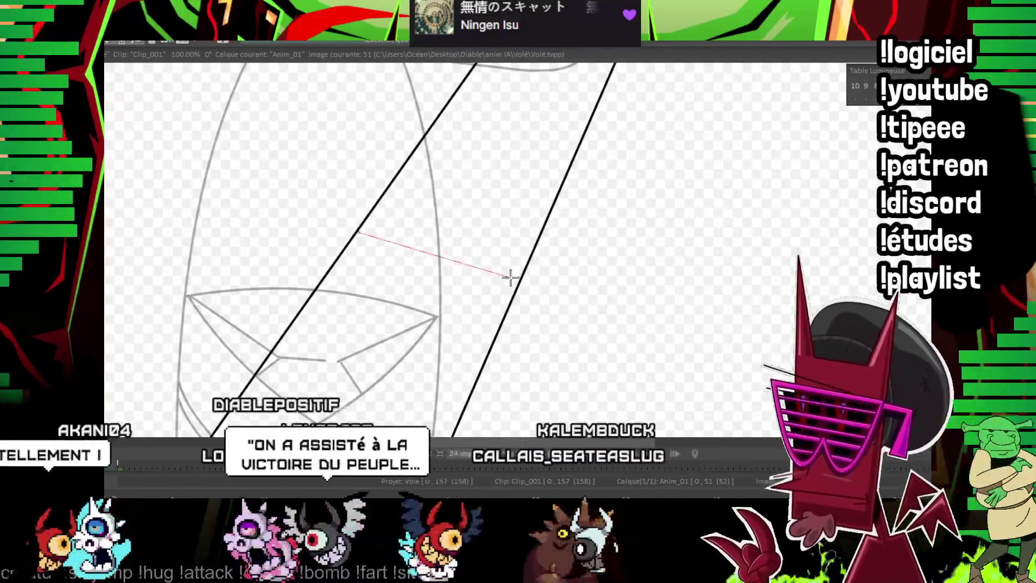
left_click(439, 229)
left_click_drag(463, 244, 440, 229)
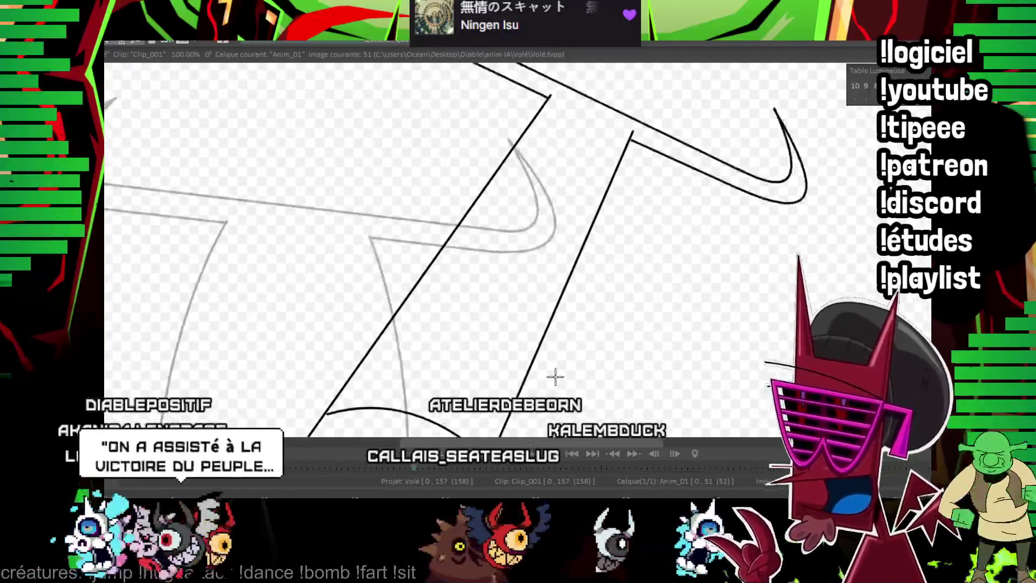
key("ctrl+z")
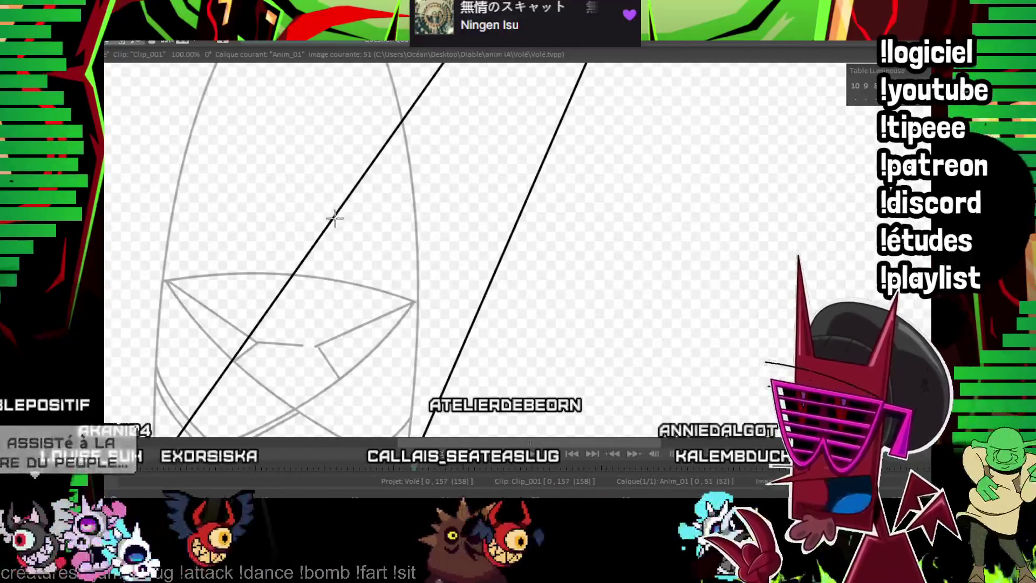
left_click_drag(332, 221, 492, 274)
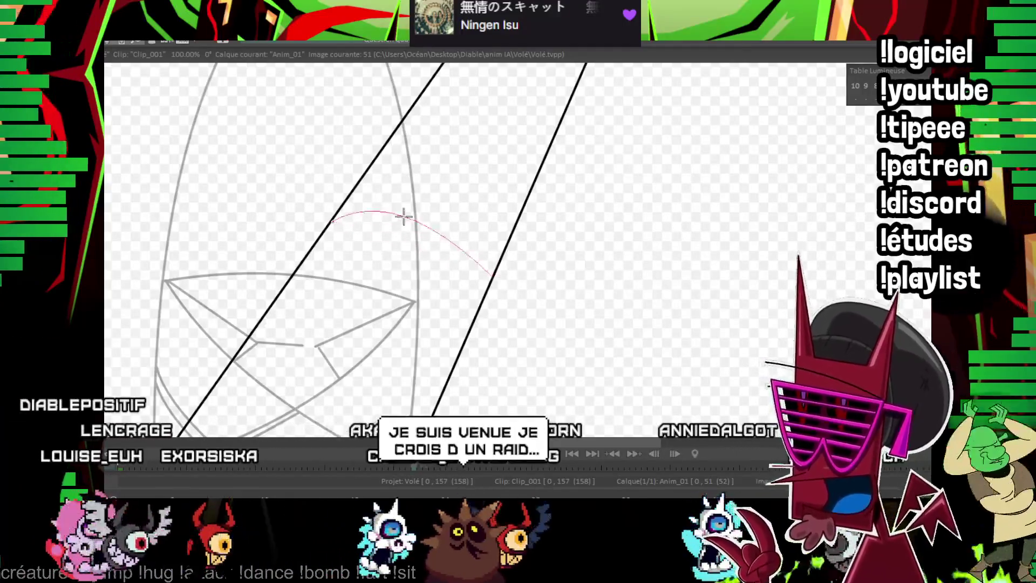
left_click(426, 229)
scroll(426, 229, "down", 5)
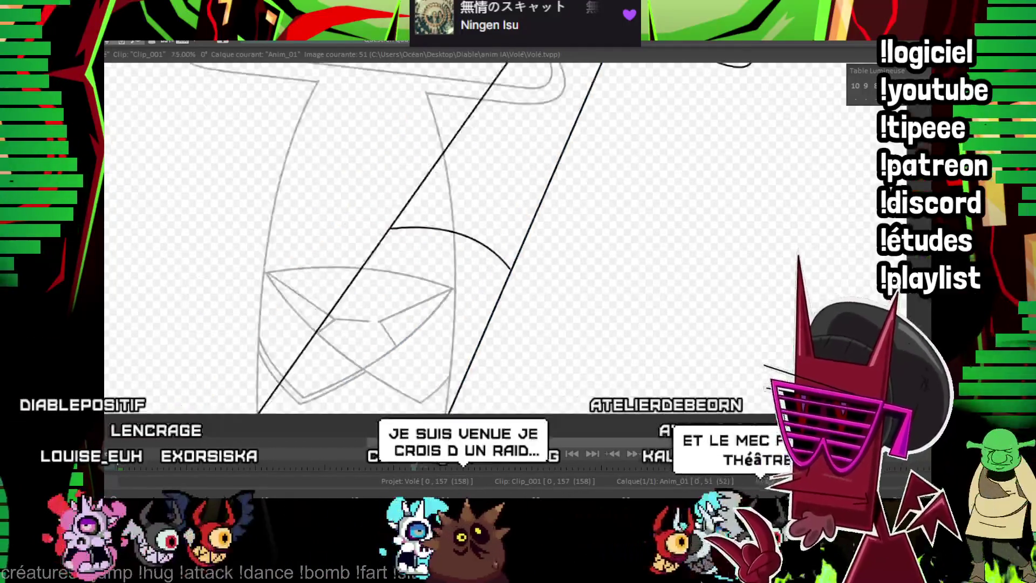
scroll(531, 270, "up", 5)
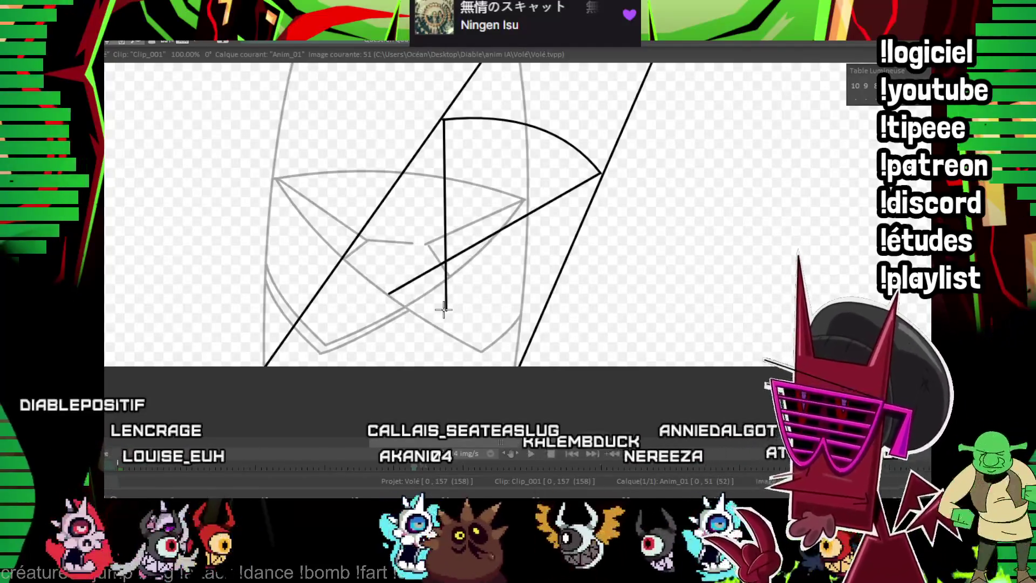
scroll(444, 308, "up", 1)
scroll(422, 207, "down", 1)
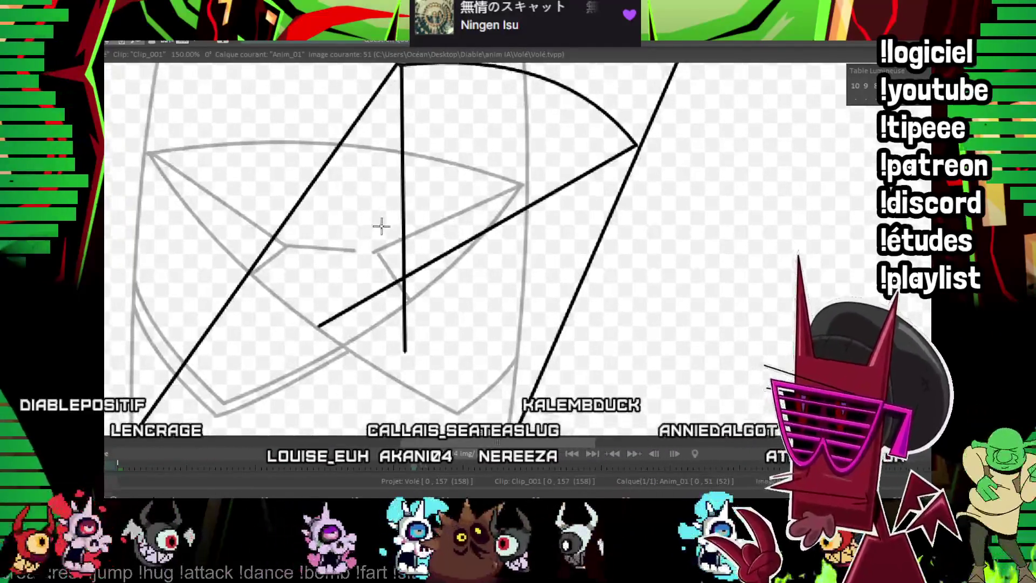
scroll(379, 228, "up", 1)
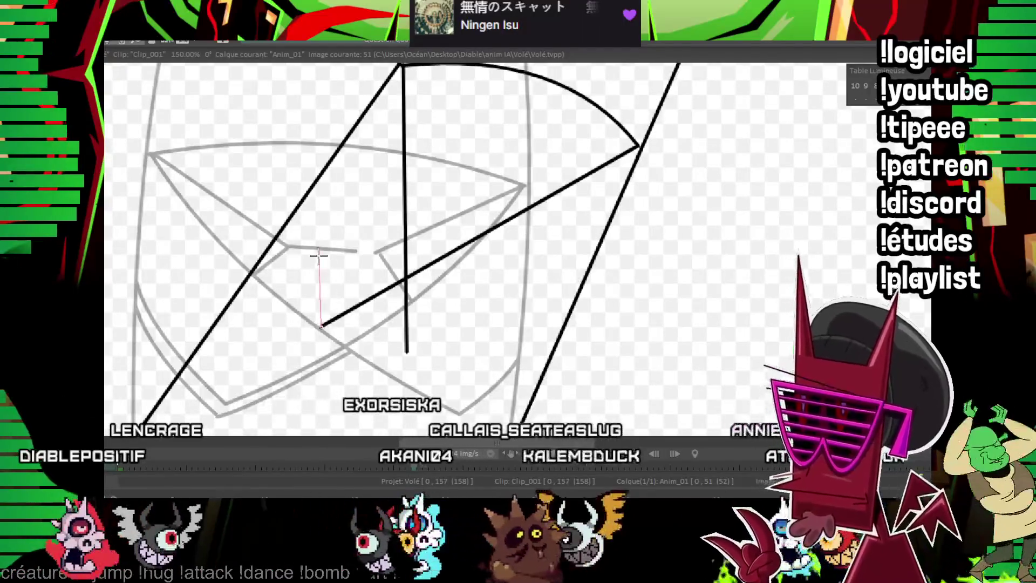
Ink the detail's curved left edge, straight edges and a short inner stroke.
left_click_drag(431, 242, 329, 228)
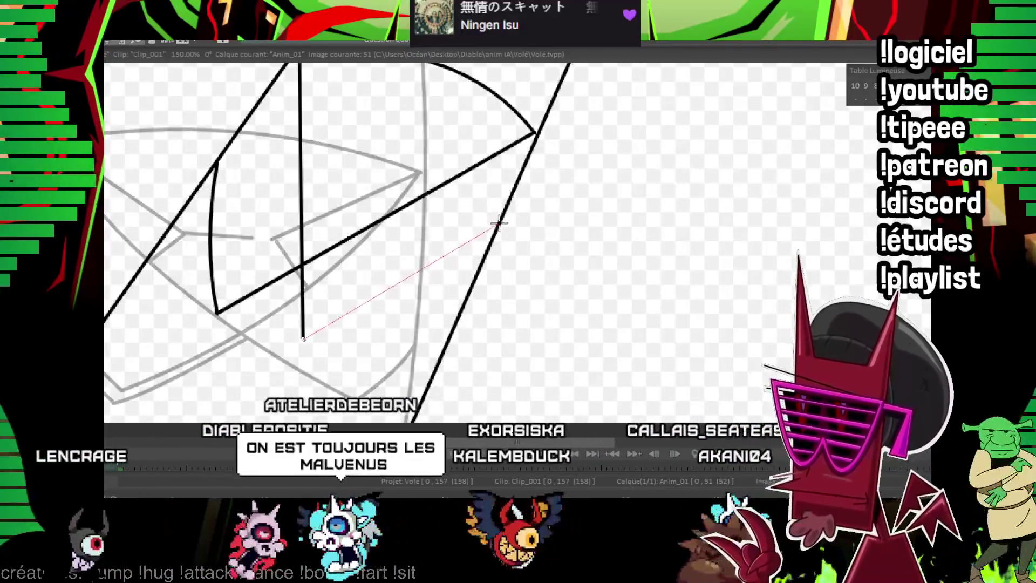
left_click(416, 311)
mouse_move(428, 250)
left_mouse_down()
mouse_move(423, 322)
mouse_move(435, 310)
left_mouse_up()
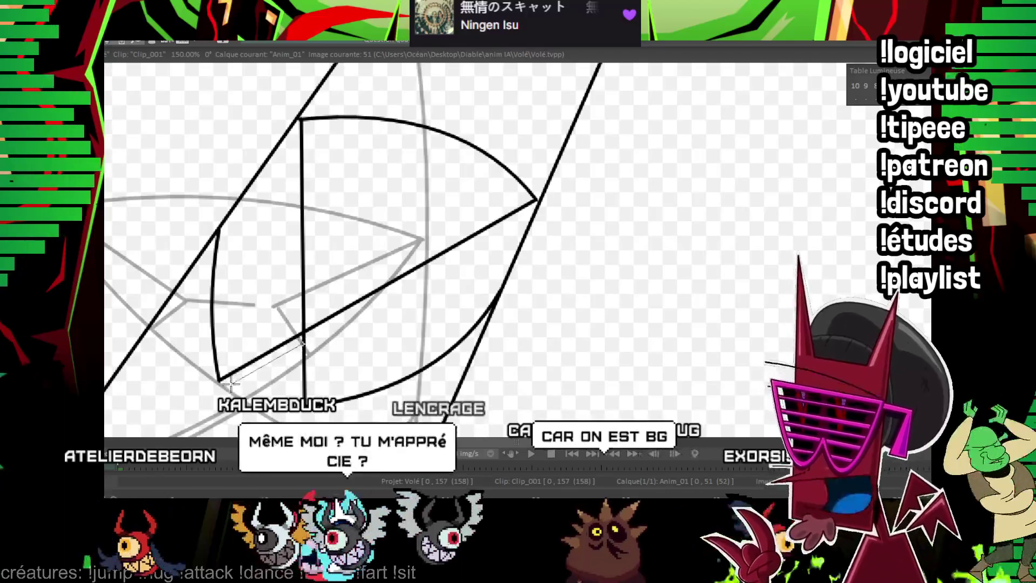
left_click(208, 400)
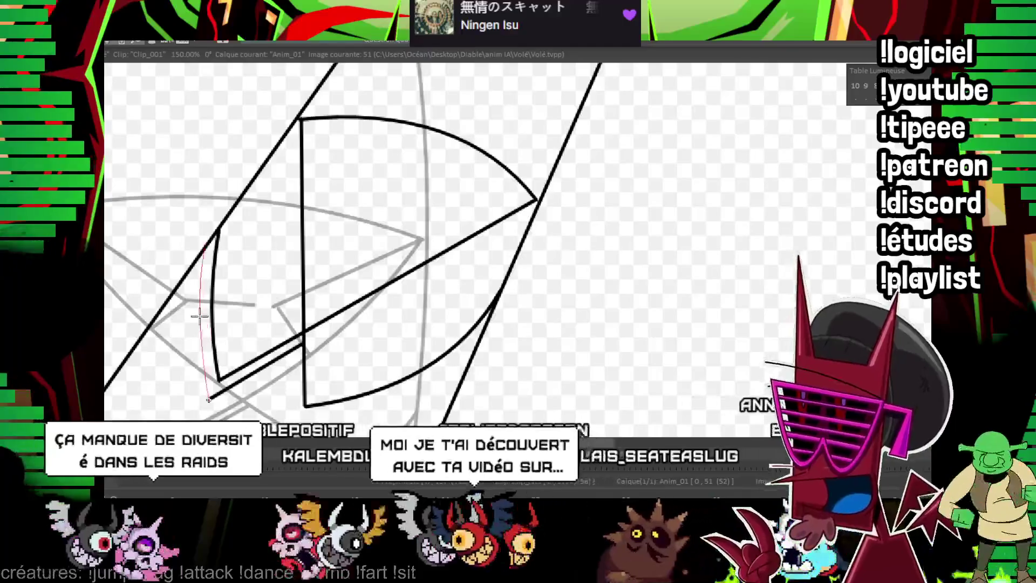
mouse_move(449, 184)
left_mouse_down()
mouse_move(427, 252)
mouse_move(434, 166)
mouse_move(383, 215)
left_mouse_up()
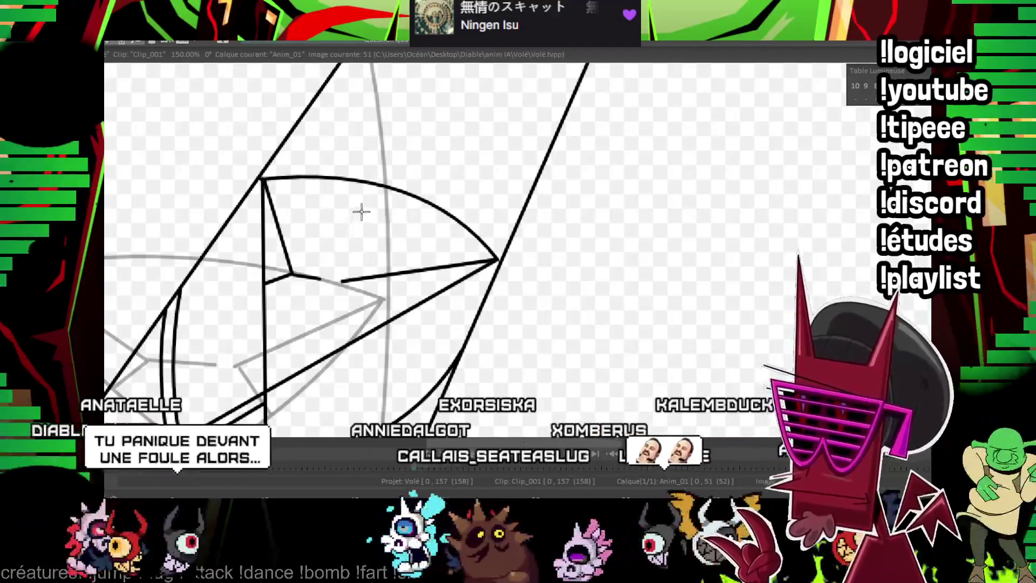
left_click_drag(342, 282, 348, 335)
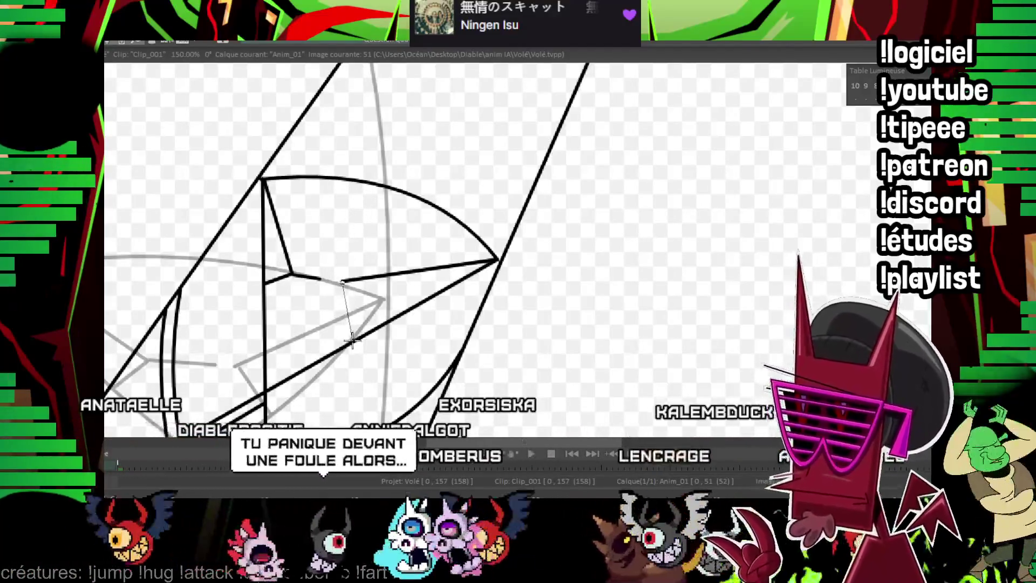
scroll(574, 162, "down", 2)
scroll(702, 184, "down", 1)
scroll(590, 251, "down", 2)
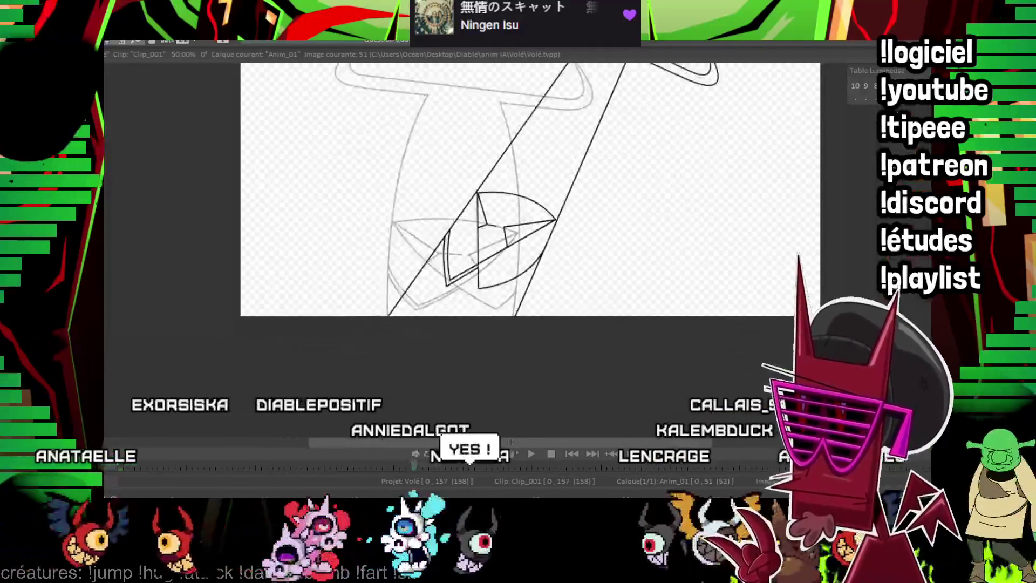
Add a new drawing at image 53 and ink a long diagonal stem line over the sketch.
key("Left")
key("Left")
key("Right")
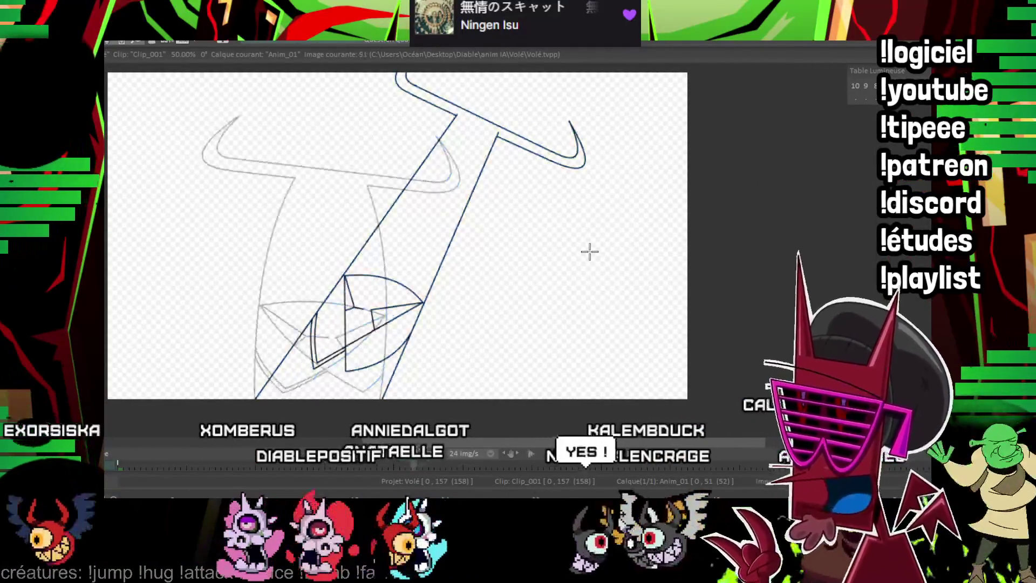
key("Right")
key("Right")
key("Return")
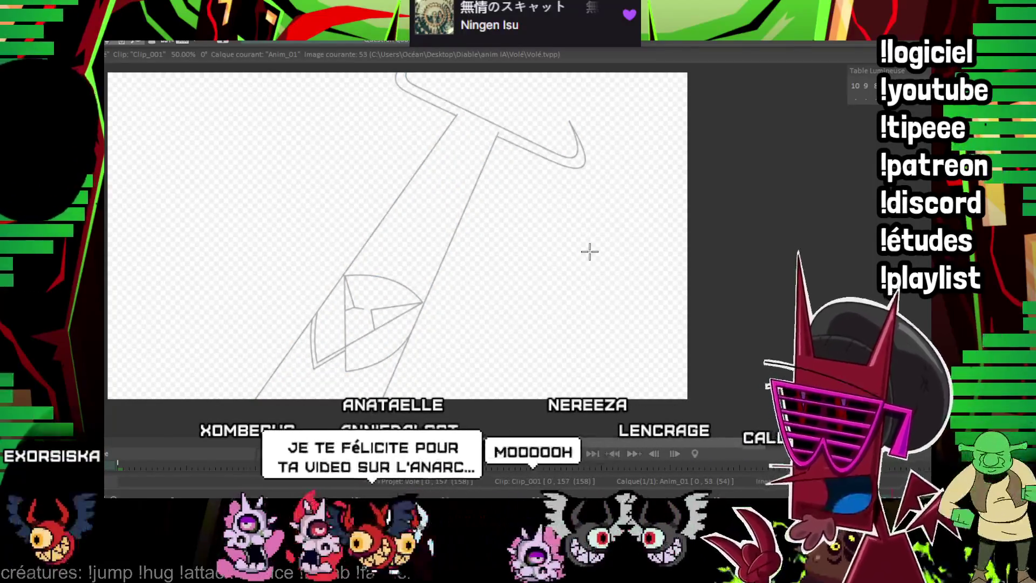
key("Left")
key("Left")
key("Left")
key("Right")
key("Right")
key("Right")
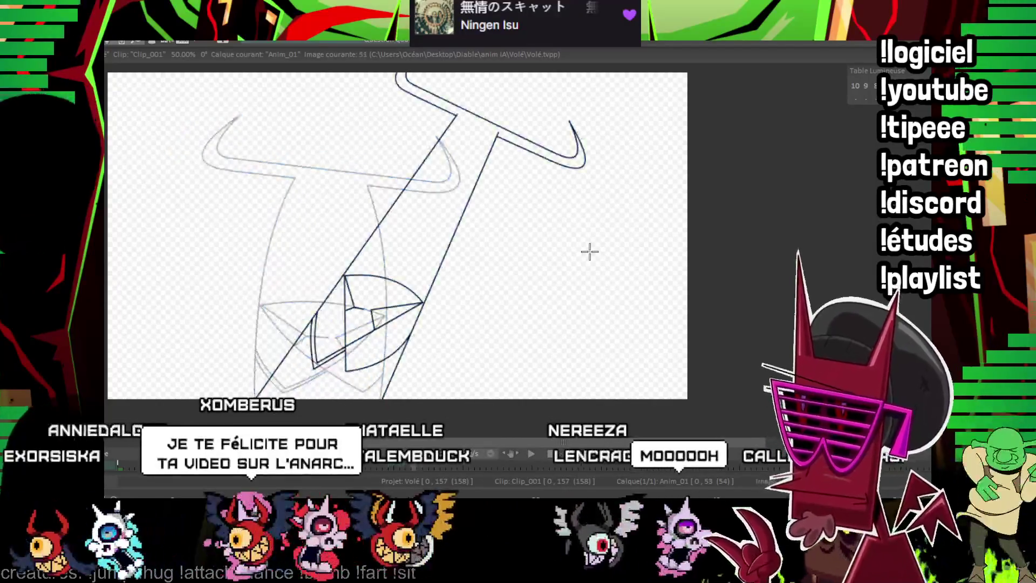
key("Right")
key("Right")
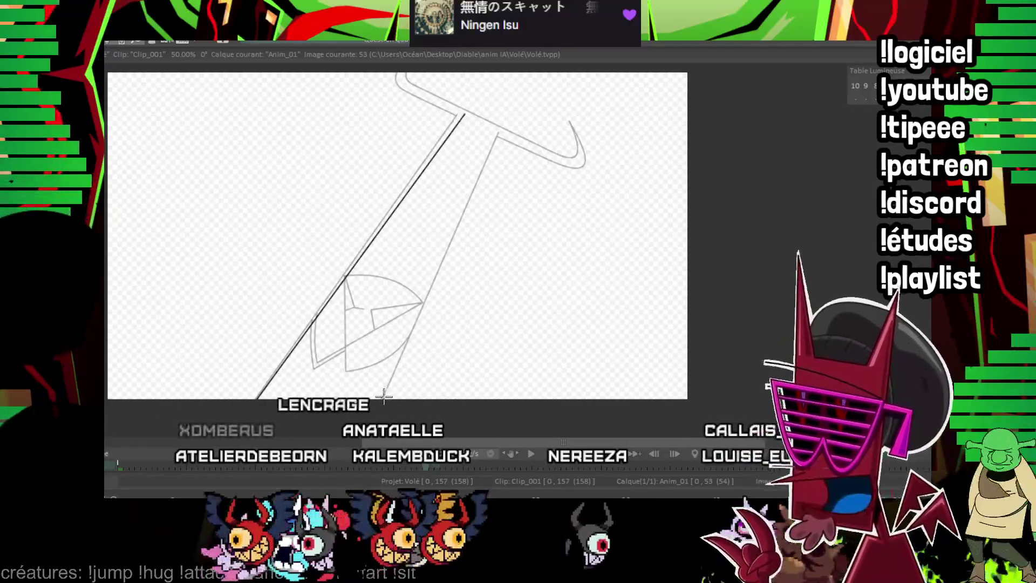
left_click_drag(501, 135, 383, 398)
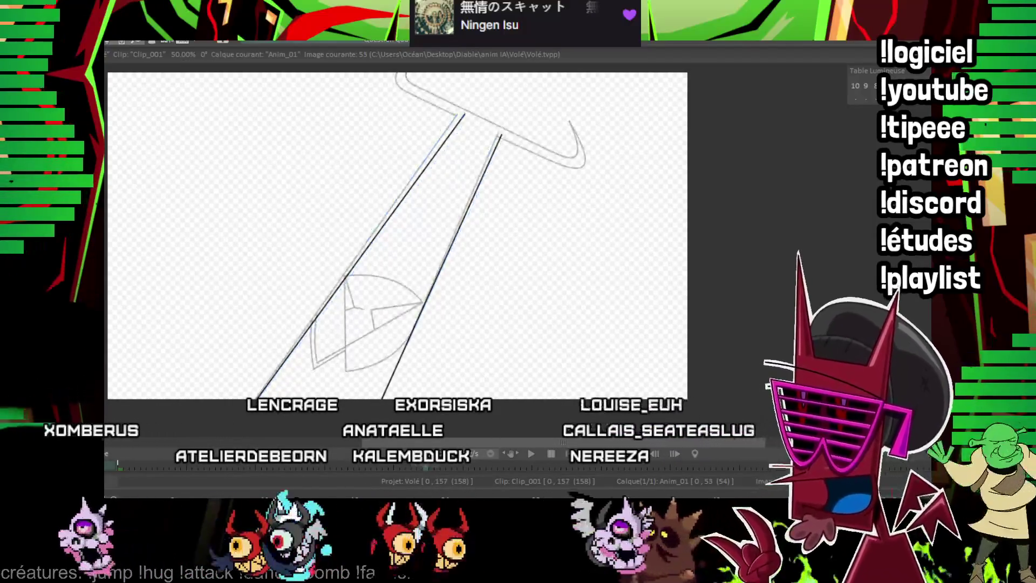
scroll(532, 176, "up", 2)
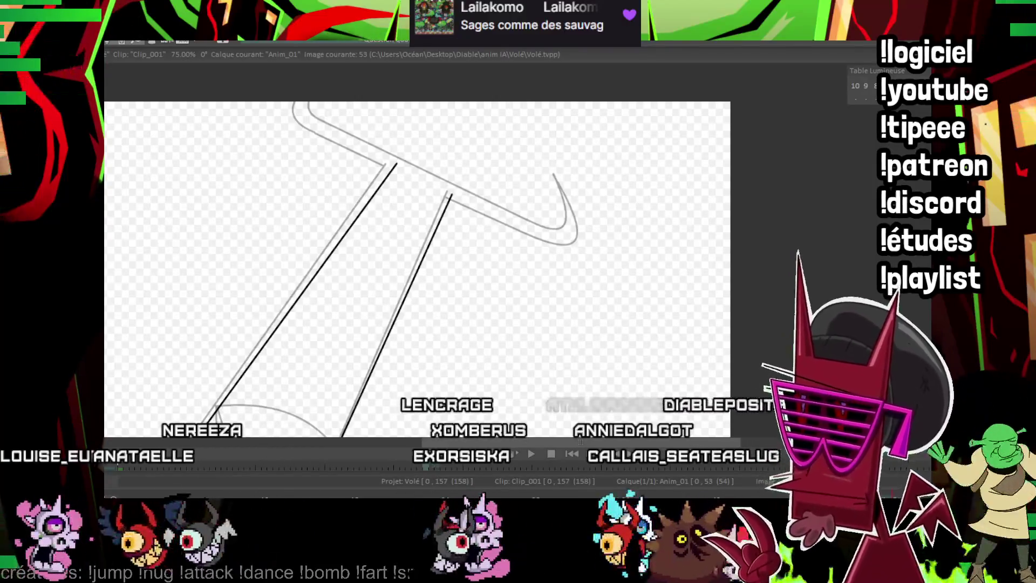
Ink the crossbar's upper and lower edges, using image 51 for reference.
key("Left")
key("Left")
scroll(782, 185, "up", 1)
key("Right")
key("Right")
key("Right")
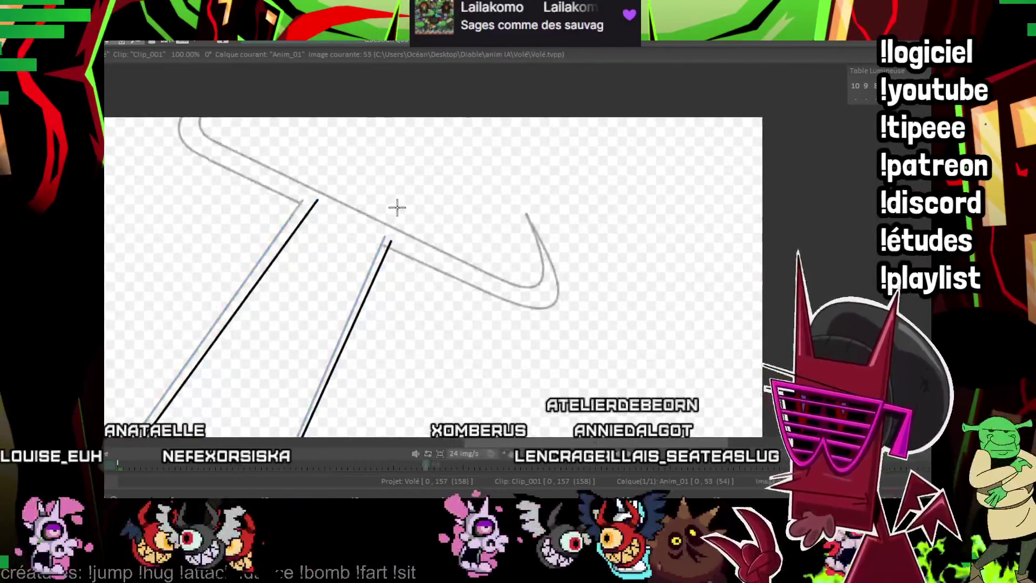
left_click_drag(508, 288, 503, 291)
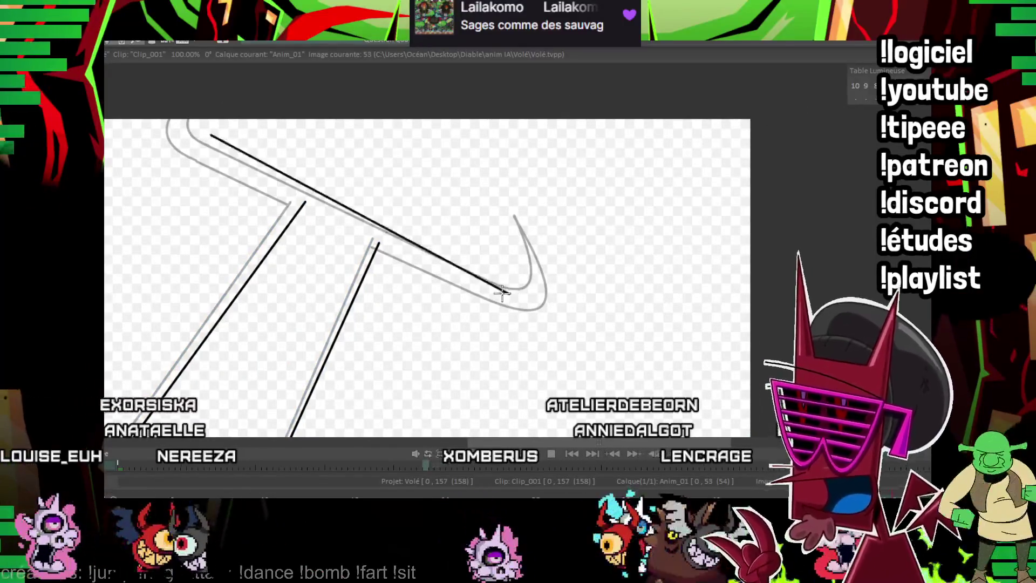
left_click_drag(266, 148, 232, 162)
left_click_drag(170, 174, 467, 330)
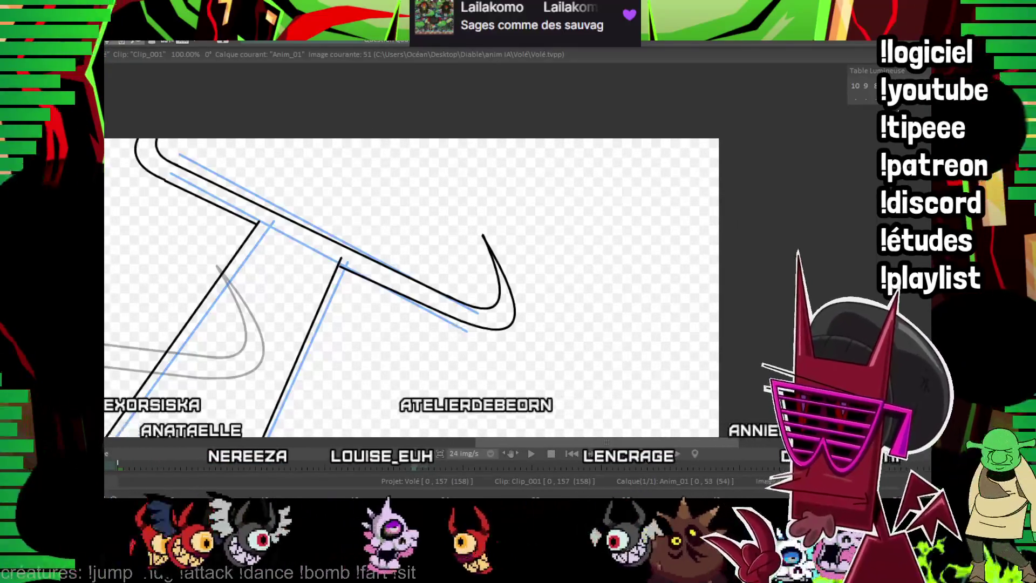
Ink the hook's curved outer edge and erase the overshoot where lines cross.
scroll(429, 345, "up", 2)
left_click_drag(429, 345, 465, 237)
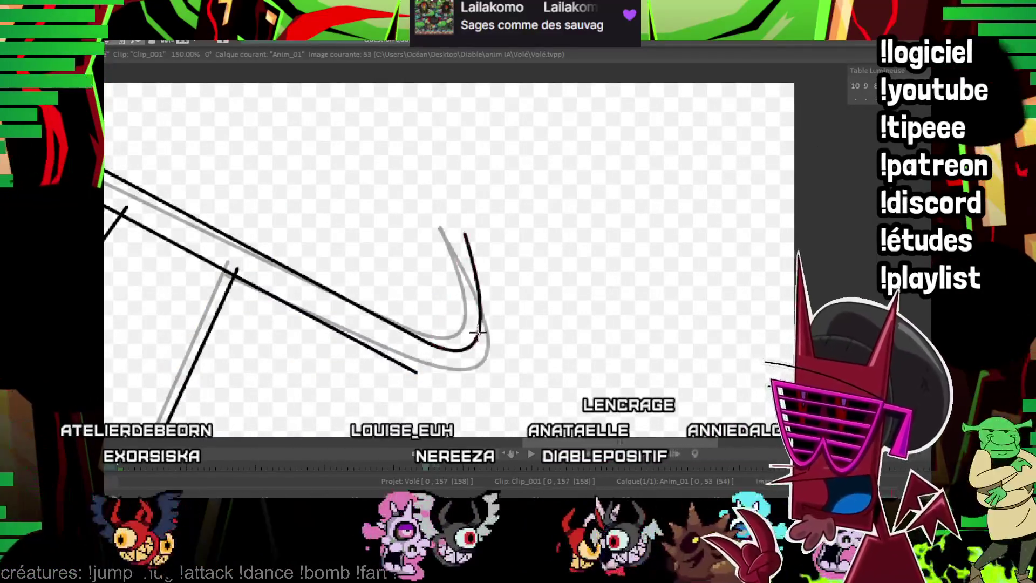
left_click_drag(411, 370, 416, 371)
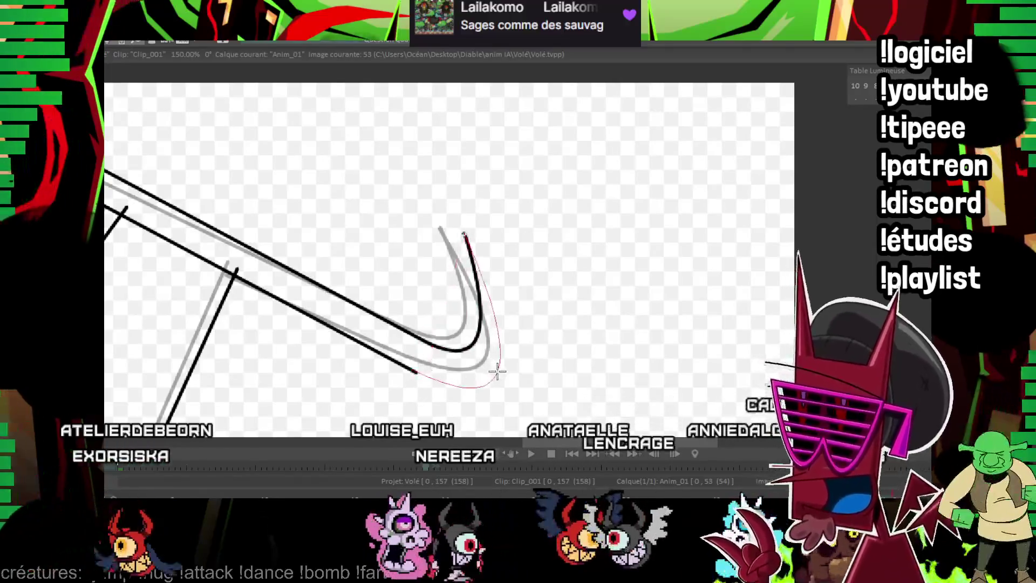
left_click_drag(374, 251, 552, 351)
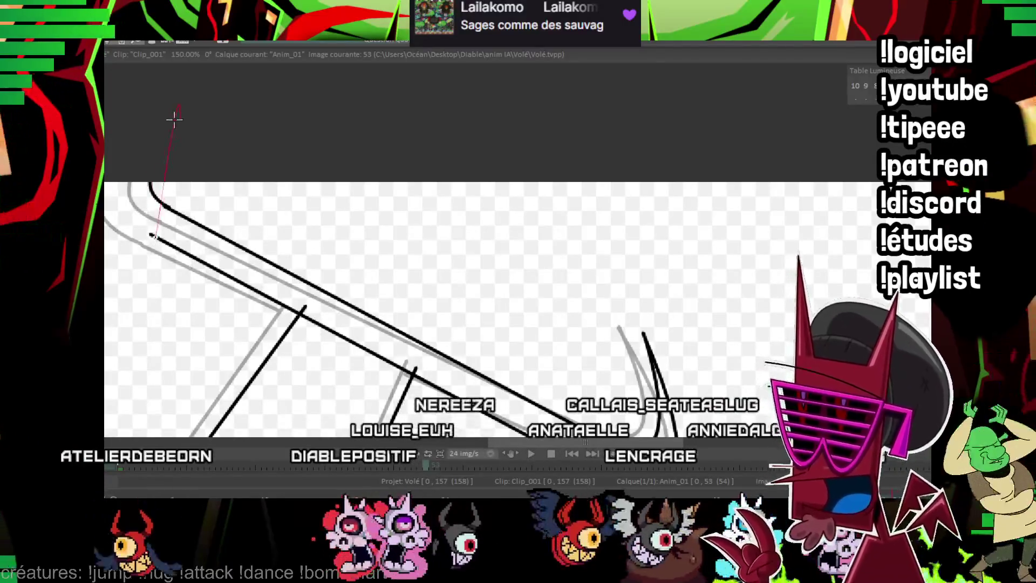
left_click_drag(120, 178, 163, 192)
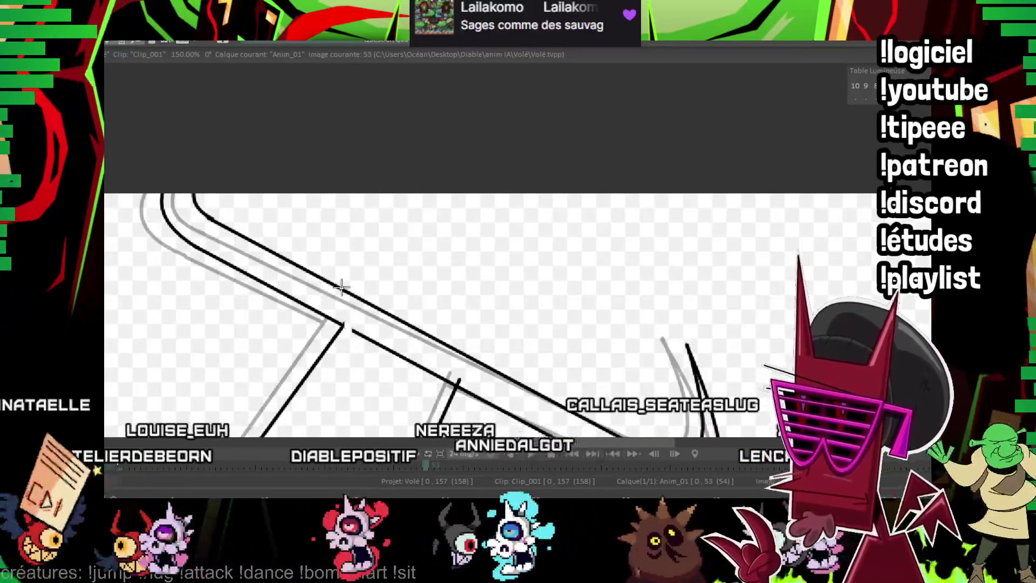
left_click_drag(348, 337, 202, 273)
left_click_drag(307, 317, 298, 309)
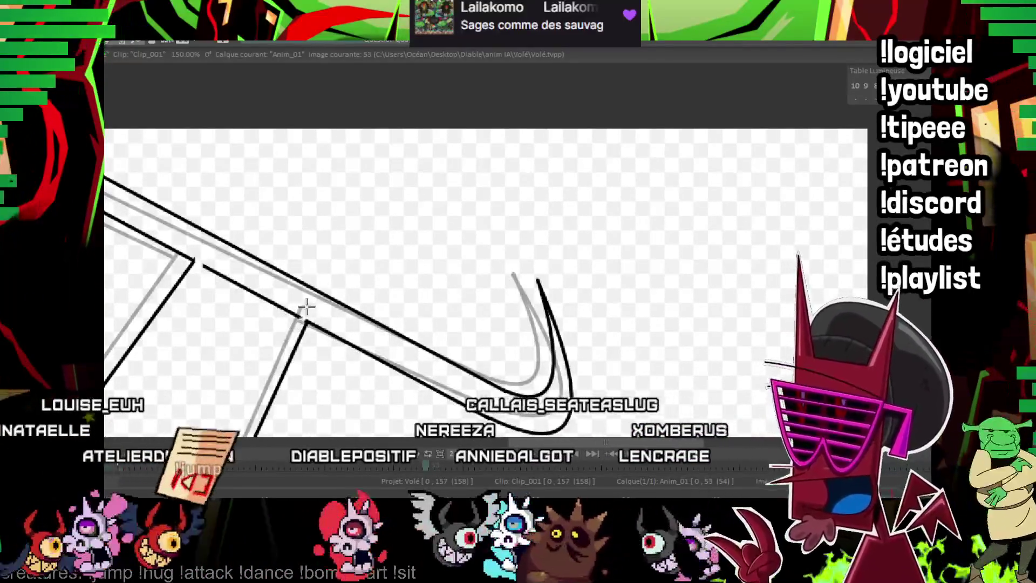
Ink the fan's top arc, its straight right edge and its bottom arc.
mouse_move(376, 294)
left_mouse_down()
mouse_move(563, 231)
mouse_move(598, 271)
left_mouse_up()
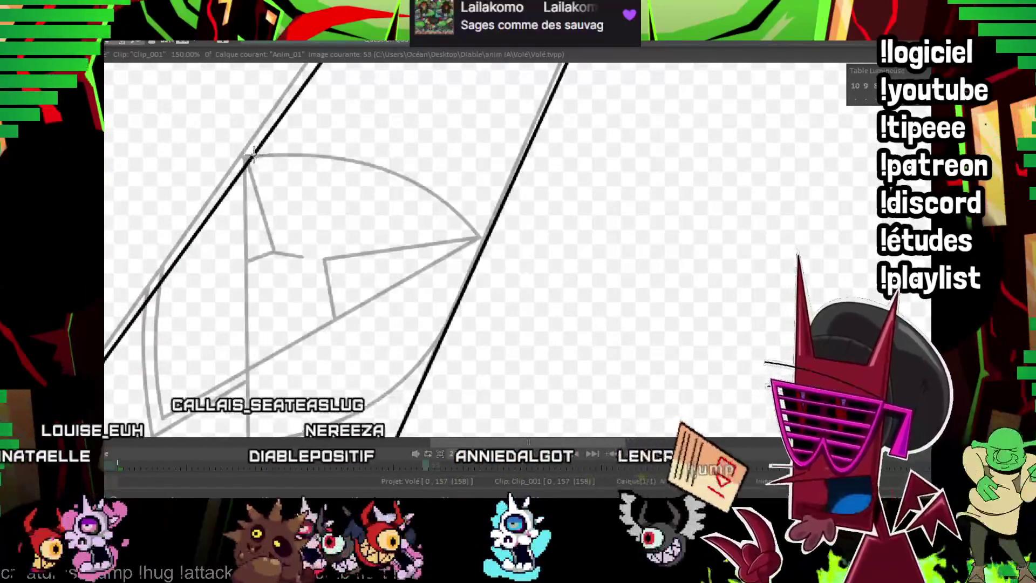
left_click_drag(254, 156, 477, 237)
left_click(402, 181)
left_click_drag(429, 164, 481, 106)
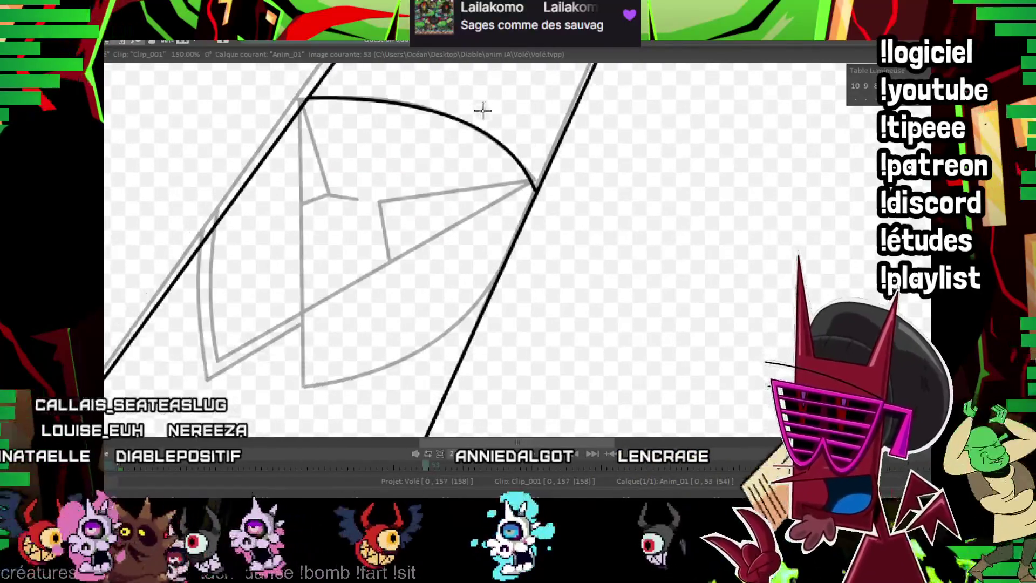
left_click_drag(368, 269, 218, 366)
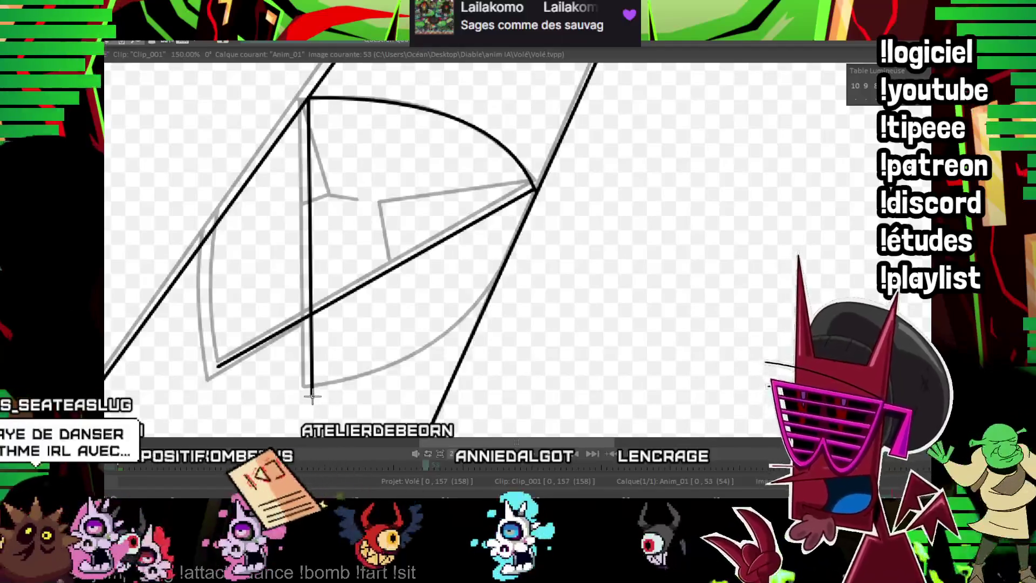
left_click_drag(423, 349, 478, 317)
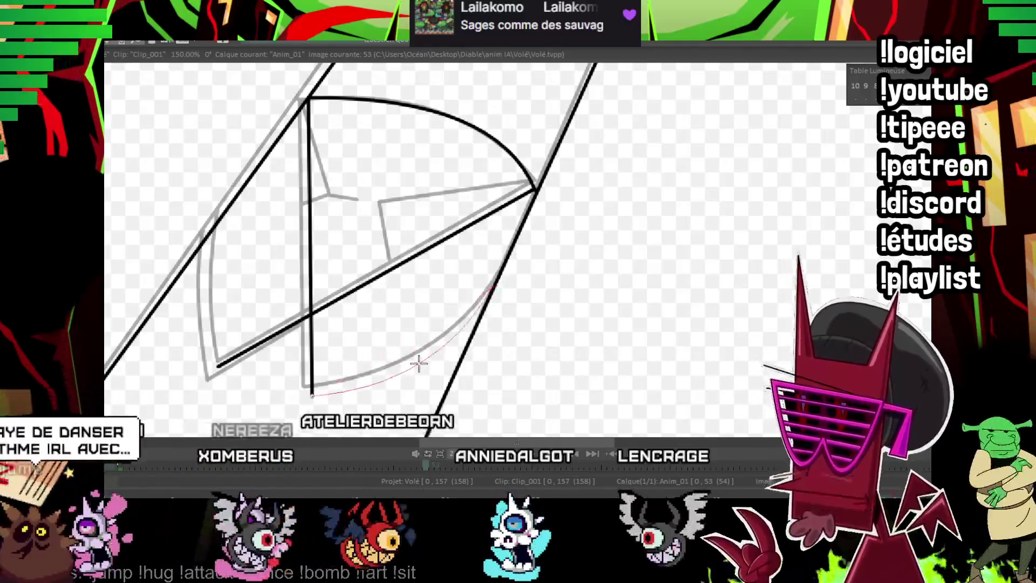
left_click(418, 364)
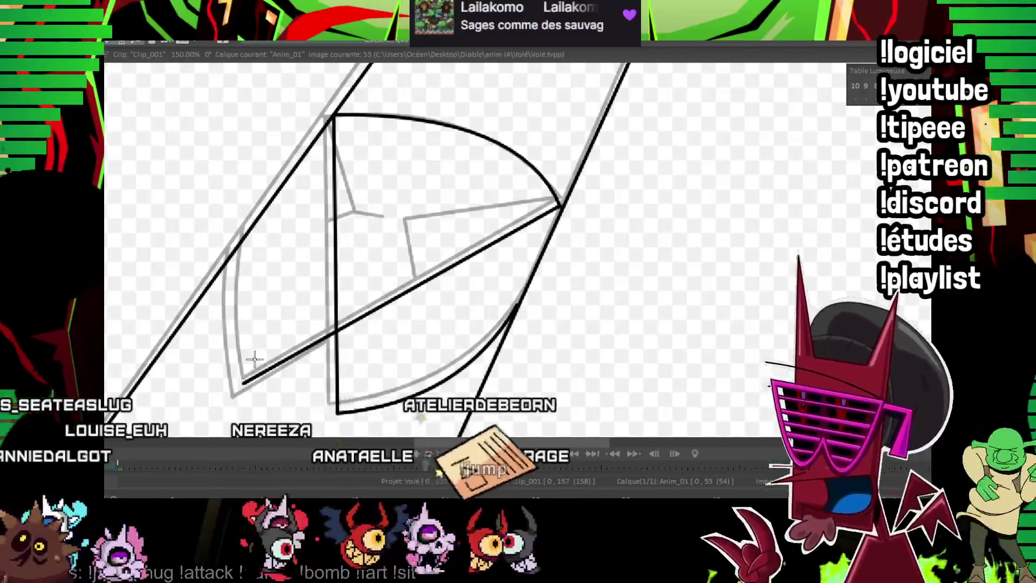
Ink the fan's left edge and the inner fold lines from its junctions.
left_click_drag(242, 380, 241, 241)
left_click(234, 271)
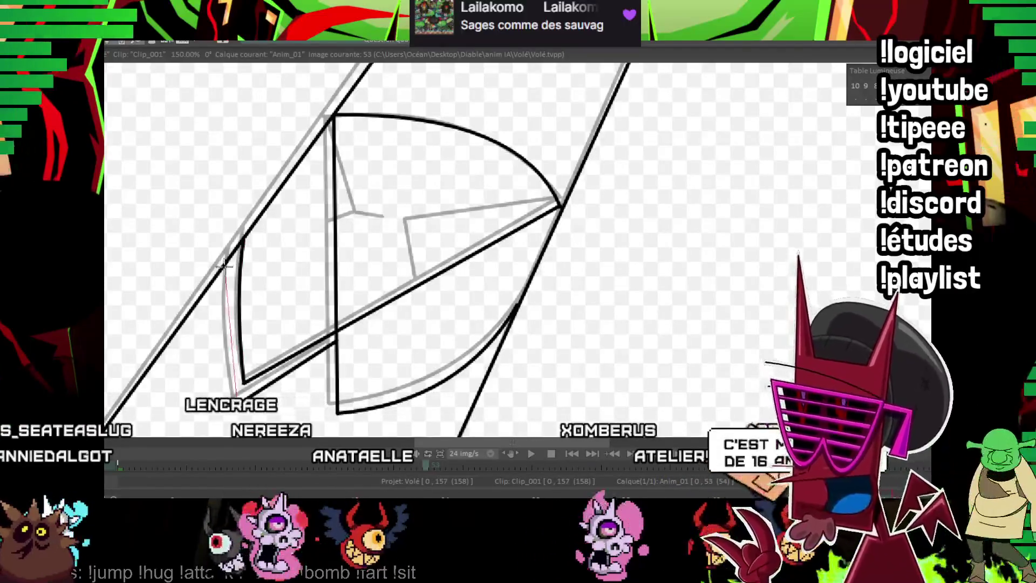
left_click(226, 274)
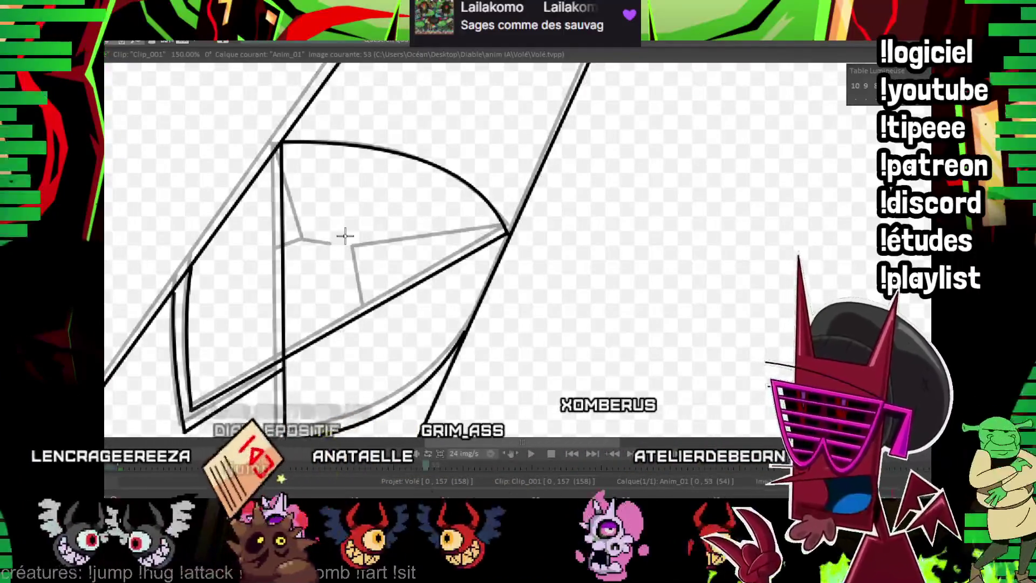
left_click_drag(506, 233, 365, 260)
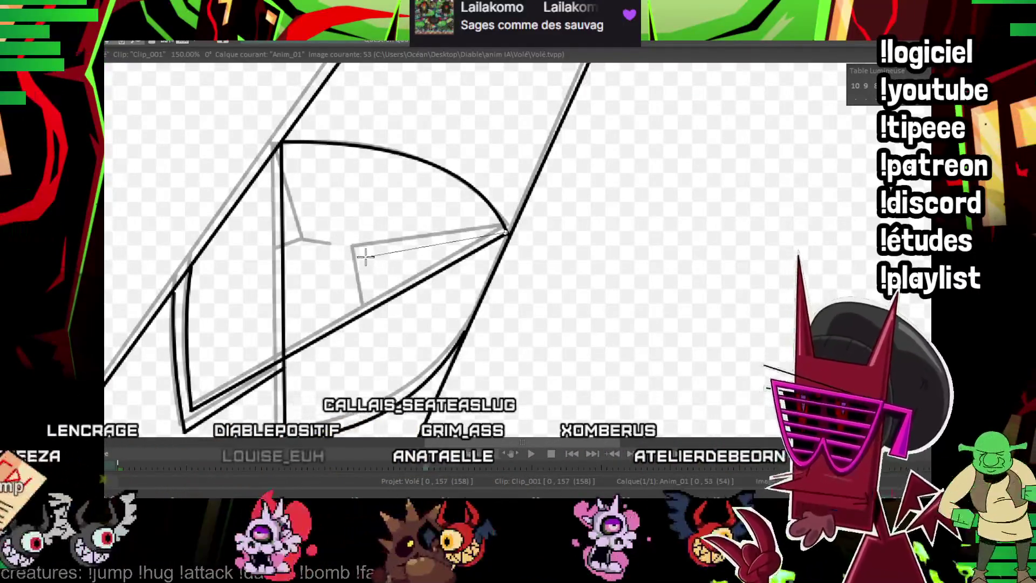
mouse_move(281, 143)
left_mouse_down()
mouse_move(338, 254)
mouse_move(284, 254)
left_mouse_up()
left_click_drag(365, 261, 366, 309)
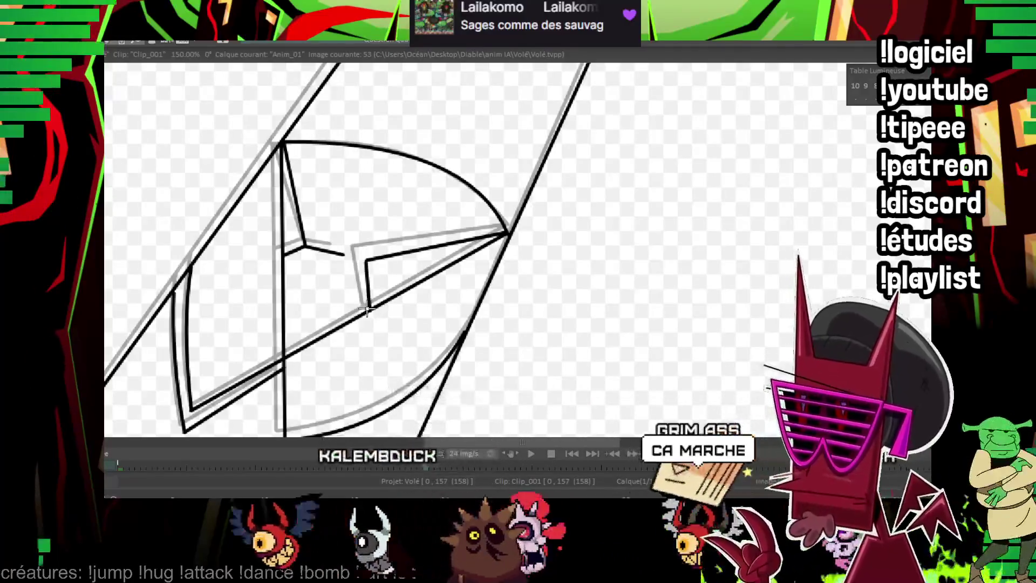
scroll(518, 248, "down", 5)
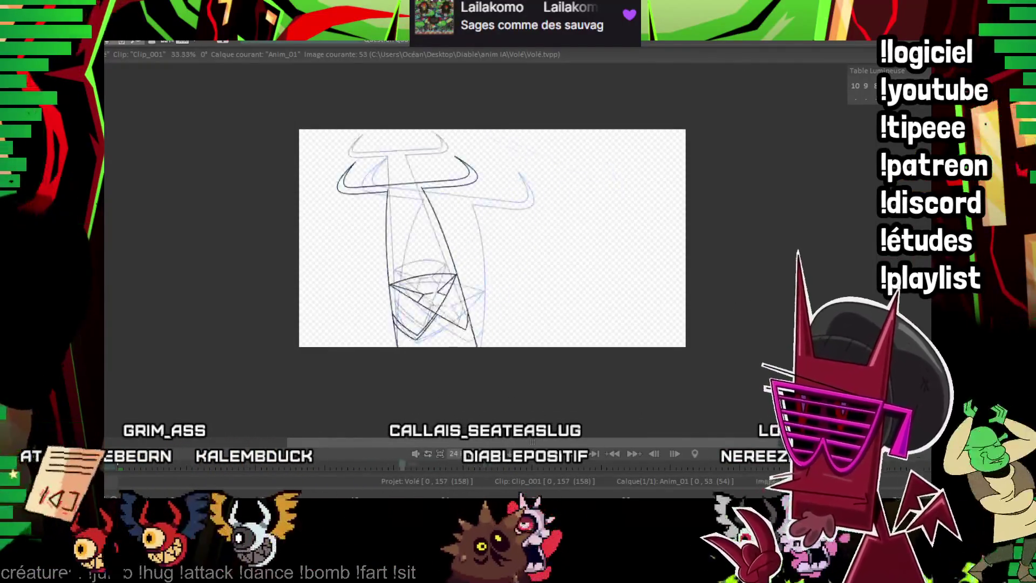
Add a new drawing at image 56 and ink its two long stem lines, comparing with image 53.
key("Insert")
key("Insert")
key("Insert")
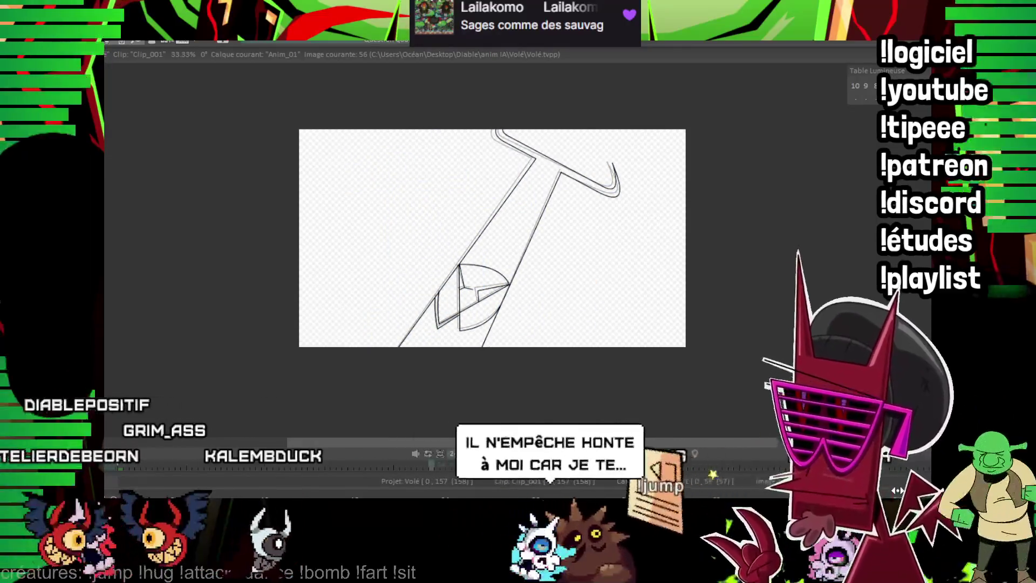
left_click_drag(483, 335, 557, 173)
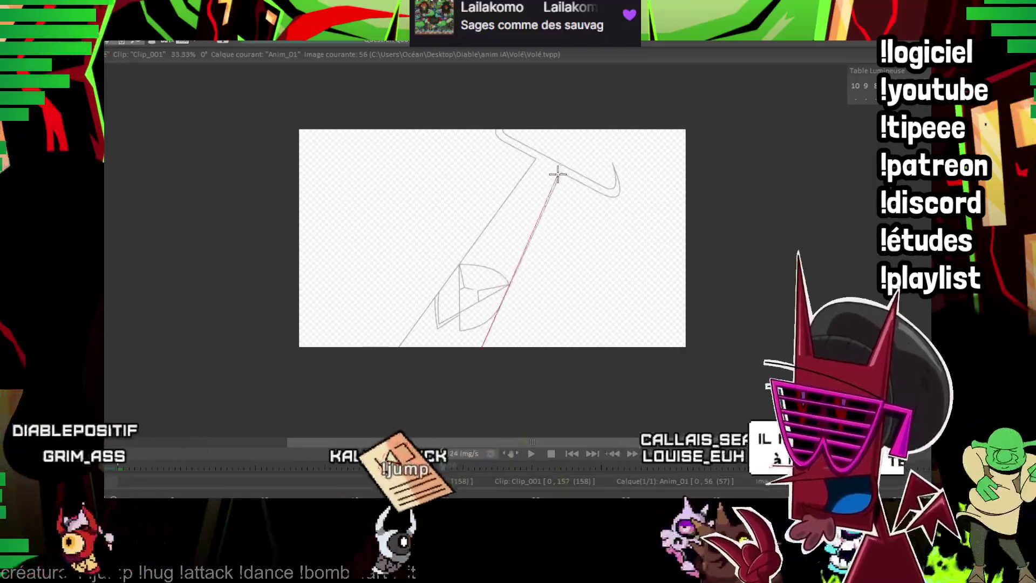
left_click_drag(400, 344, 533, 160)
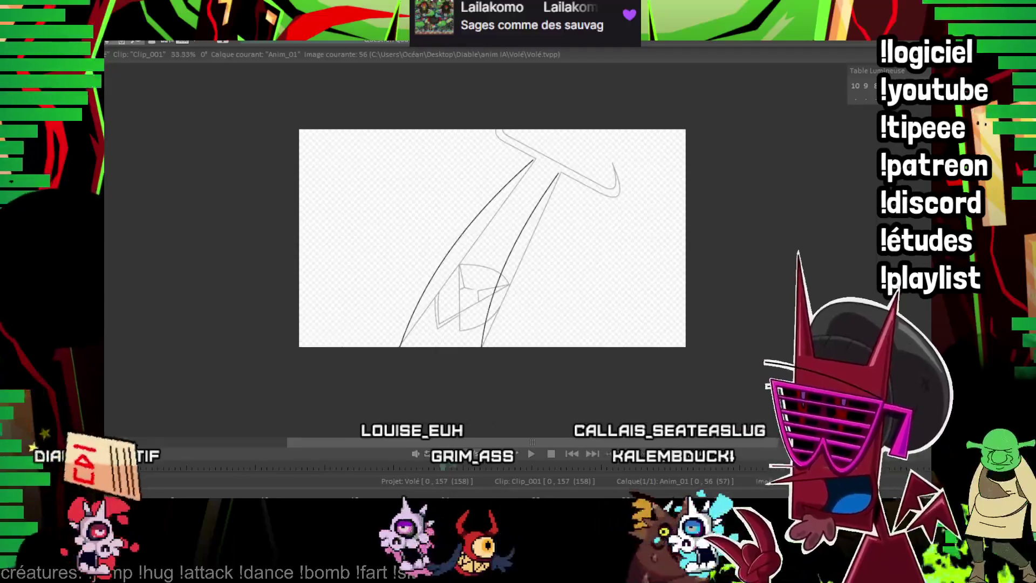
scroll(511, 383, "up", 3)
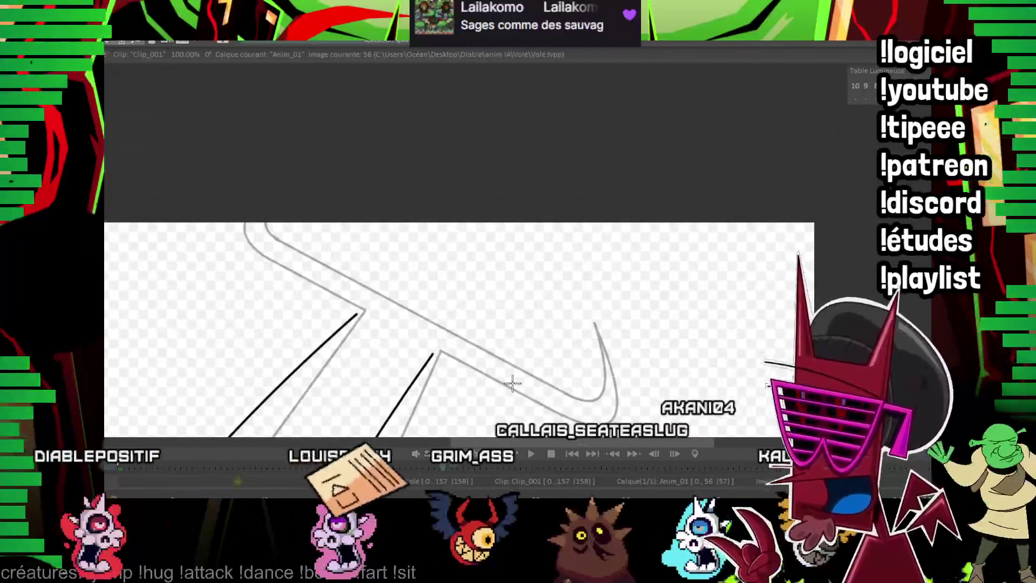
key("Left")
key("Left")
key("Left")
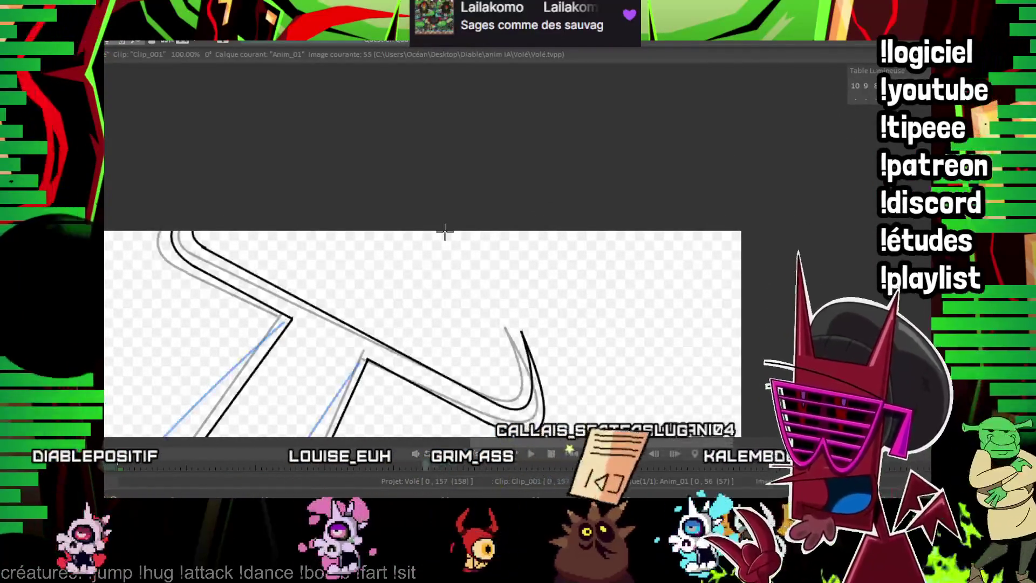
key("Right")
key("Right")
key("Right")
scroll(447, 286, "down", 2)
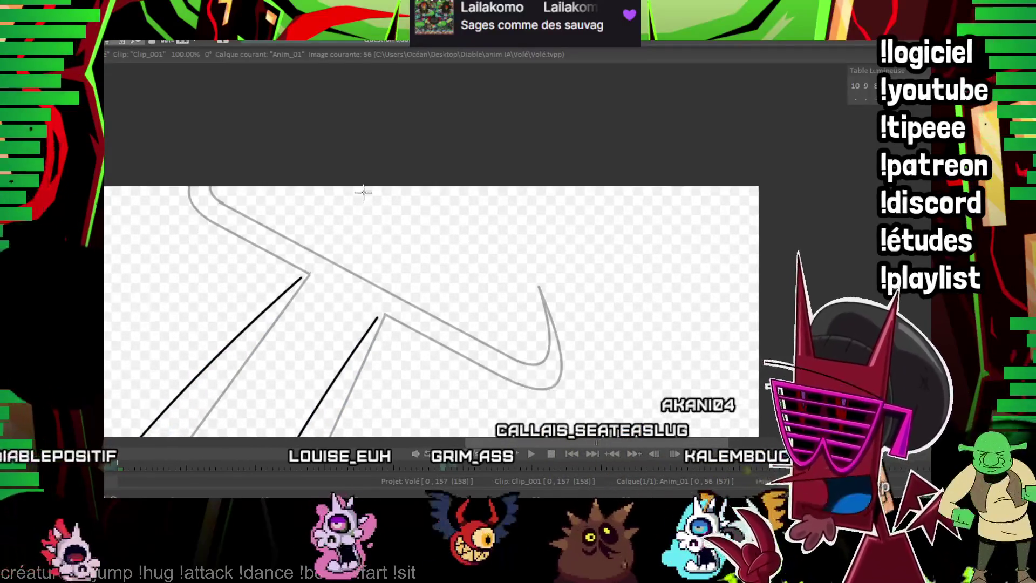
Ink the bar's top and lower edges and the curve around its hooked right end.
left_click(507, 357, "shift")
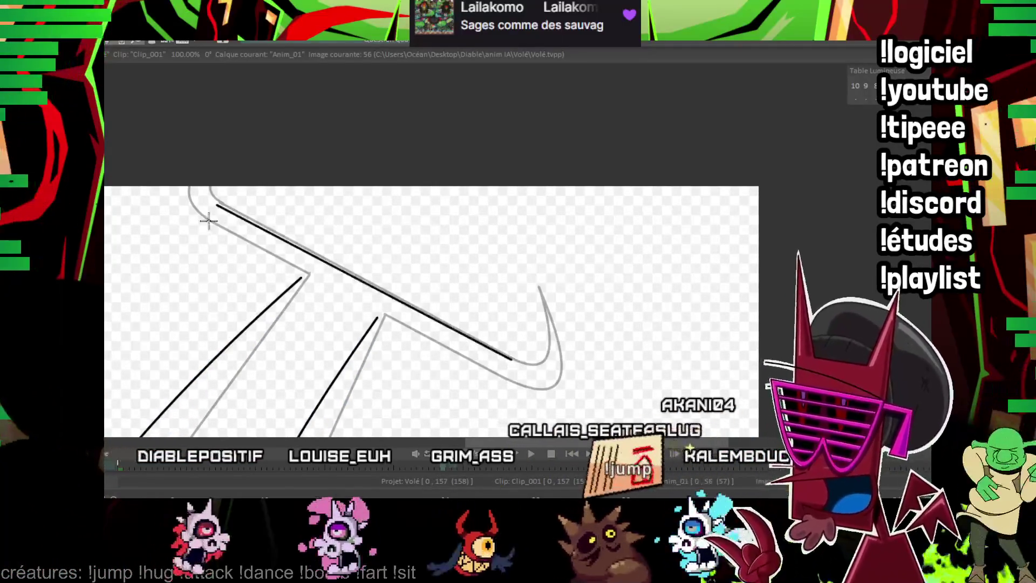
left_click(198, 220)
left_click(501, 386, "shift")
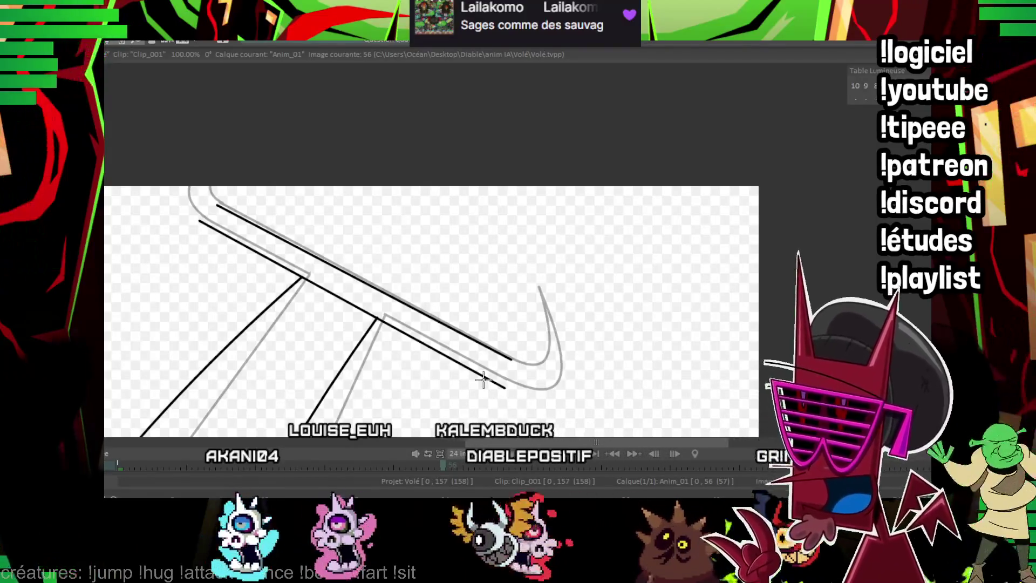
scroll(462, 293, "up", 2)
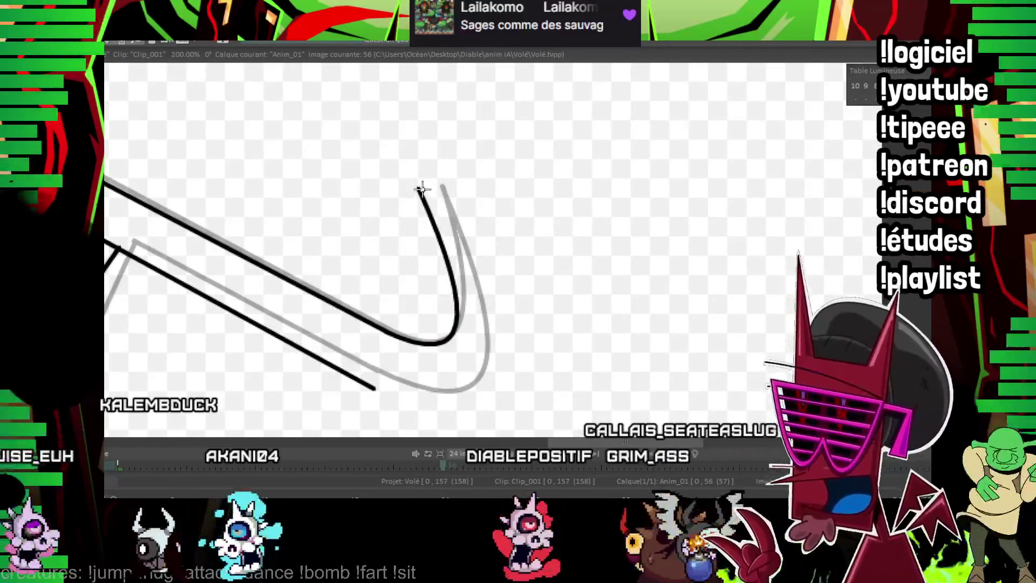
left_click_drag(423, 189, 375, 388)
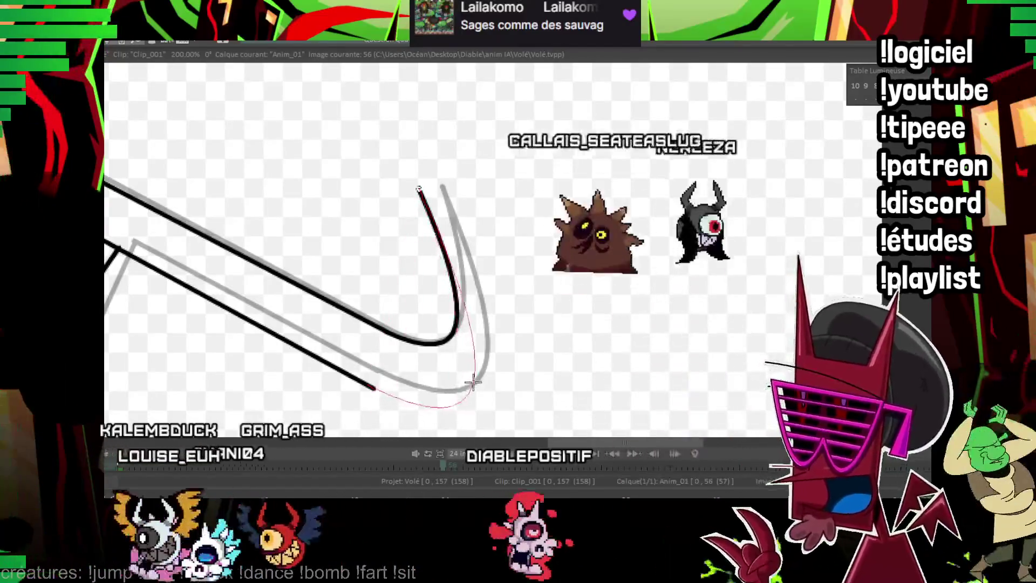
left_click(472, 382)
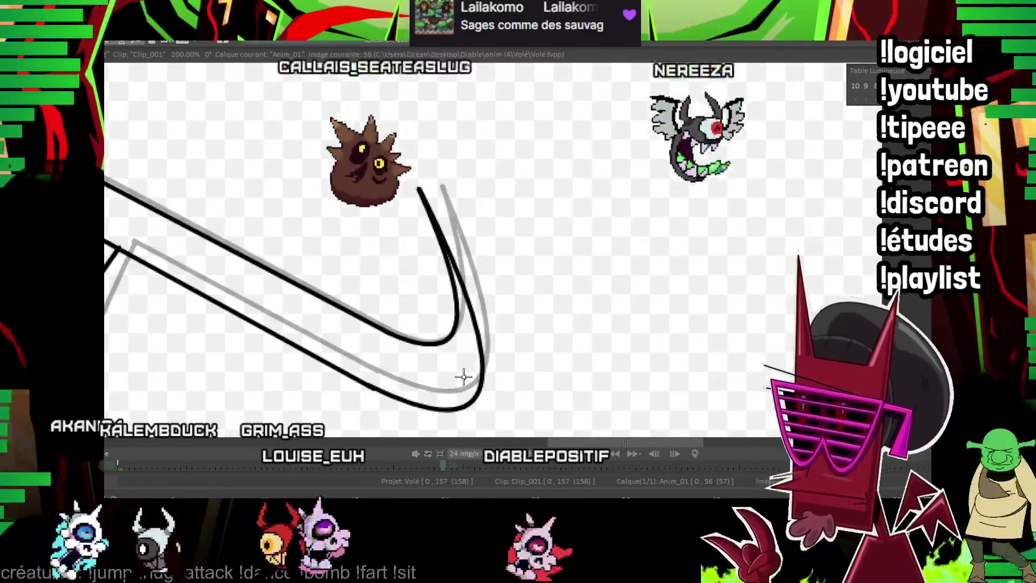
Ink the bar's curved top-left corner and undo the misplaced stroke below the bar.
scroll(431, 272, "up", 5)
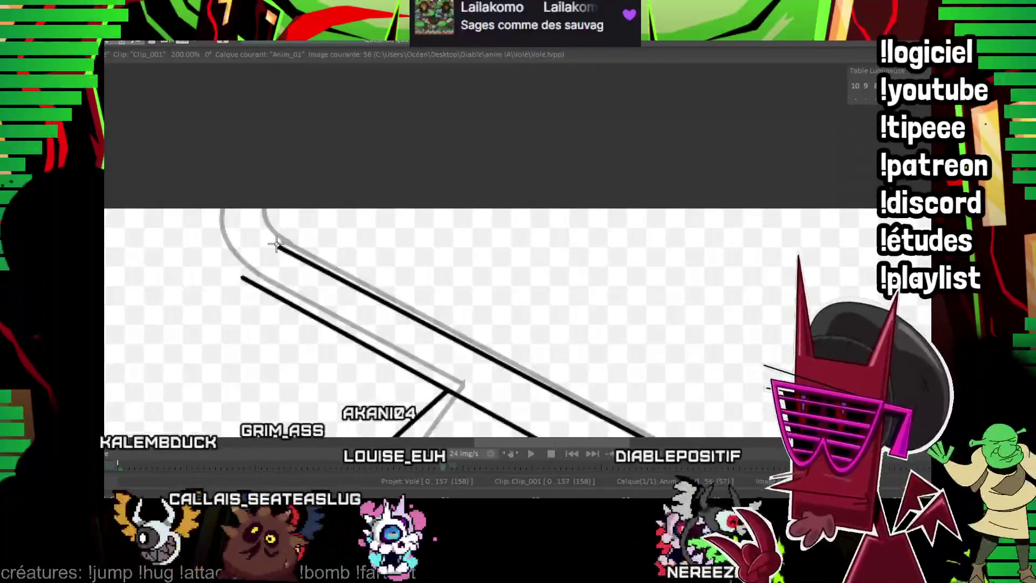
left_click_drag(276, 244, 253, 186)
left_click(254, 238)
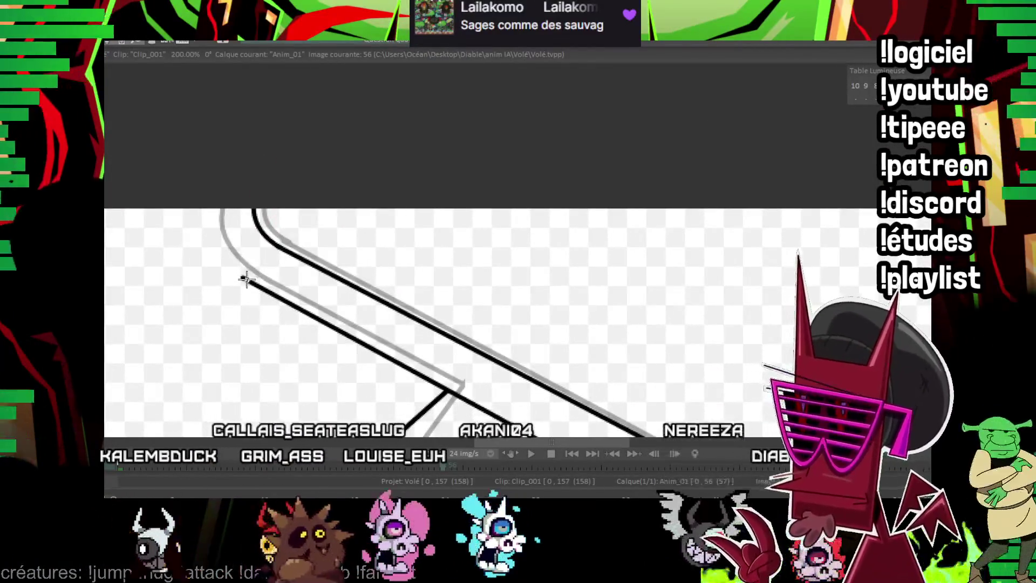
scroll(489, 341, "down", 2)
scroll(489, 341, "down", 3)
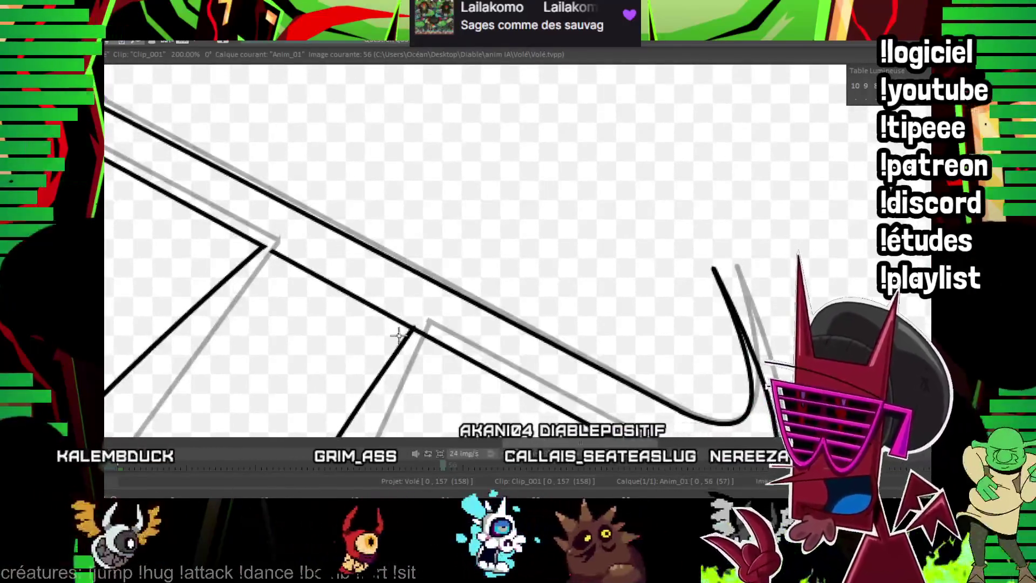
key("ctrl+z")
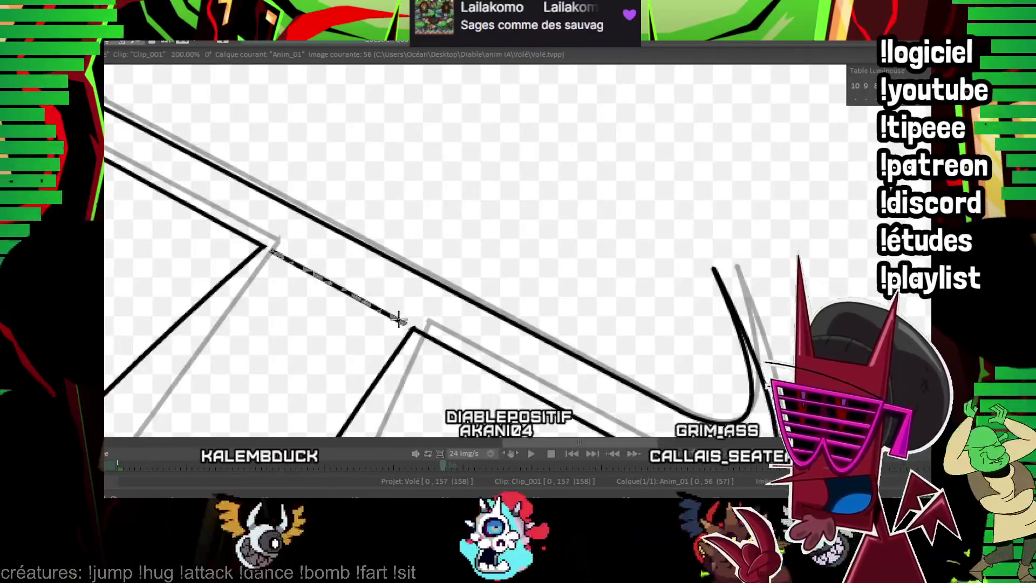
left_click_drag(445, 380, 828, 128)
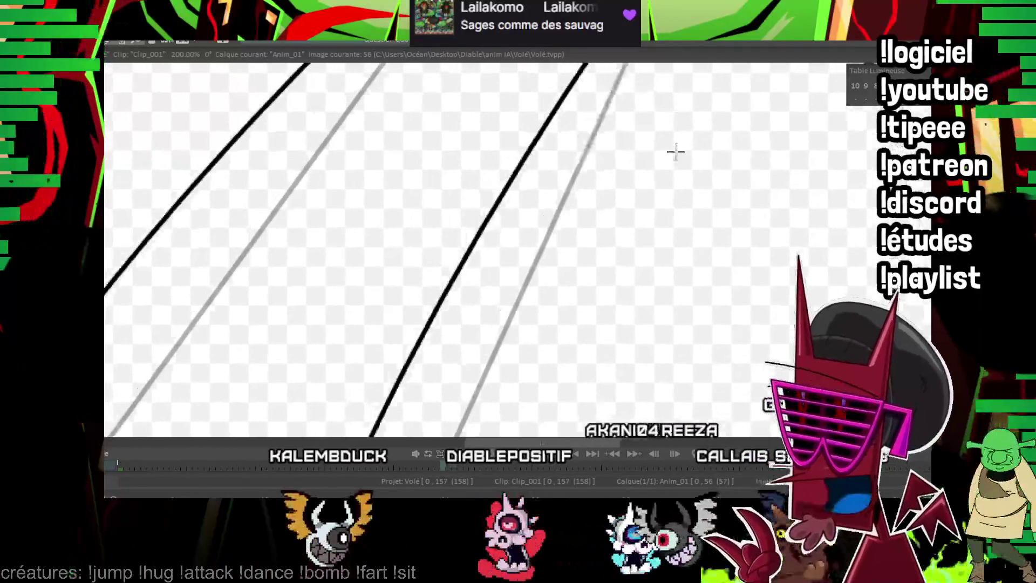
scroll(518, 248, "down", 1)
scroll(517, 248, "down", 1)
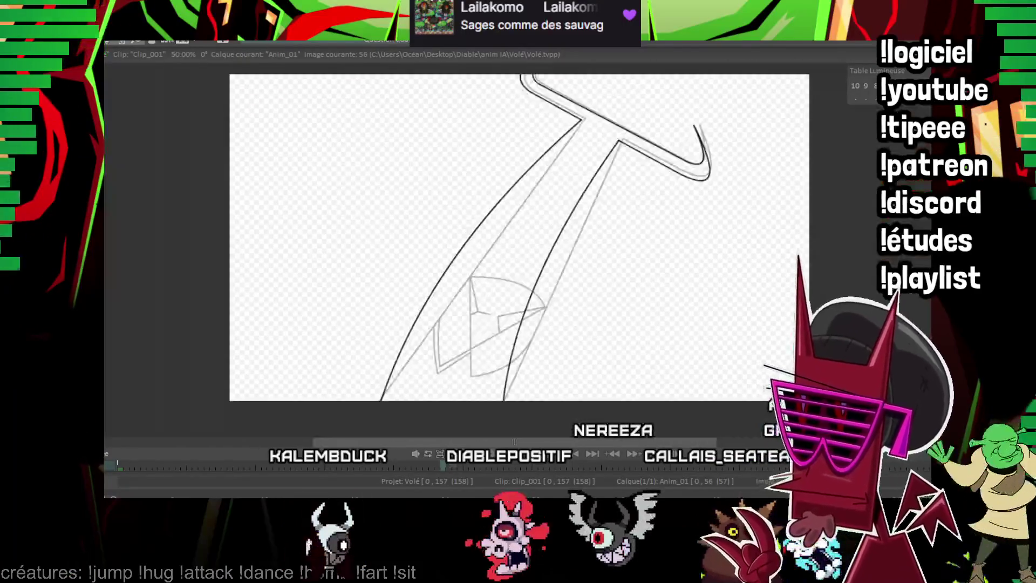
Zoom in and ink the black arc across the top of the head on frame 56.
scroll(567, 250, "up", 1)
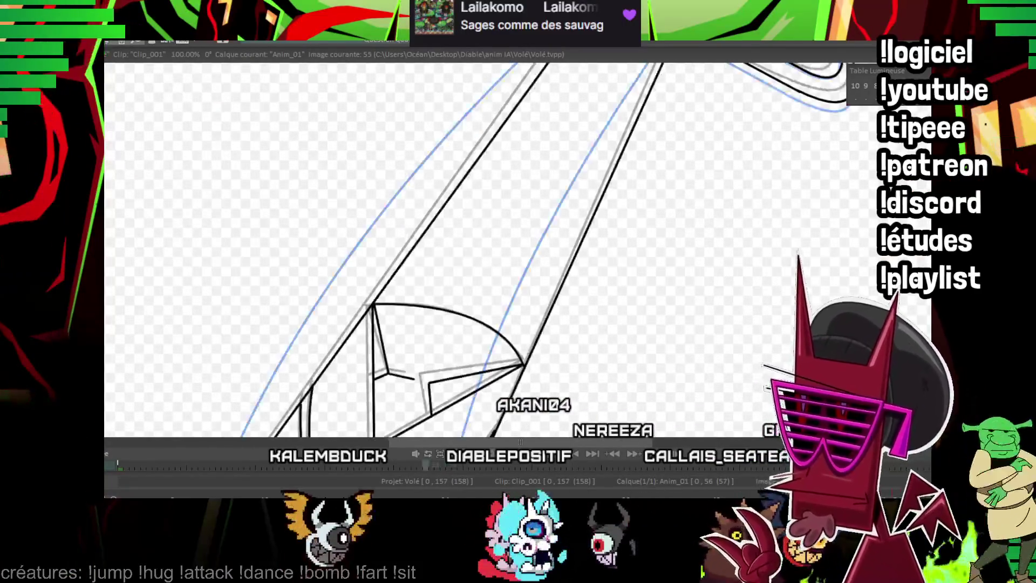
scroll(707, 196, "up", 1)
scroll(486, 135, "up", 1)
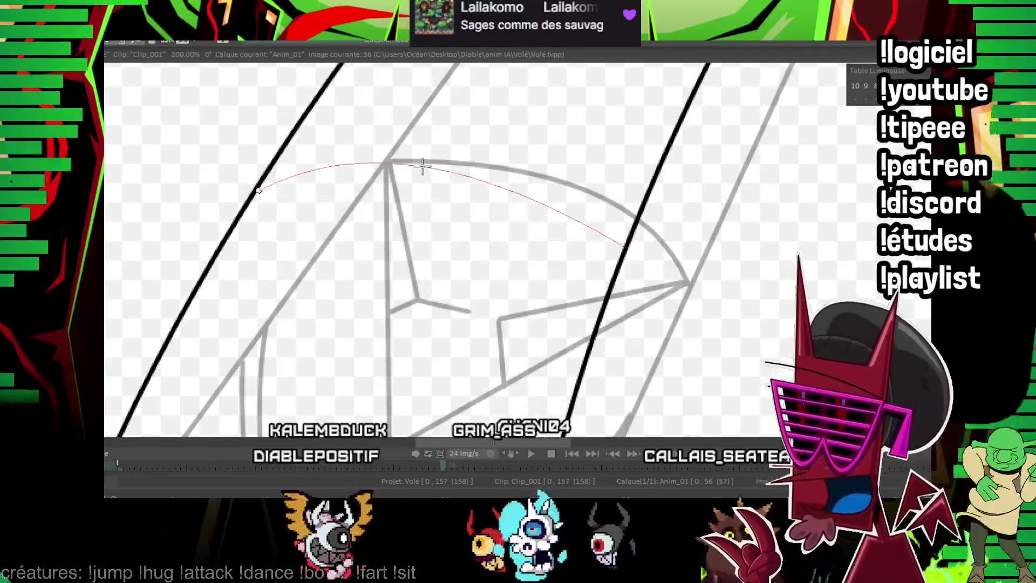
left_click(442, 113)
scroll(705, 132, "down", 1)
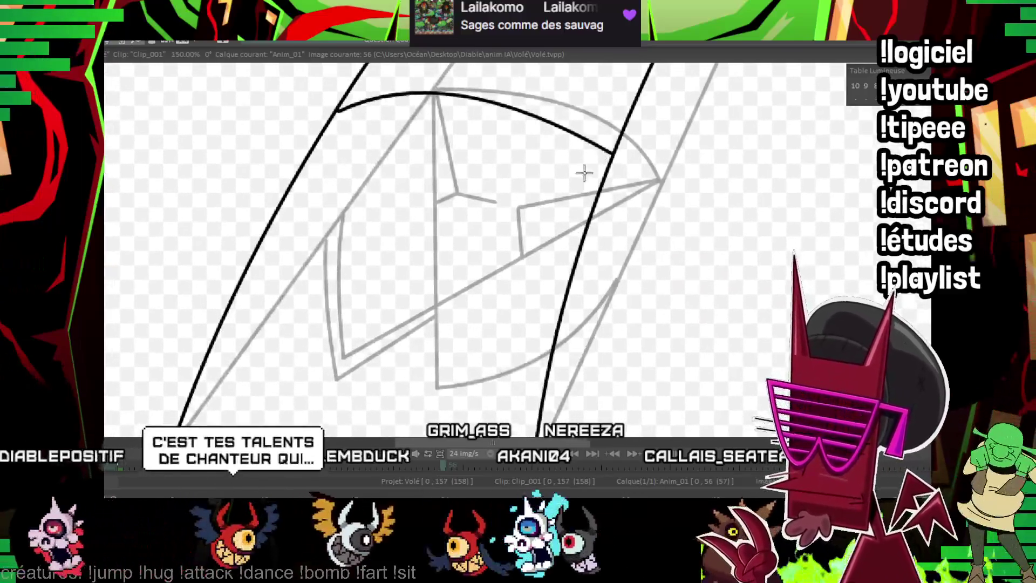
mouse_move(583, 173)
left_mouse_down()
mouse_move(538, 159)
mouse_move(559, 162)
mouse_move(343, 367)
mouse_move(261, 300)
mouse_move(366, 239)
left_mouse_up()
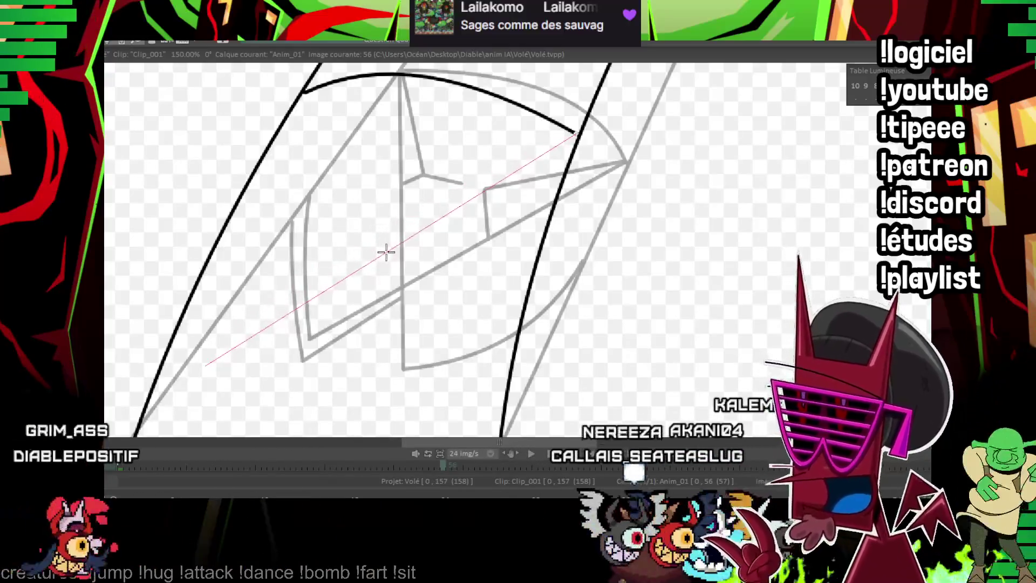
Redraw the misplaced diagonal, then ink the left-side strokes and curve down to the wedge's pointed lower-left tip.
key("ctrl+z")
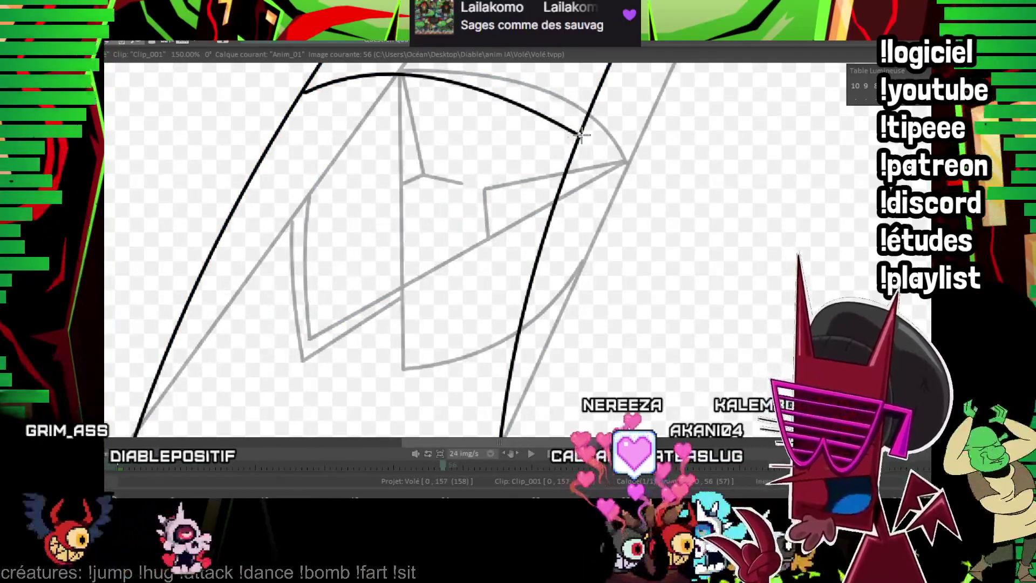
left_click_drag(225, 376, 214, 376)
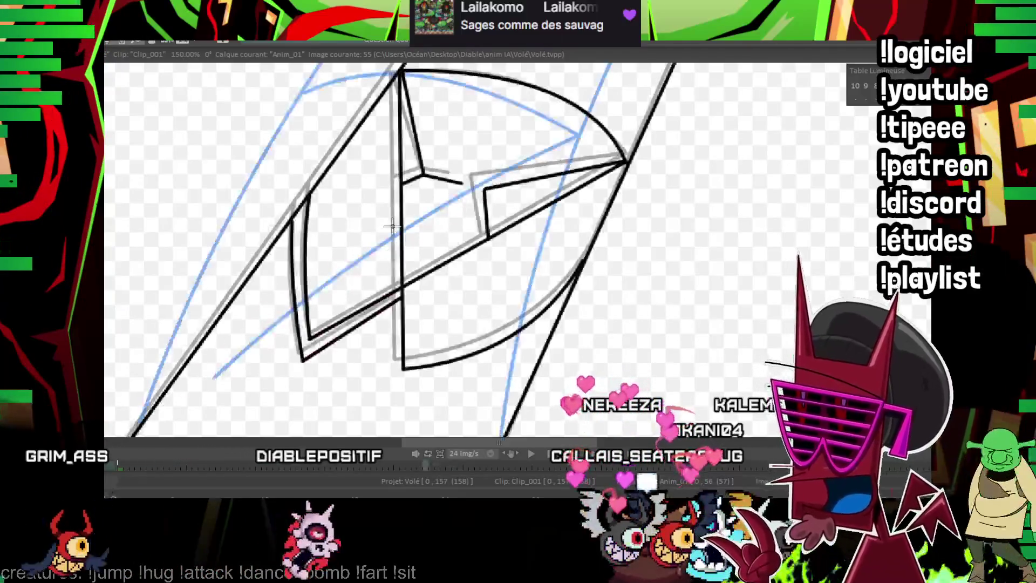
left_click_drag(305, 93, 355, 394)
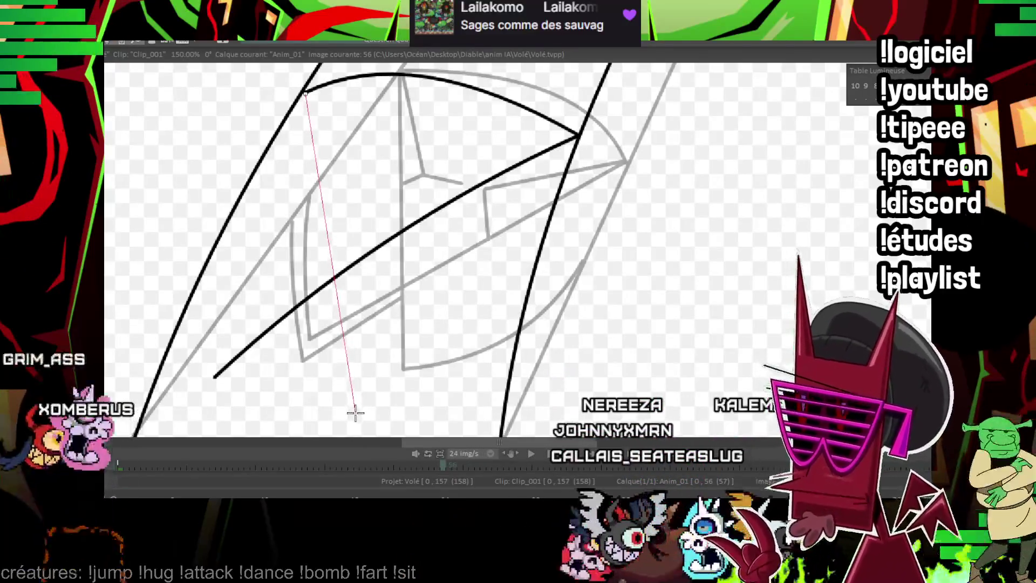
left_click_drag(355, 412, 355, 413)
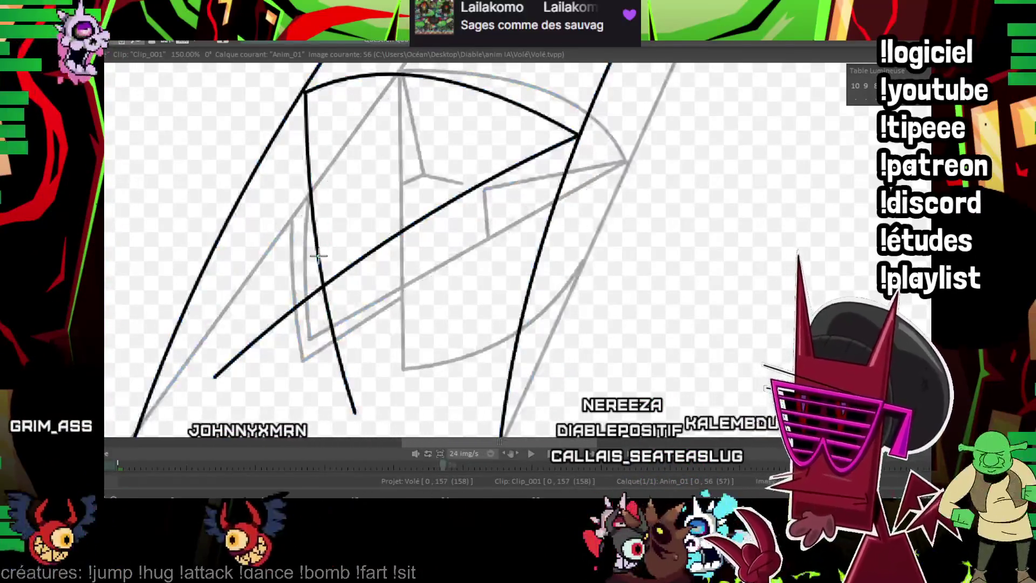
left_click_drag(214, 377, 203, 294)
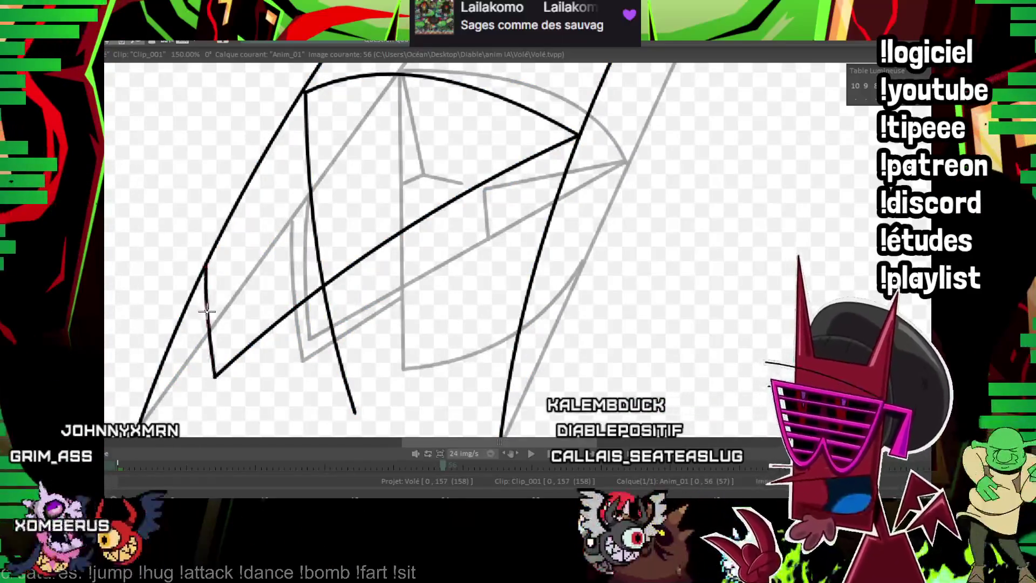
mouse_move(199, 364)
left_mouse_down()
mouse_move(211, 399)
mouse_move(322, 304)
left_mouse_up()
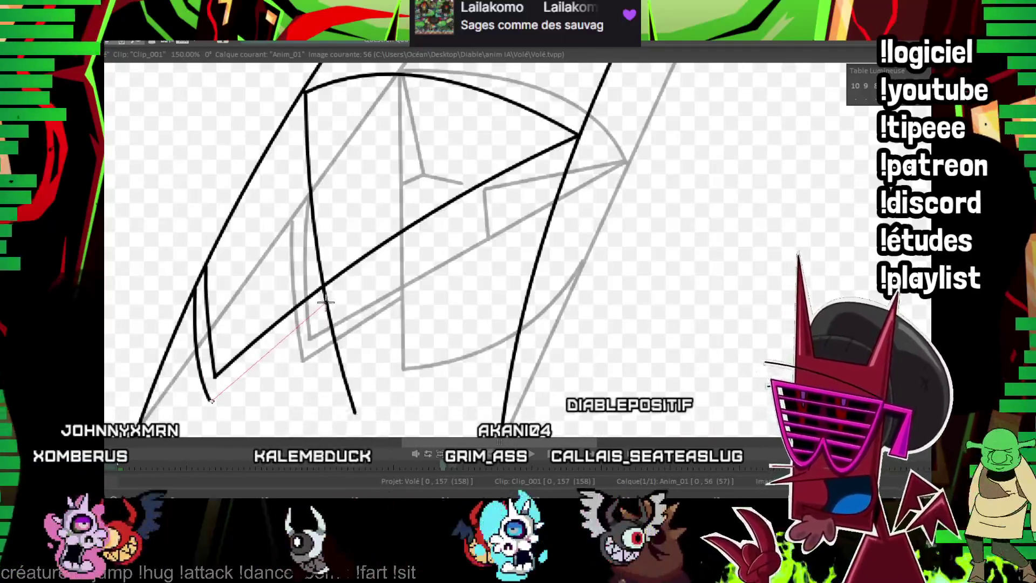